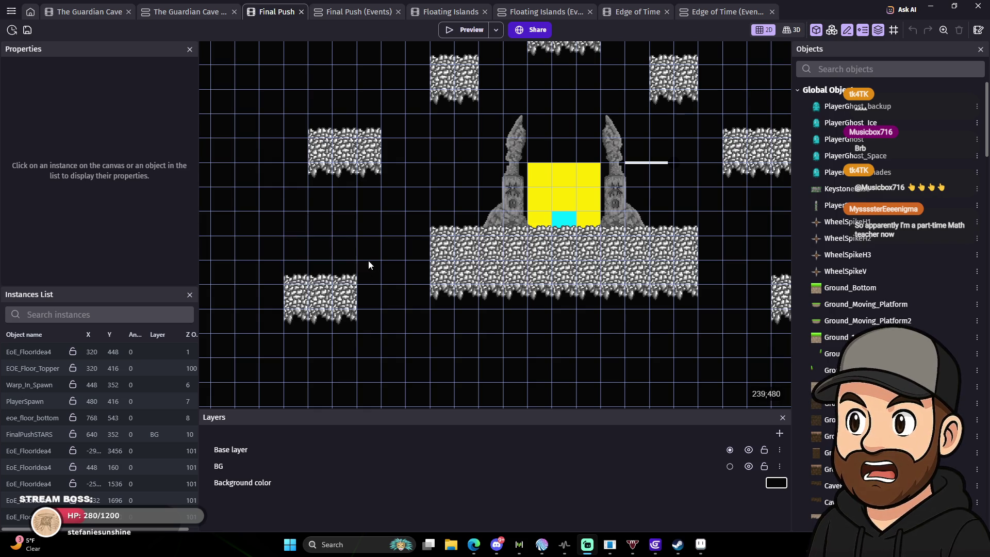
Zoom into the Final Push canvas and start adding a new Scene Object.
{"action": "scroll", "coordinate": [368, 261], "scroll_direction": "up", "scroll_amount": 5}
{"action": "scroll", "coordinate": [326, 255], "scroll_direction": "up", "scroll_amount": 3}
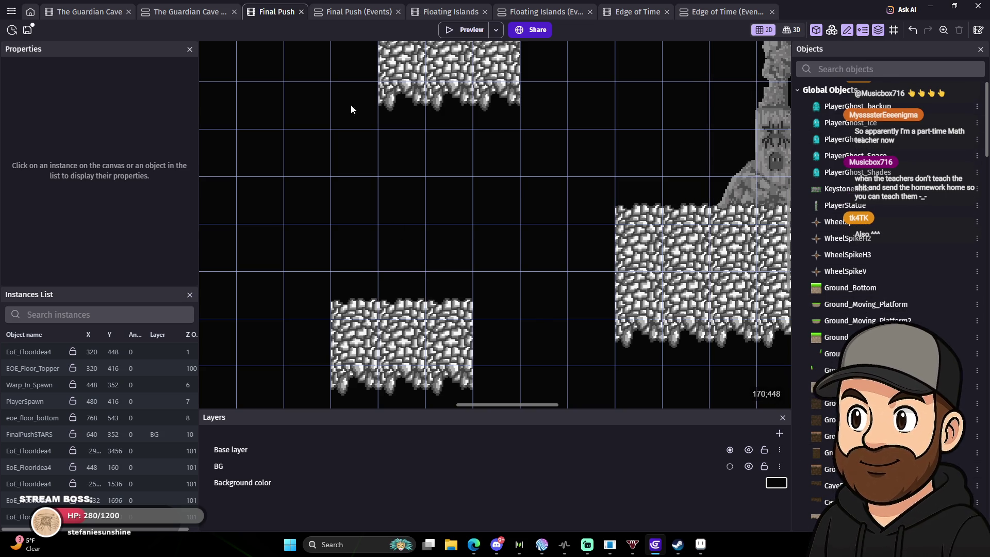
{"action": "scroll", "coordinate": [882, 276], "scroll_direction": "down", "scroll_amount": 15}
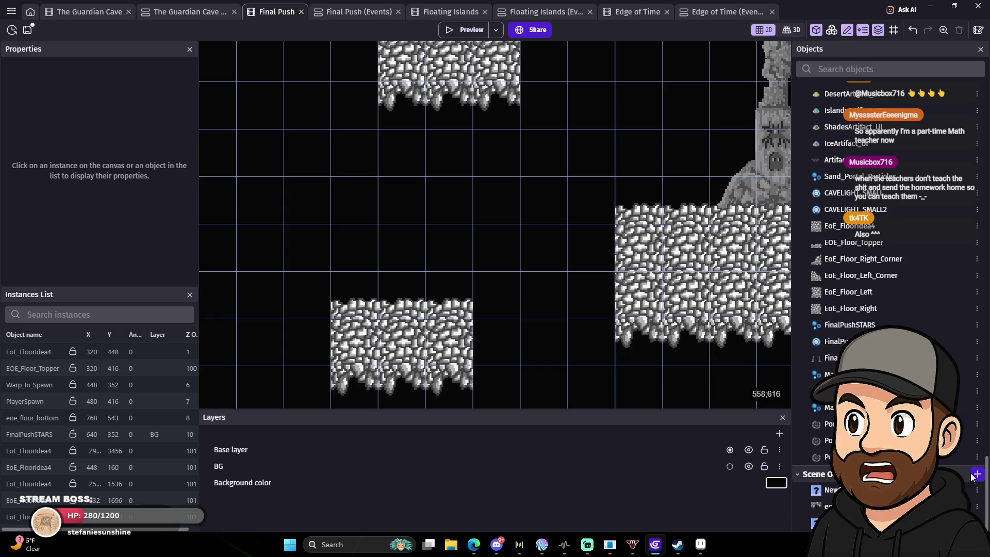
{"action": "left_click", "coordinate": [977, 474]}
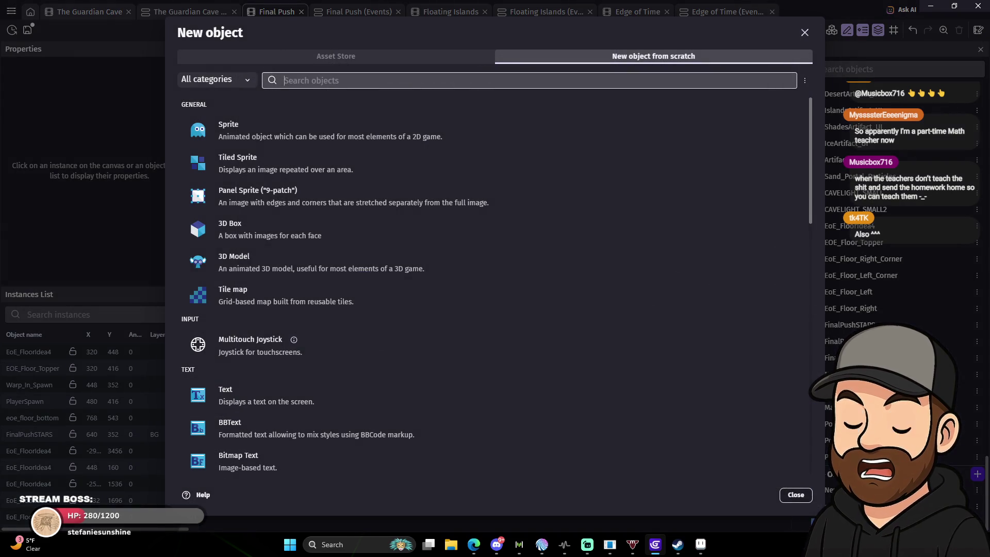
Create a Sprite object whose first frame is smallportal_a.png, found by searching 'small'.
{"action": "left_click", "coordinate": [259, 129]}
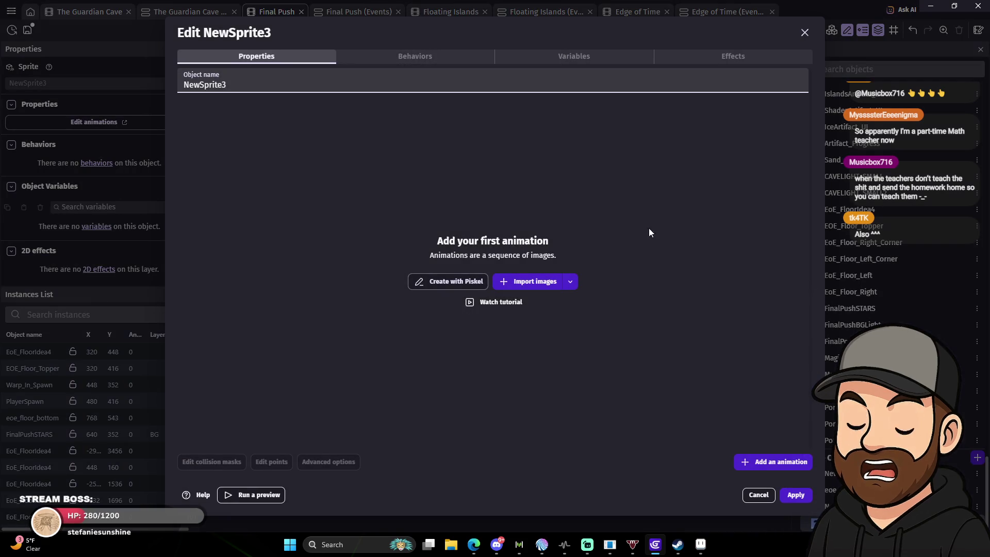
{"action": "left_click", "coordinate": [531, 283]}
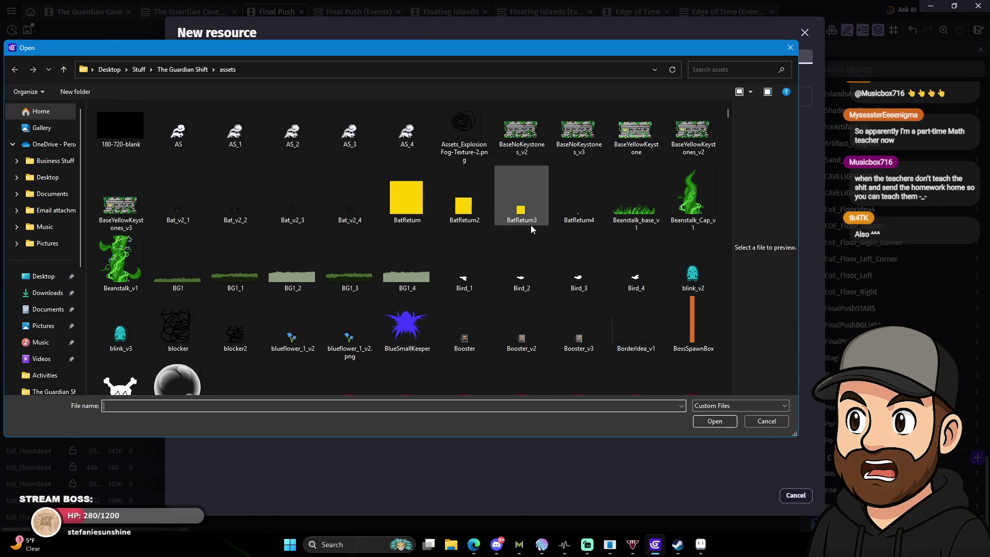
{"action": "left_click", "coordinate": [728, 72]}
{"action": "type", "text": "port"}
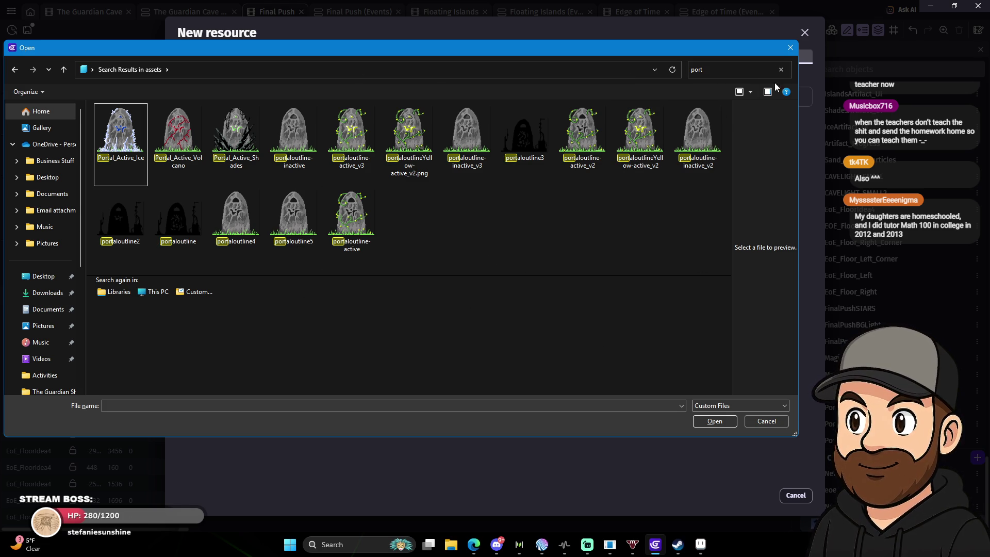
{"action": "type", "text": "small"}
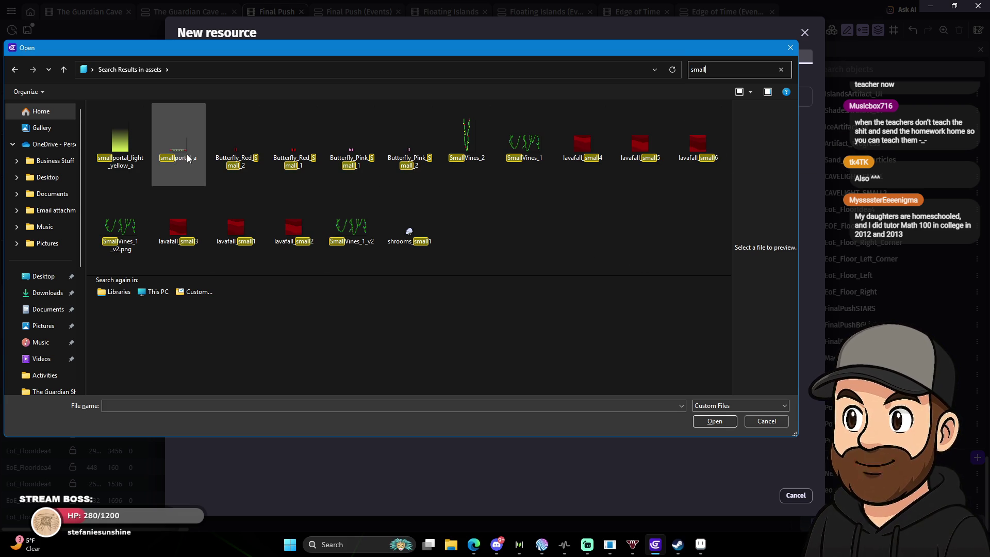
{"action": "left_click", "coordinate": [710, 425]}
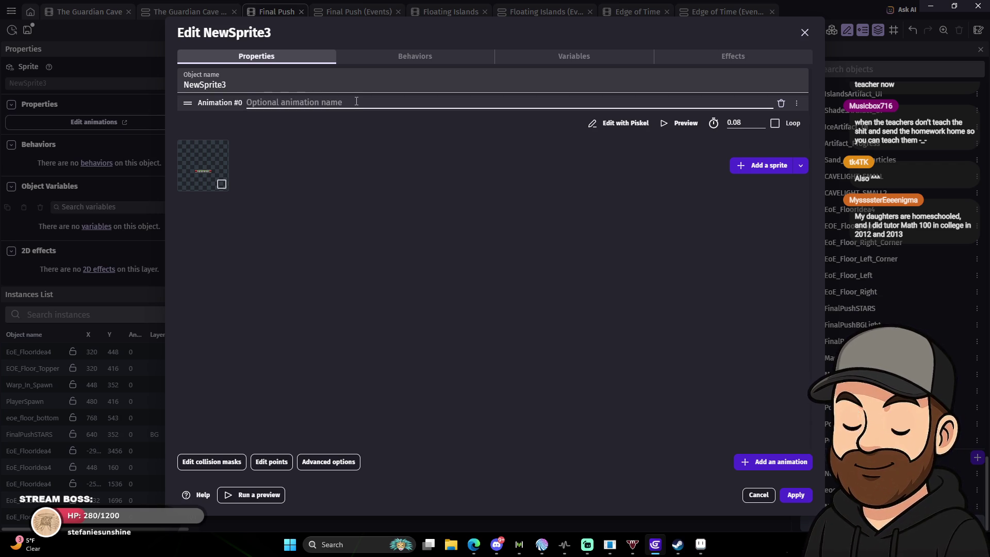
Rename the new sprite object to SmallPortalPad.
{"action": "double_click", "coordinate": [277, 89]}
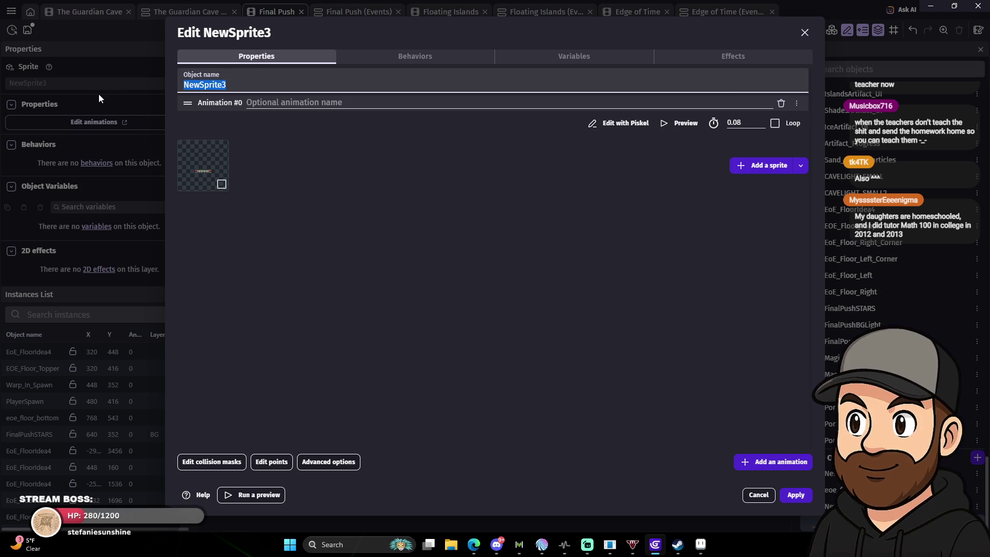
{"action": "type", "text": "B"}
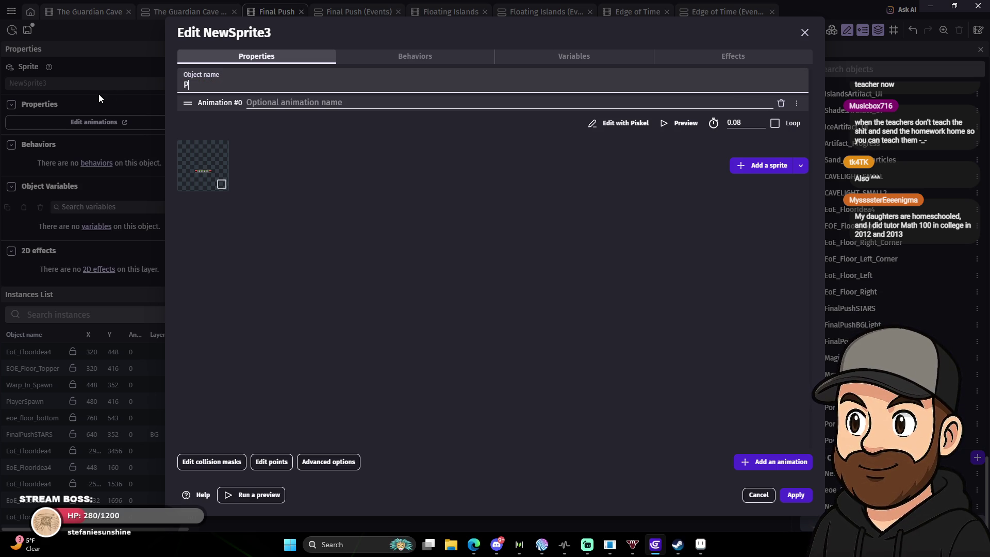
{"action": "key", "text": "BackSpace"}
{"action": "type", "text": "SmallPortal"}
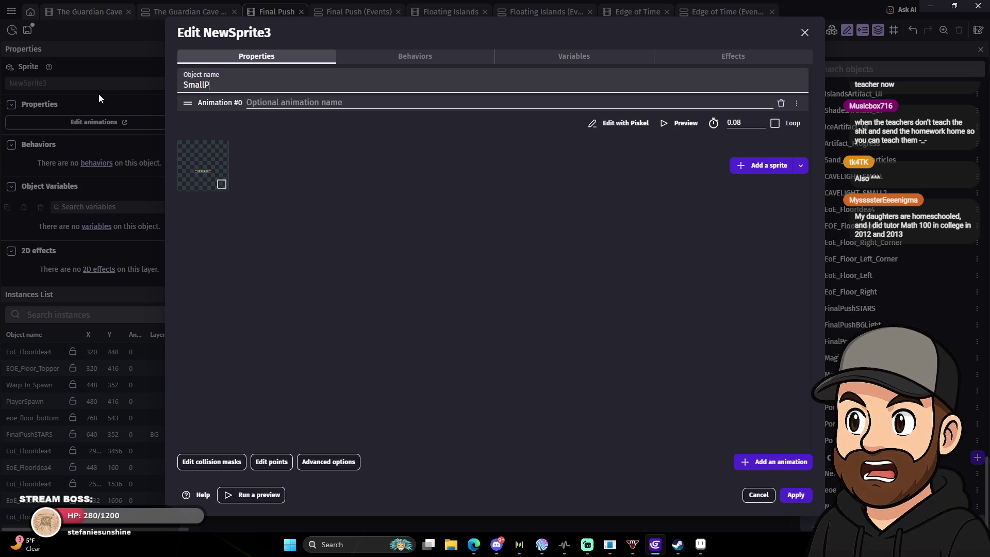
{"action": "type", "text": "Pad"}
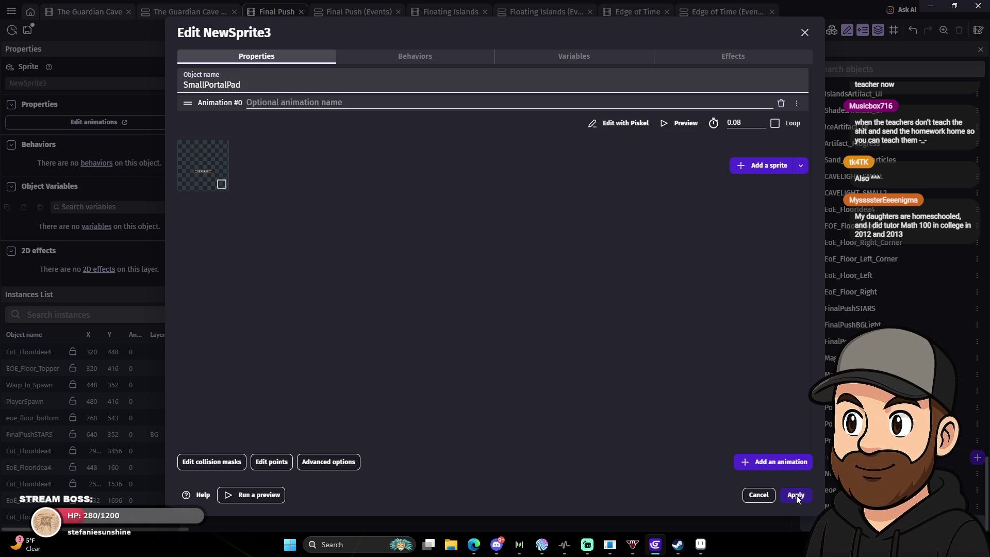
Keep the automatic collision mask and apply the SmallPortalPad object.
{"action": "left_click", "coordinate": [233, 467]}
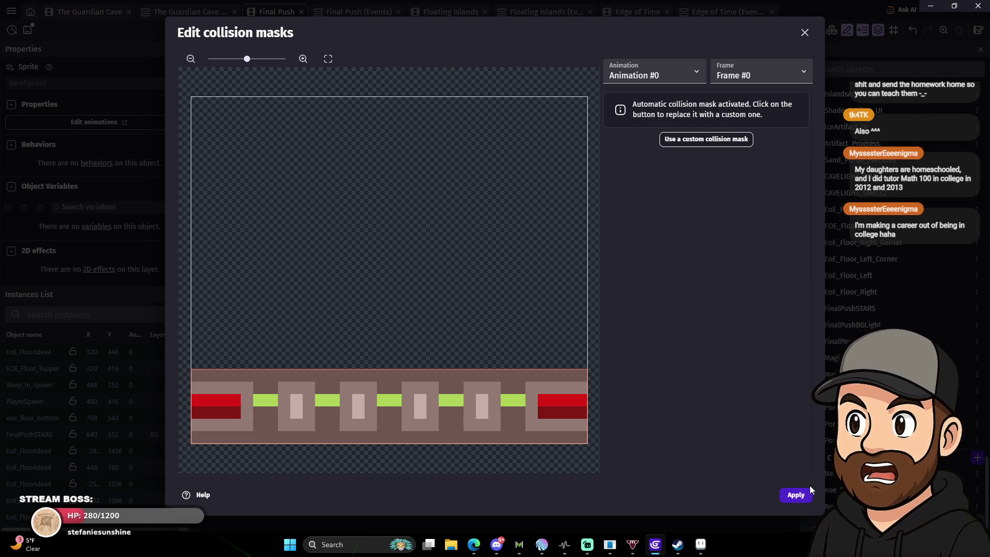
{"action": "left_click", "coordinate": [797, 497]}
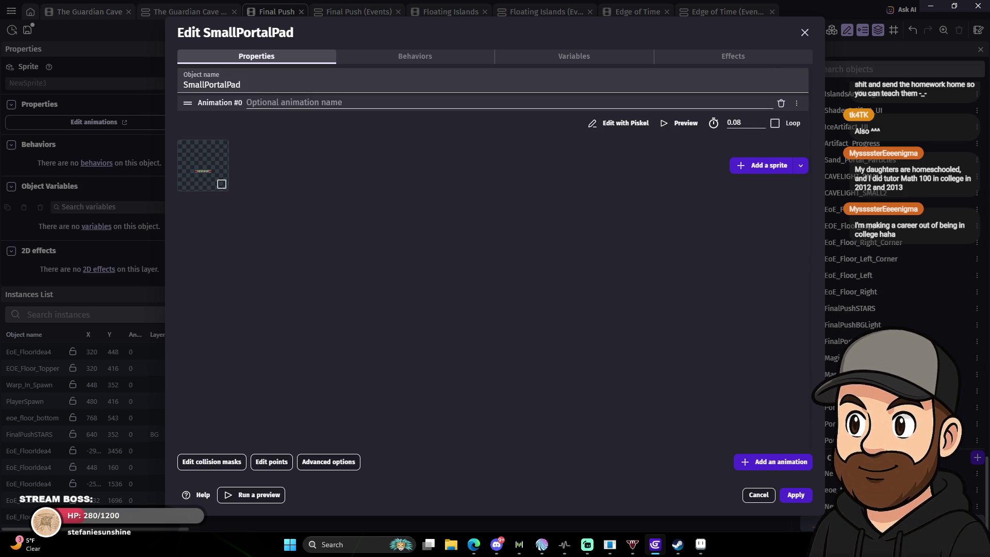
{"action": "left_click", "coordinate": [796, 496]}
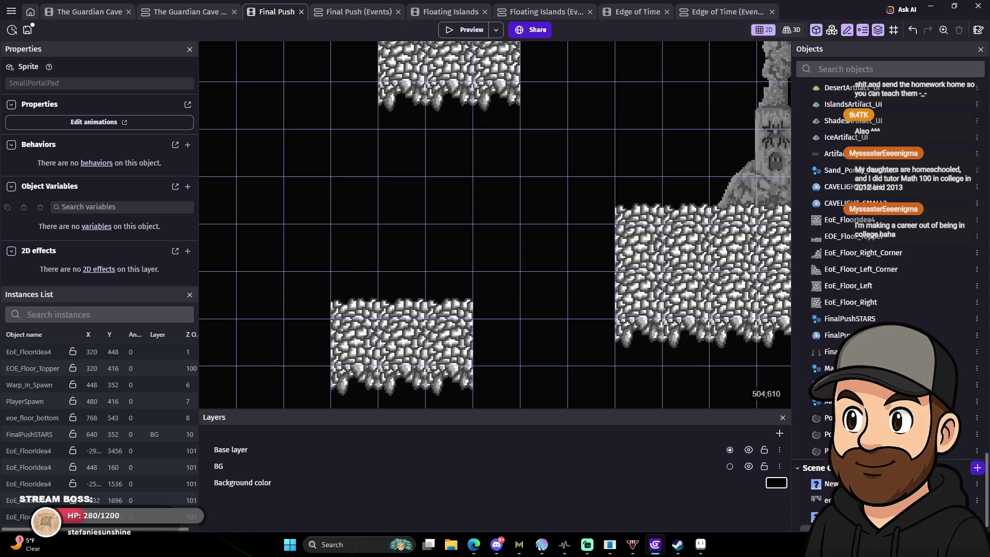
Drag a SmallPortalPad instance onto the canvas above the left platform.
{"action": "mouse_move", "coordinate": [820, 390]}
{"action": "left_mouse_down"}
{"action": "mouse_move", "coordinate": [711, 463]}
{"action": "mouse_move", "coordinate": [383, 235]}
{"action": "left_mouse_up"}
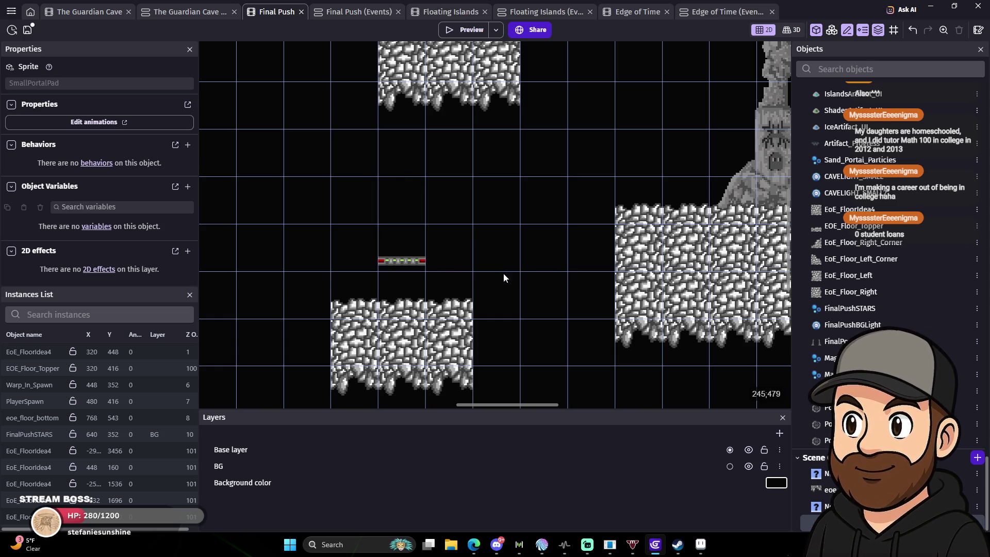
{"action": "left_click_drag", "start_coordinate": [410, 261], "coordinate": [414, 272]}
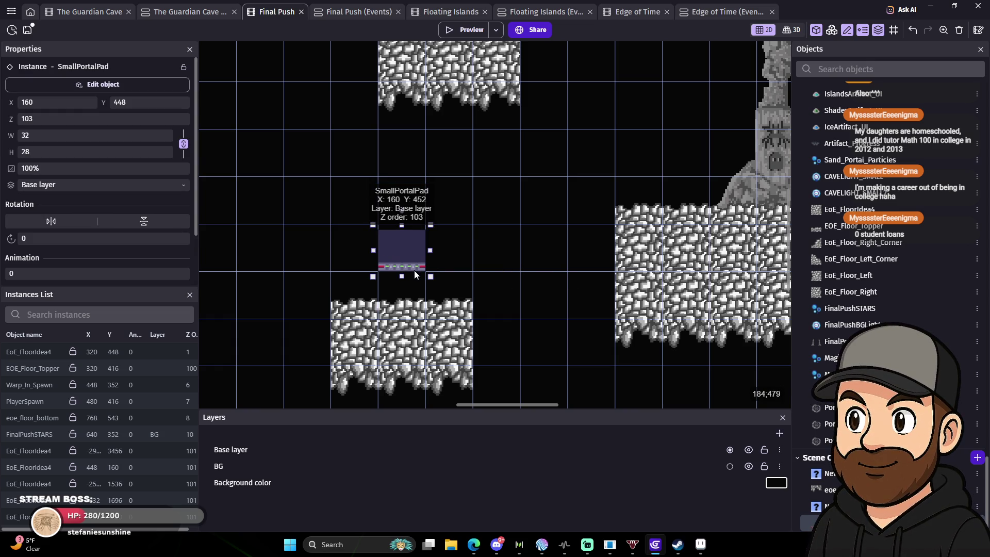
{"action": "left_click", "coordinate": [500, 243]}
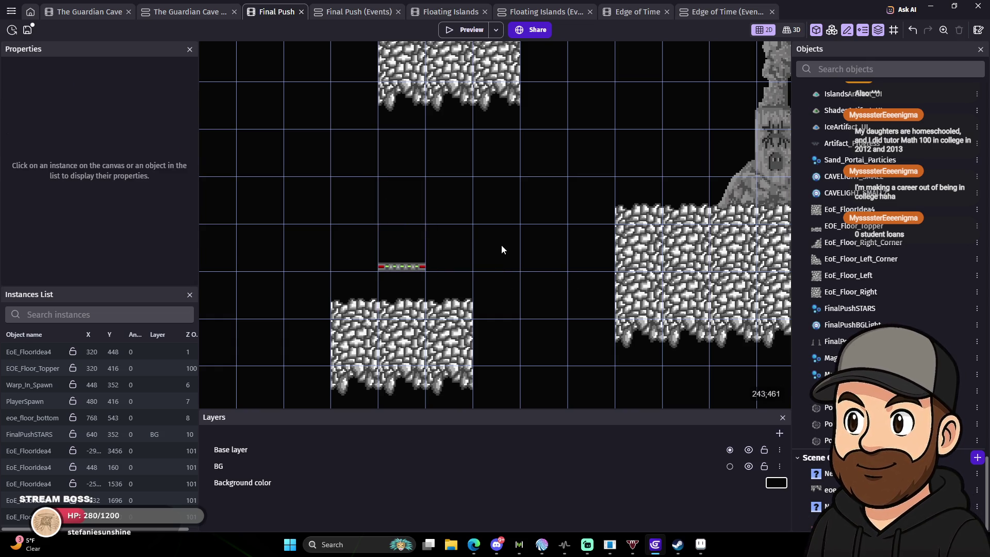
{"action": "left_click", "coordinate": [399, 270]}
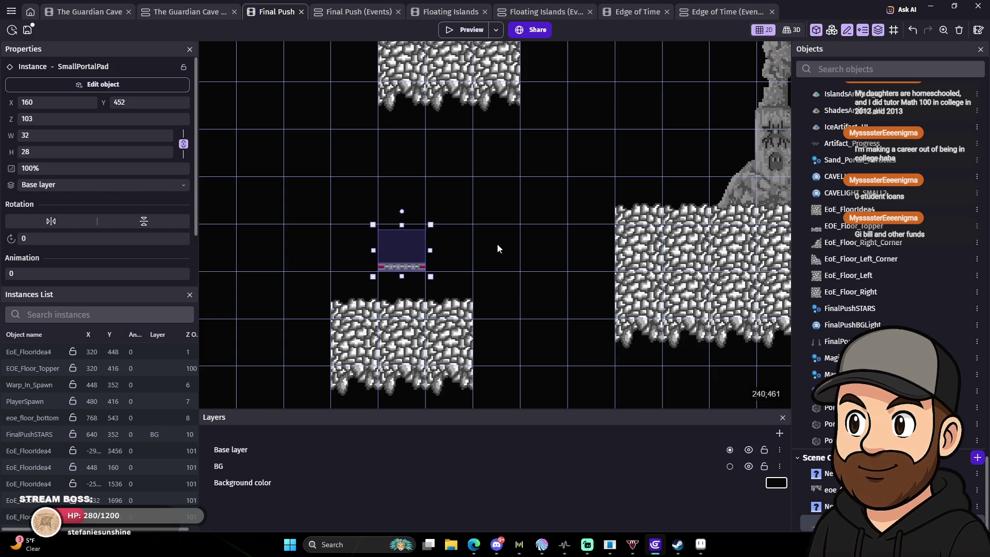
{"action": "left_click", "coordinate": [497, 248]}
{"action": "left_click", "coordinate": [405, 266]}
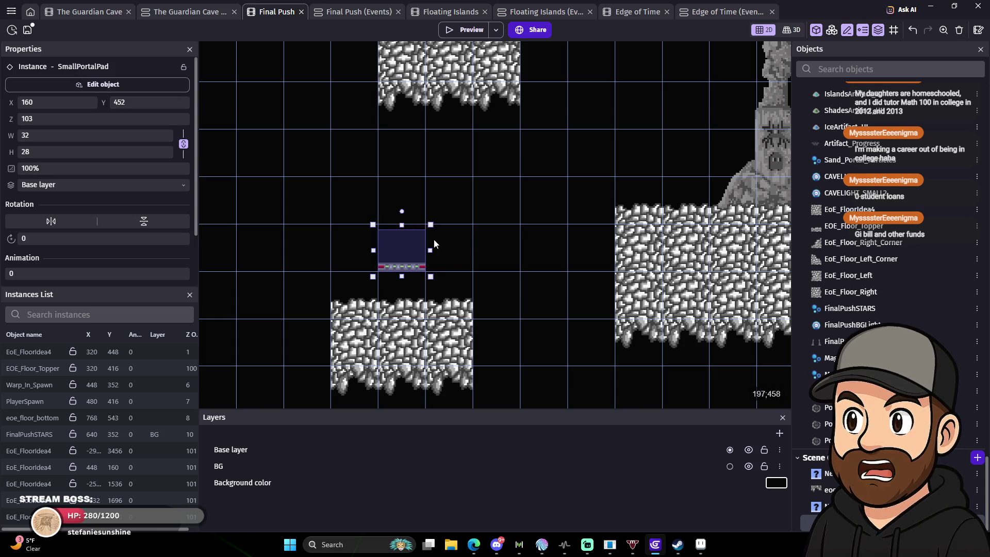
{"action": "left_click", "coordinate": [497, 263]}
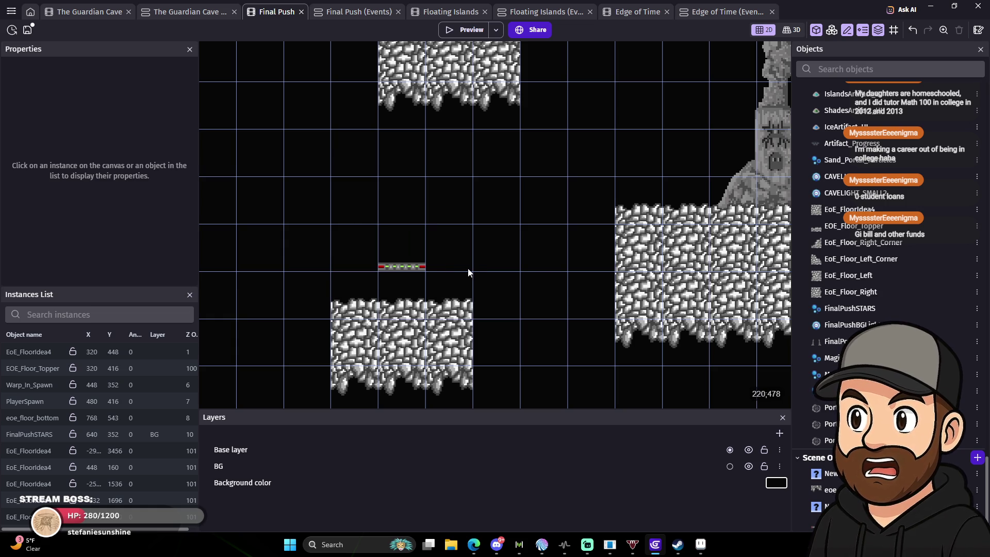
Nudge the pad down two pixels onto the platform at X 160, Y 465.
{"action": "left_click", "coordinate": [414, 264]}
{"action": "key", "text": "Down"}
{"action": "key", "text": "Down"}
{"action": "key", "text": "Down"}
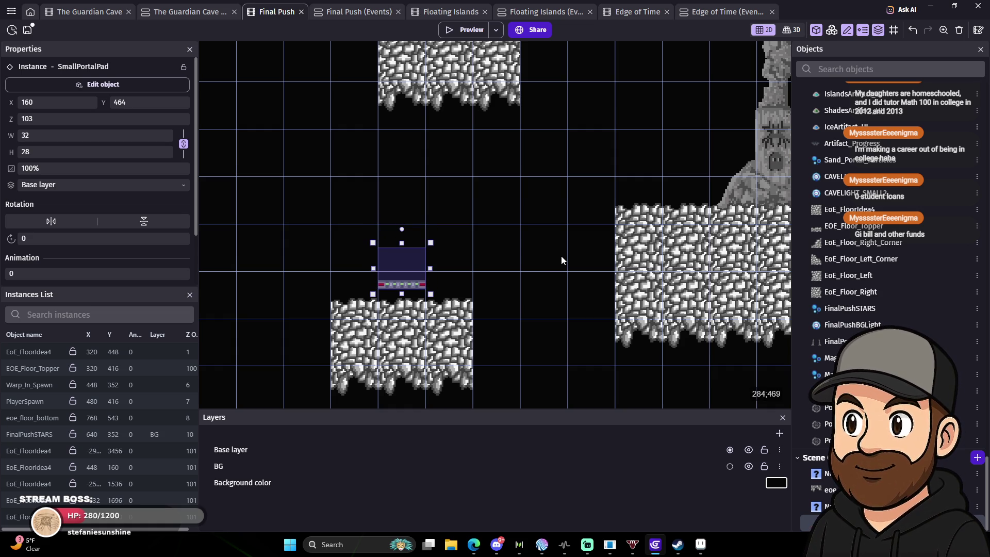
{"action": "key", "text": "Down"}
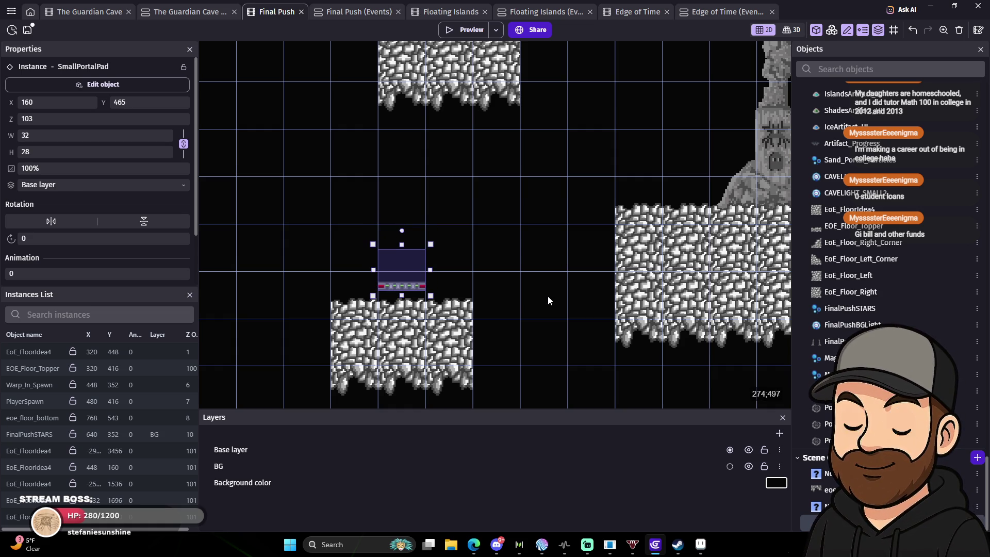
{"action": "left_click", "coordinate": [493, 303]}
{"action": "mouse_move", "coordinate": [542, 273]}
{"action": "left_mouse_down"}
{"action": "mouse_move", "coordinate": [471, 376]}
{"action": "mouse_move", "coordinate": [464, 283]}
{"action": "mouse_move", "coordinate": [527, 352]}
{"action": "left_mouse_up"}
{"action": "mouse_move", "coordinate": [521, 276]}
{"action": "left_mouse_down"}
{"action": "mouse_move", "coordinate": [541, 237]}
{"action": "mouse_move", "coordinate": [531, 247]}
{"action": "left_mouse_up"}
{"action": "mouse_move", "coordinate": [517, 287]}
{"action": "left_mouse_down"}
{"action": "mouse_move", "coordinate": [517, 232]}
{"action": "mouse_move", "coordinate": [513, 268]}
{"action": "mouse_move", "coordinate": [444, 301]}
{"action": "mouse_move", "coordinate": [465, 272]}
{"action": "left_mouse_up"}
{"action": "mouse_move", "coordinate": [509, 215]}
{"action": "left_mouse_down"}
{"action": "mouse_move", "coordinate": [498, 277]}
{"action": "mouse_move", "coordinate": [503, 247]}
{"action": "left_mouse_up"}
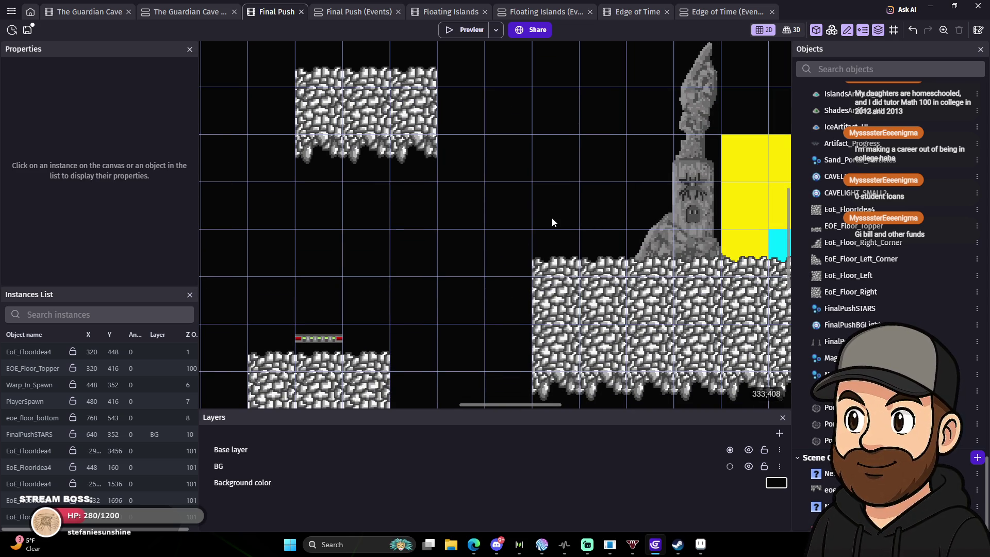
Select the placed SmallPortalPad near the twin towers and show its object settings.
{"action": "scroll", "coordinate": [562, 226], "scroll_direction": "down", "scroll_amount": 3}
{"action": "mouse_move", "coordinate": [653, 246]}
{"action": "left_mouse_down"}
{"action": "mouse_move", "coordinate": [444, 196]}
{"action": "mouse_move", "coordinate": [527, 186]}
{"action": "left_mouse_up"}
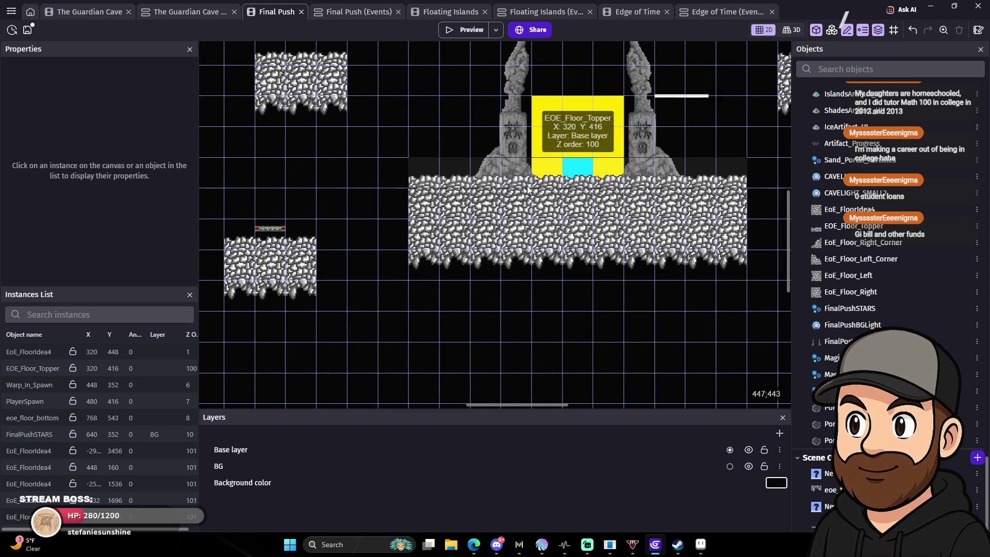
{"action": "left_click", "coordinate": [272, 230]}
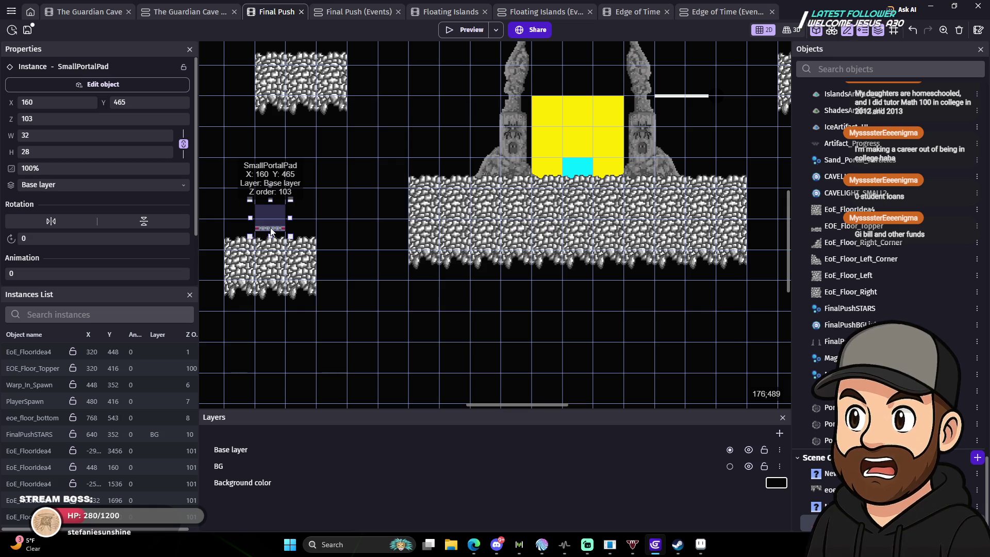
{"action": "left_click", "coordinate": [120, 83]}
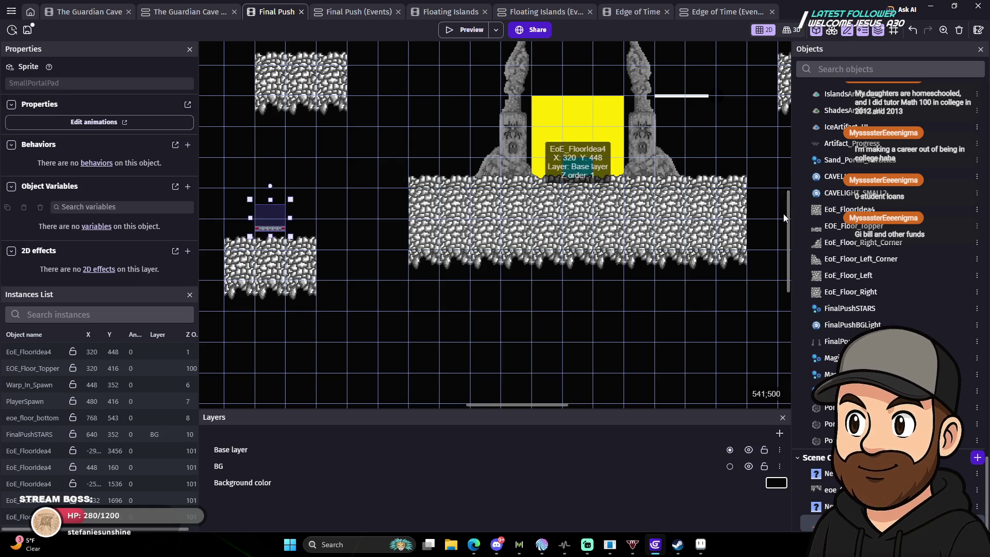
Give SmallPortalPad the Platform behavior, apply it, and launch a scene preview.
{"action": "left_click", "coordinate": [99, 122]}
{"action": "left_click", "coordinate": [436, 54]}
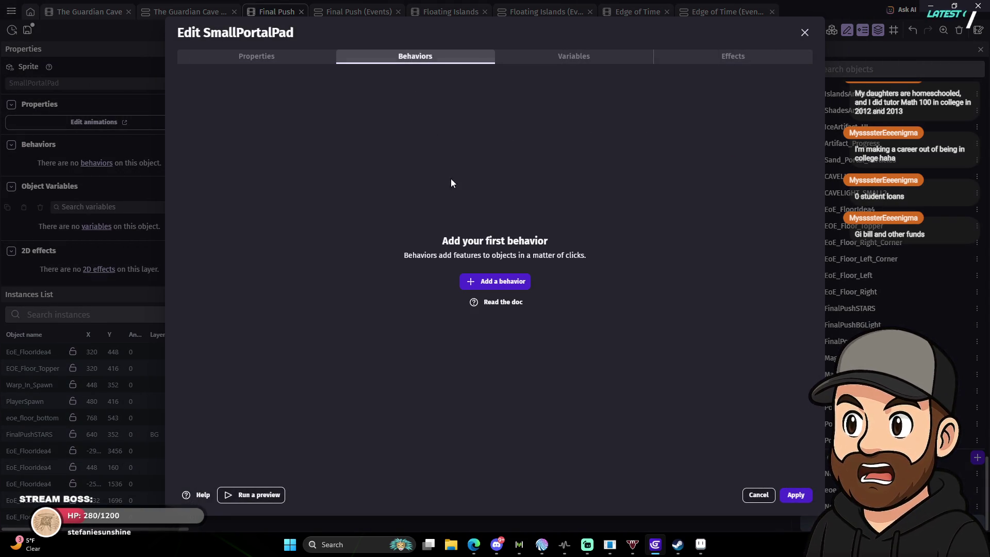
{"action": "left_click", "coordinate": [495, 280]}
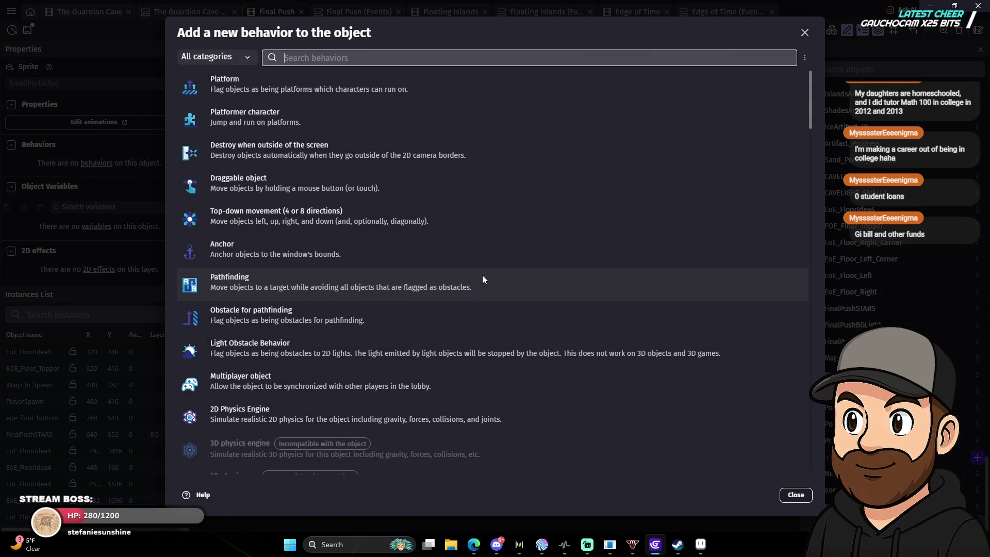
{"action": "left_click", "coordinate": [292, 86]}
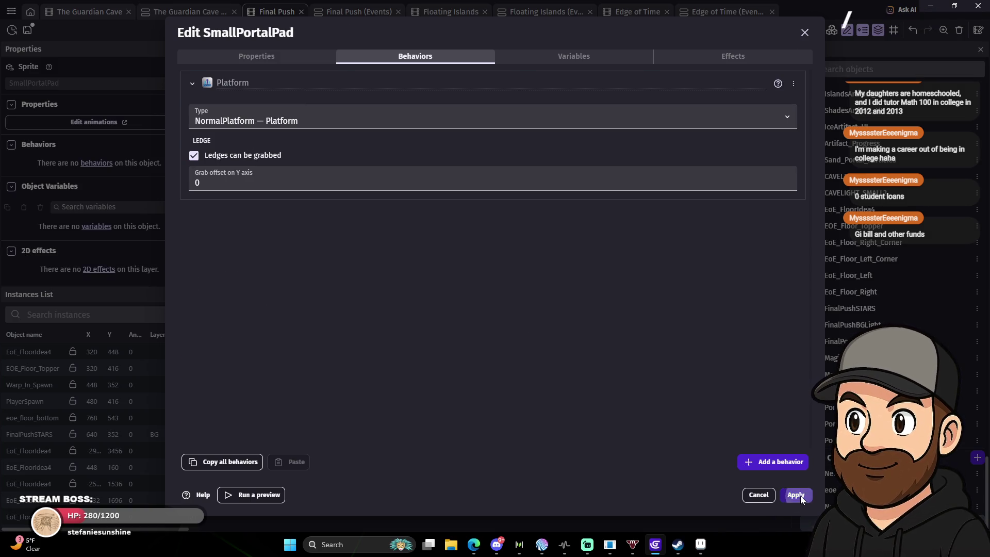
{"action": "left_click", "coordinate": [800, 496]}
{"action": "left_click", "coordinate": [468, 32]}
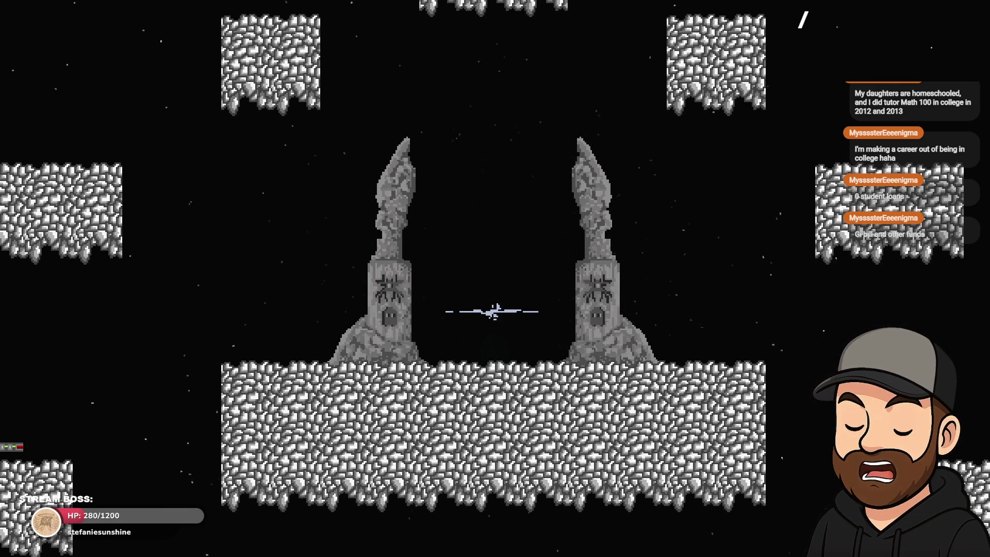
Play the preview across the red moving platform and through the portal.
{"action": "key", "text": "Left"}
{"action": "key", "text": "Left"}
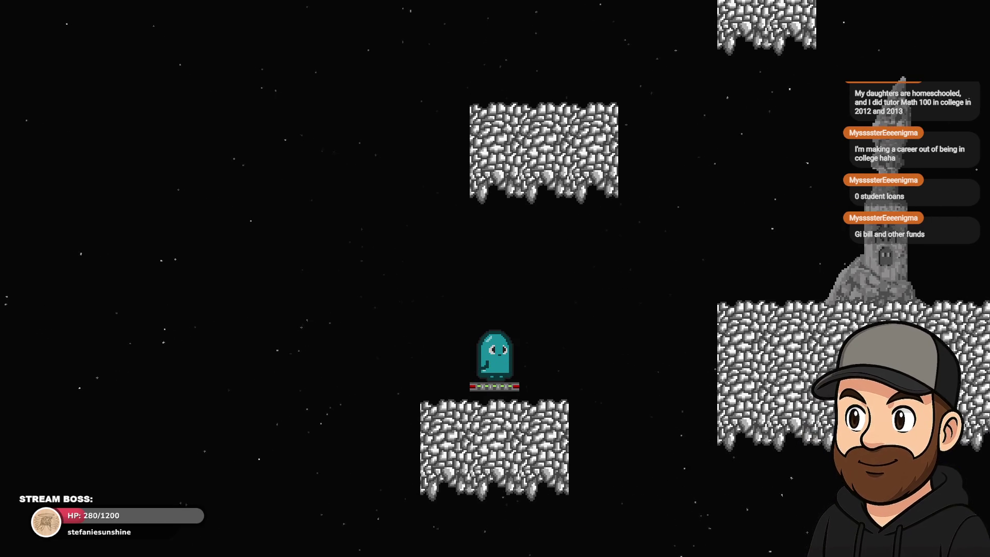
{"action": "key", "text": "Left"}
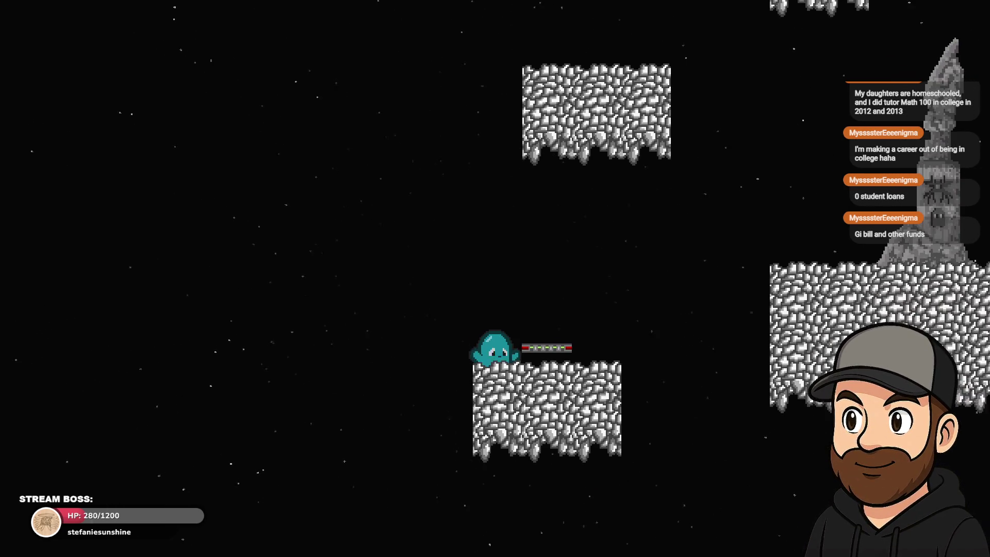
{"action": "key", "text": "space"}
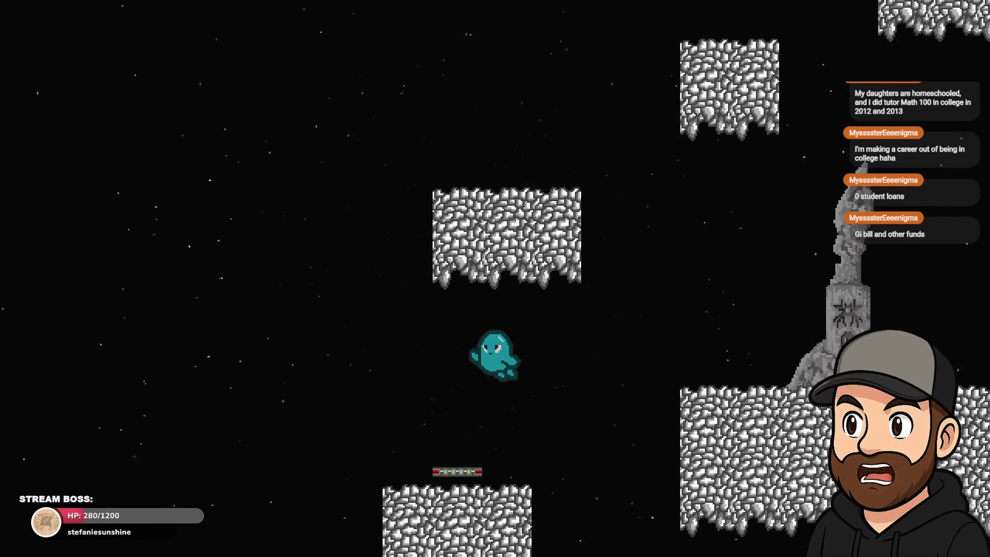
{"action": "key", "text": "space"}
{"action": "key", "text": "space"}
{"action": "key", "text": "space"}
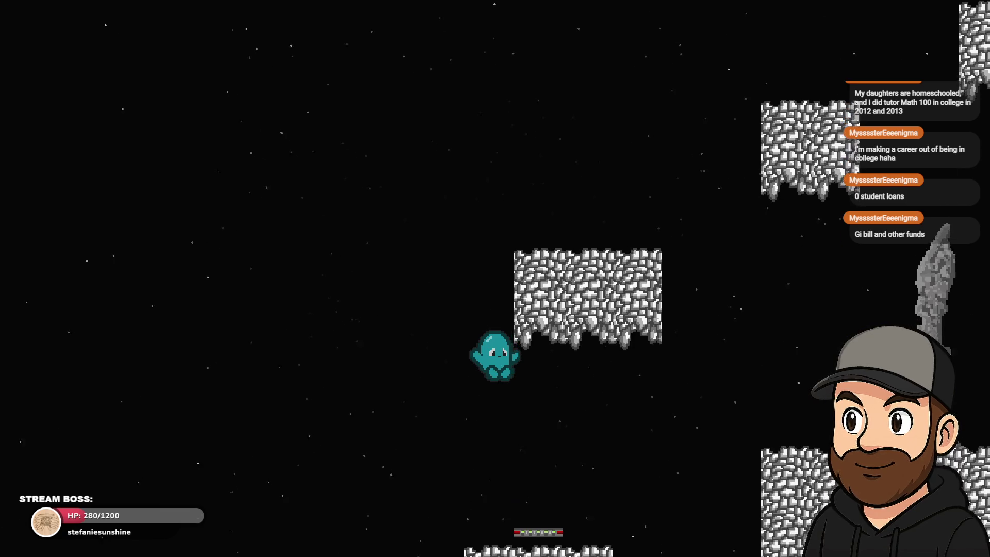
{"action": "key", "text": "space"}
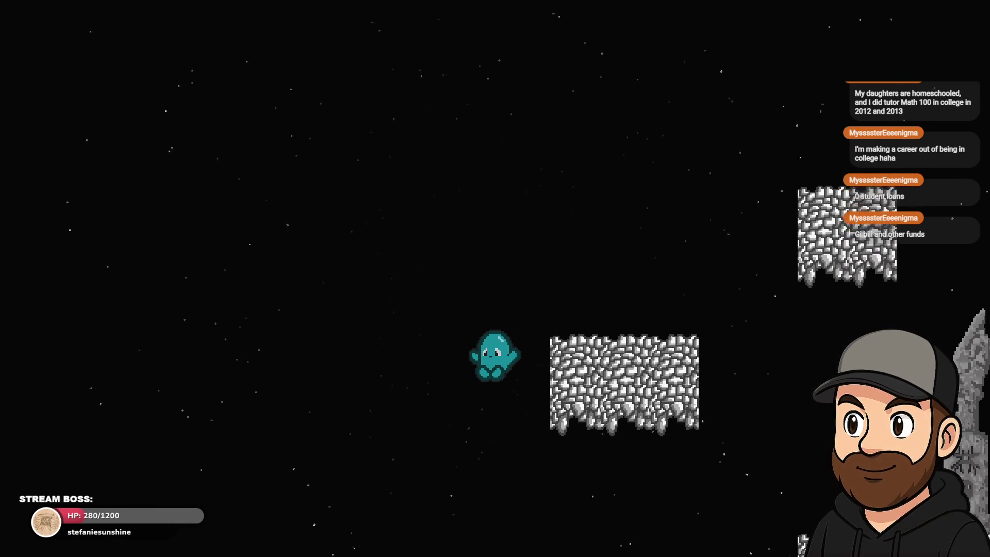
{"action": "key", "text": "space"}
{"action": "key", "text": "space"}
{"action": "key", "text": "space"}
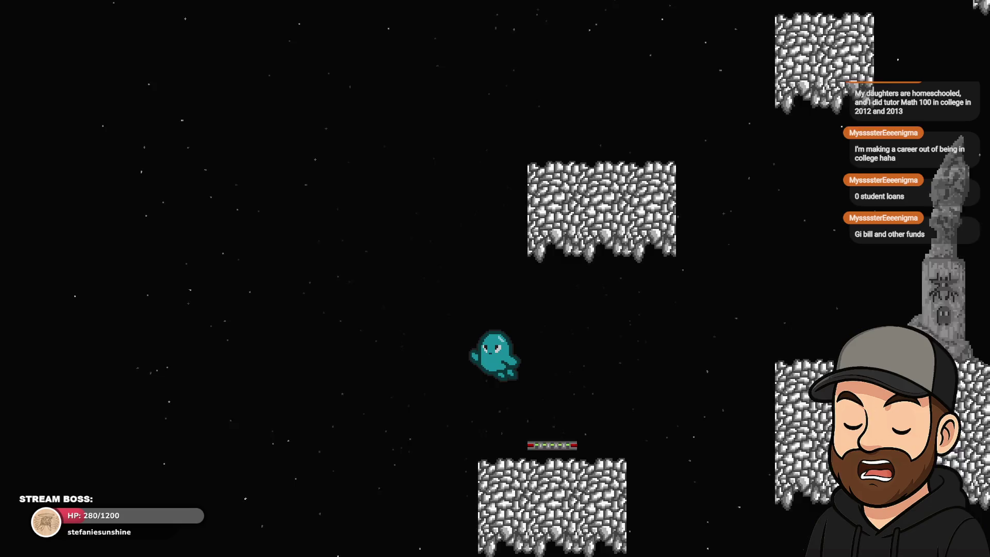
{"action": "key", "text": "space"}
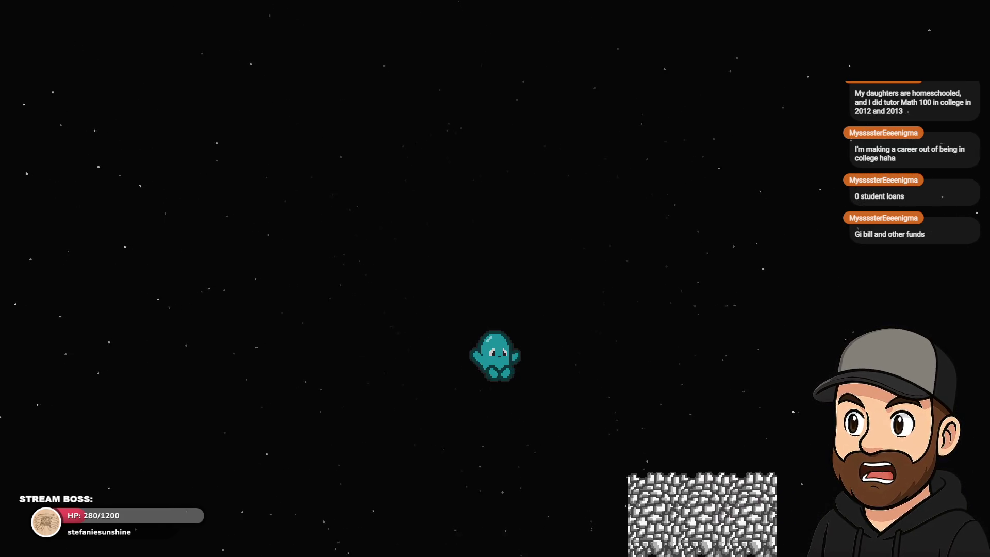
{"action": "key", "text": "space"}
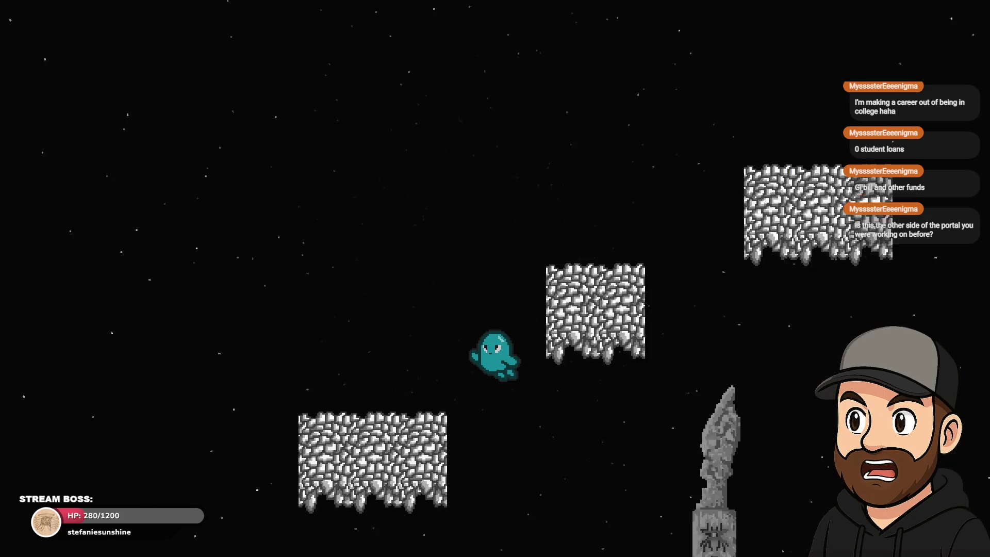
{"action": "key", "text": "space"}
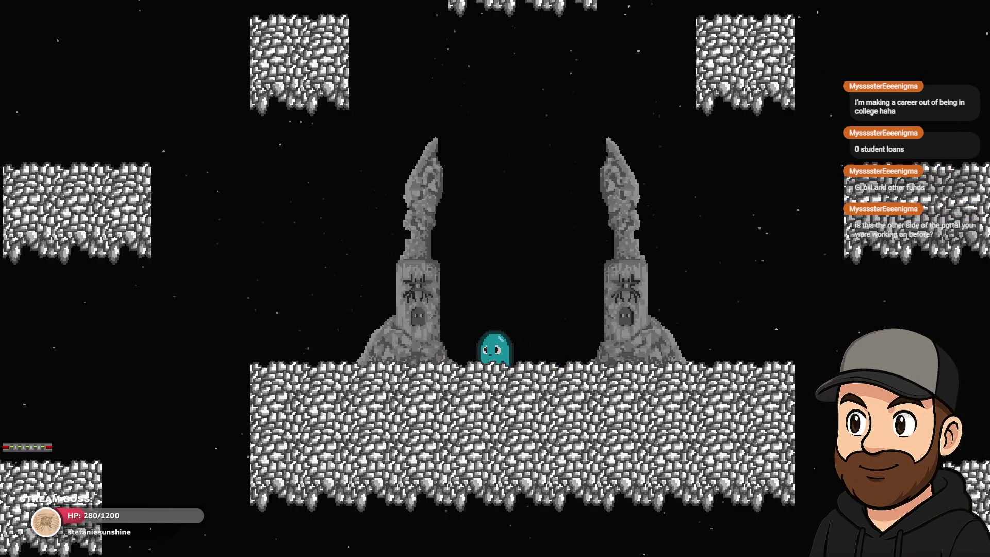
Walk and jump around the portal pillars and off the portal platform.
{"action": "key", "text": "Left"}
{"action": "key", "text": "Right"}
{"action": "key", "text": "space"}
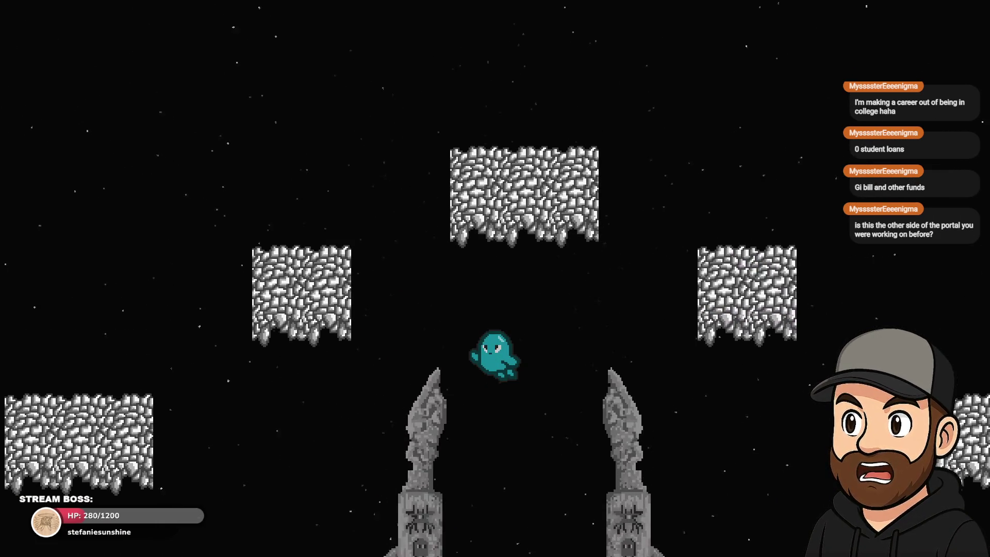
{"action": "key", "text": "Left"}
{"action": "key", "text": "Left"}
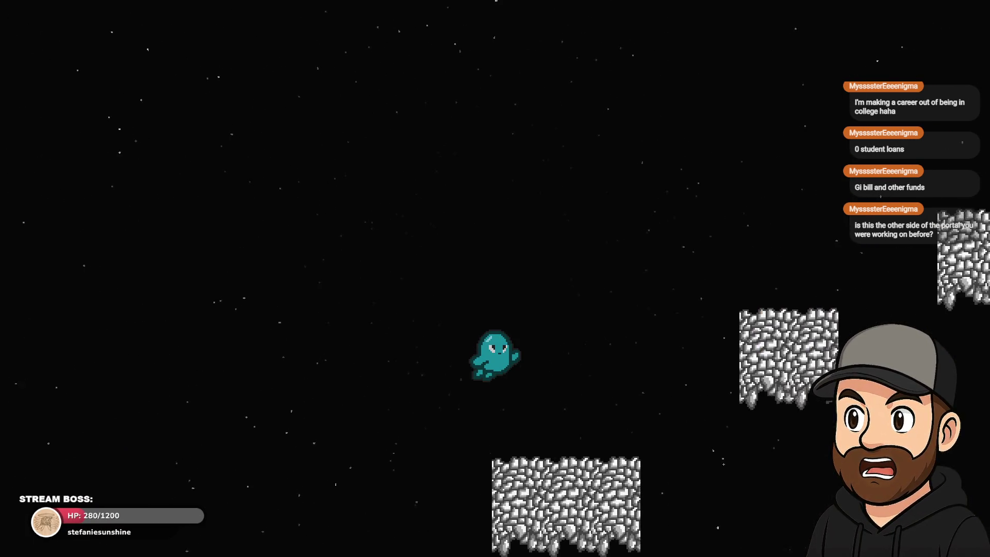
{"action": "key", "text": "space"}
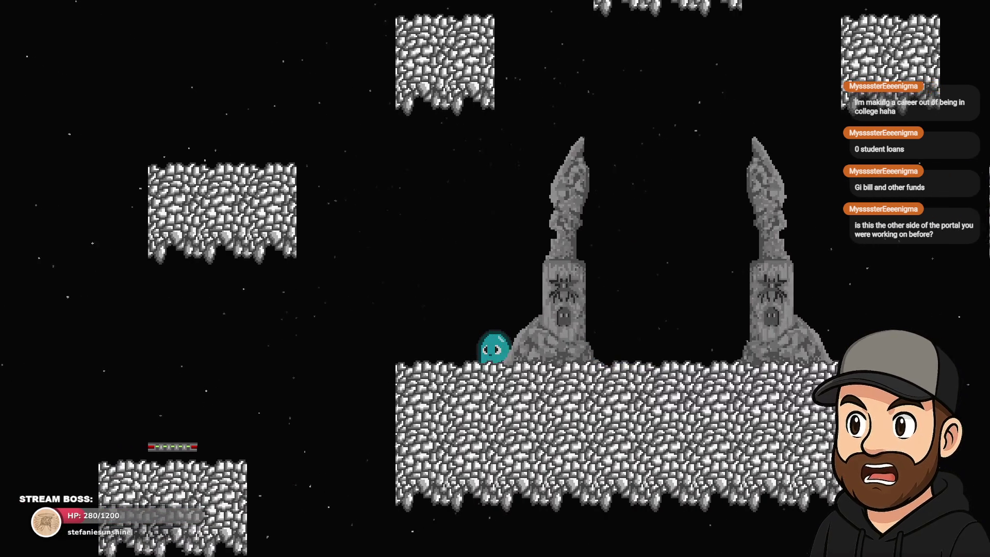
{"action": "key", "text": "space"}
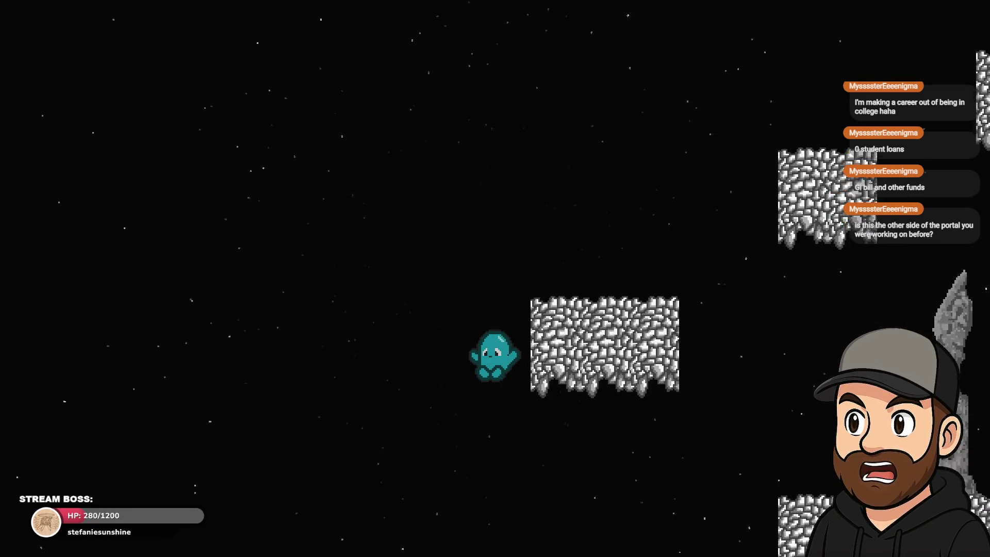
{"action": "key", "text": "Left"}
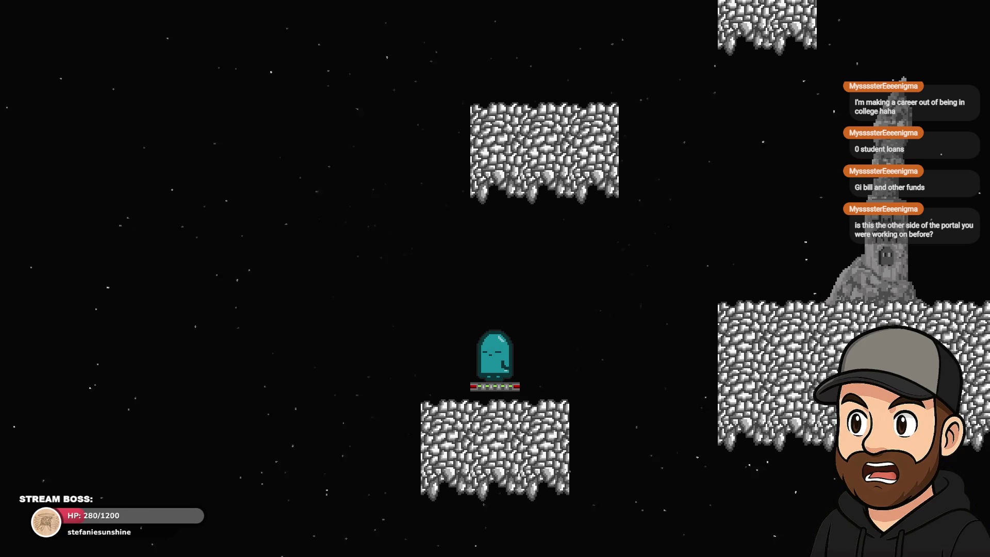
{"action": "key", "text": "Right"}
{"action": "key", "text": "space"}
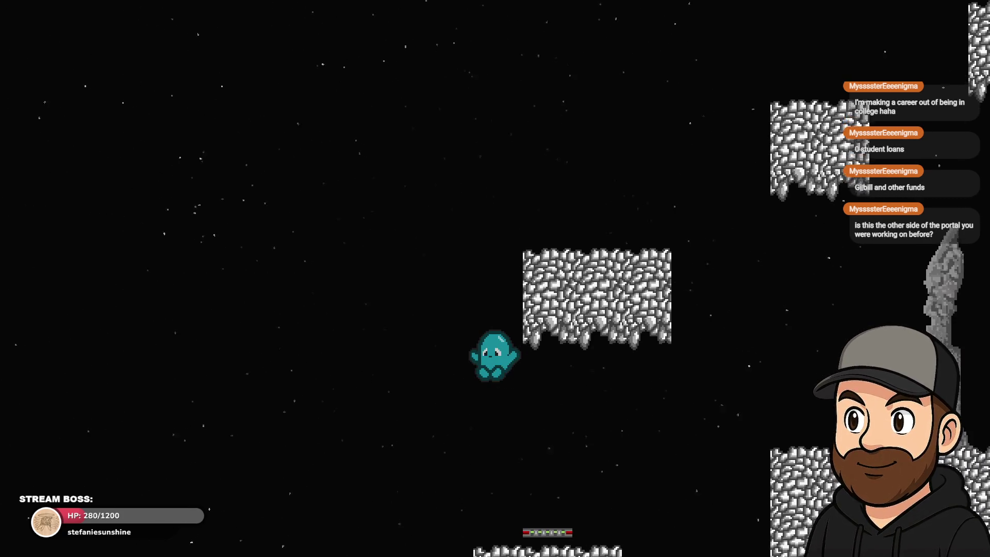
{"action": "key", "text": "Left"}
{"action": "key", "text": "space"}
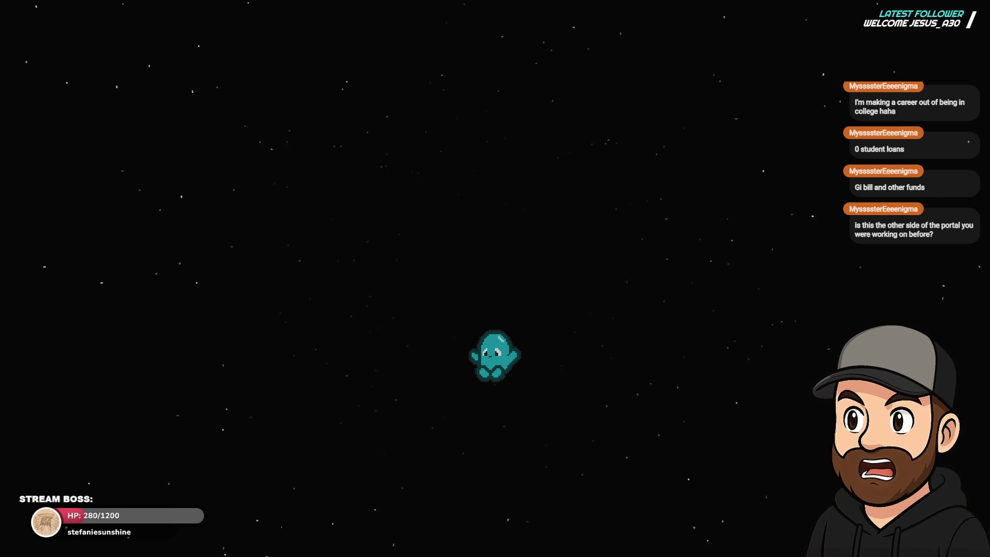
Jump across the stone platforms and land on the long stone platform.
{"action": "key", "text": "Right"}
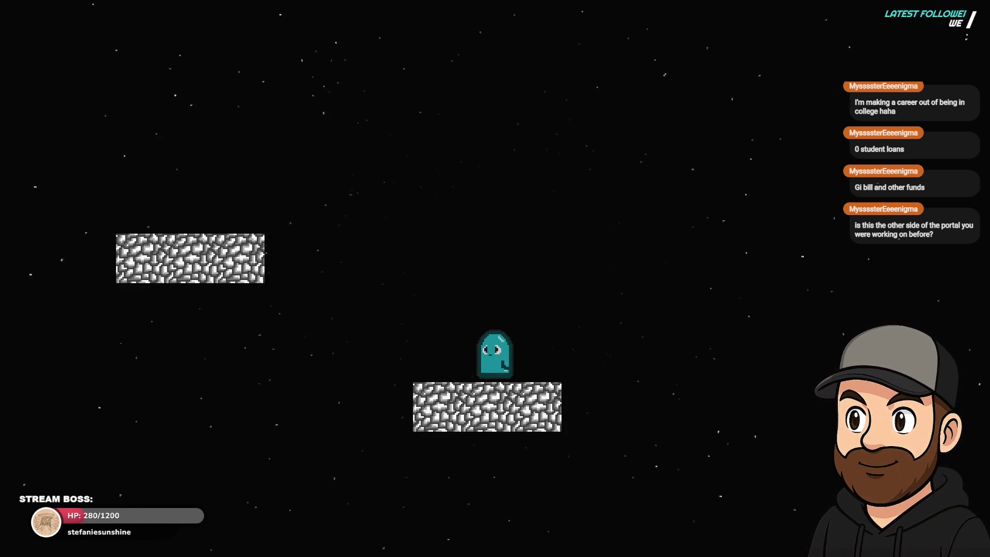
{"action": "key", "text": "space"}
{"action": "key", "text": "Left"}
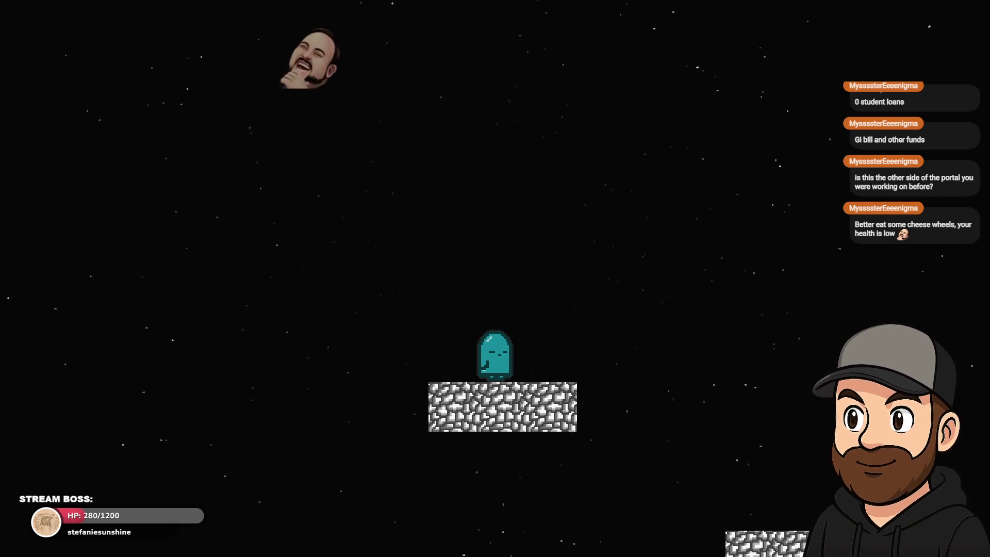
{"action": "key", "text": "space"}
{"action": "key", "text": "Right"}
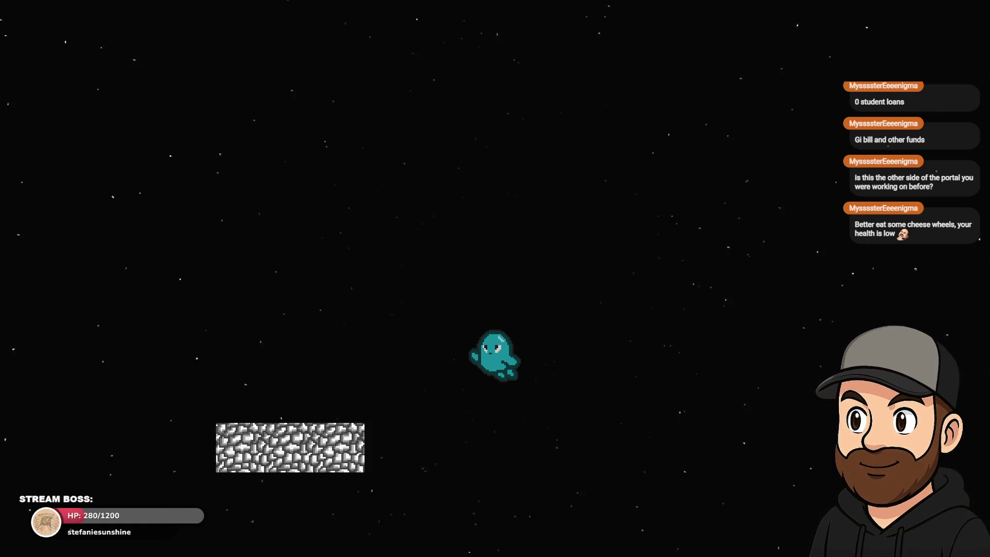
{"action": "key", "text": "Left"}
{"action": "key", "text": "space"}
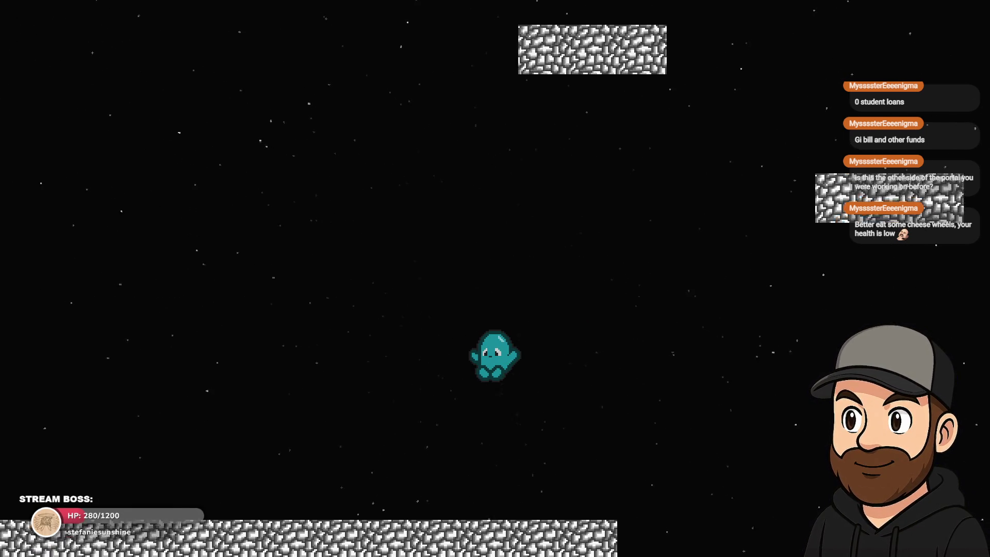
{"action": "key", "text": "Left"}
{"action": "key", "text": "Right"}
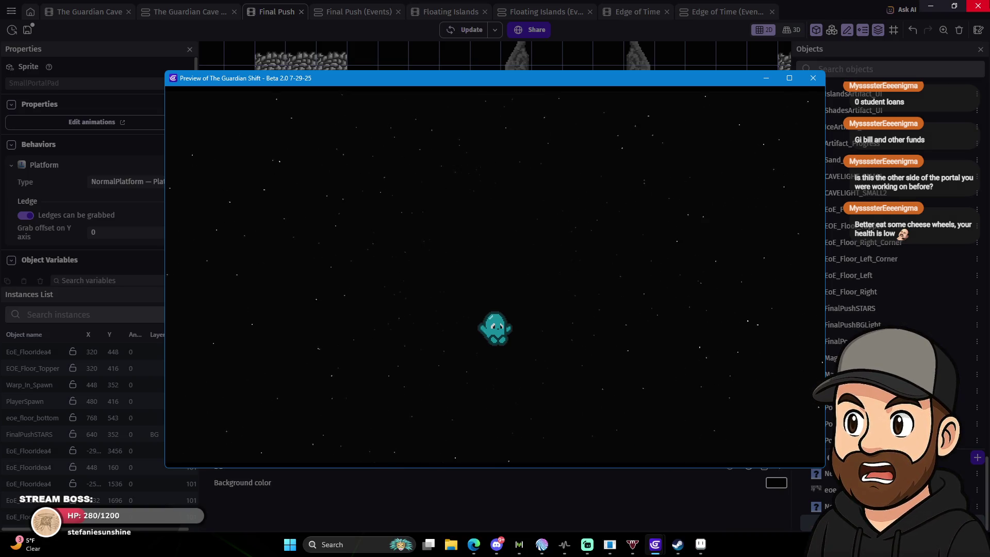
Close the game preview and diagnostic report, then centre the view on the portal area.
{"action": "left_click", "coordinate": [808, 79]}
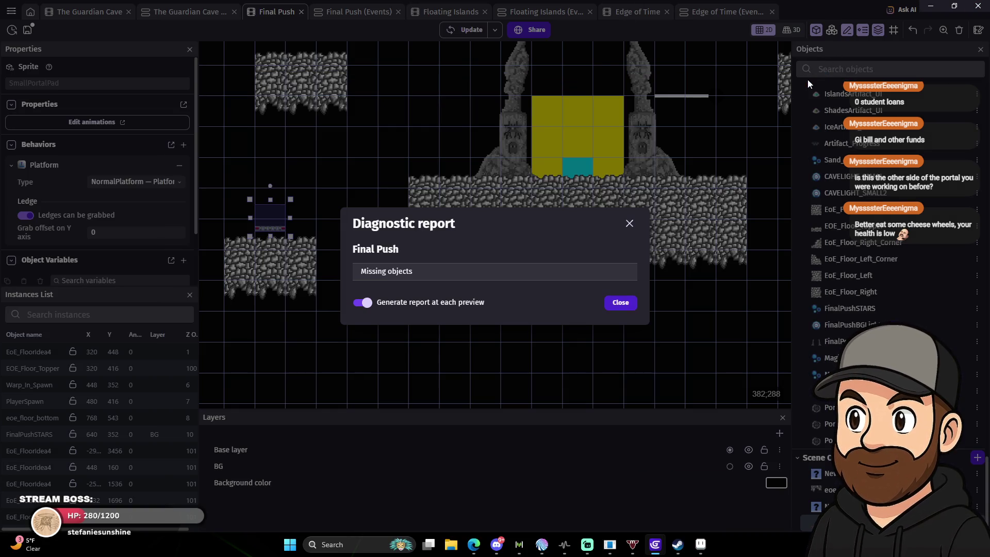
{"action": "left_click", "coordinate": [621, 302]}
{"action": "scroll", "coordinate": [355, 189], "scroll_direction": "down", "scroll_amount": 3}
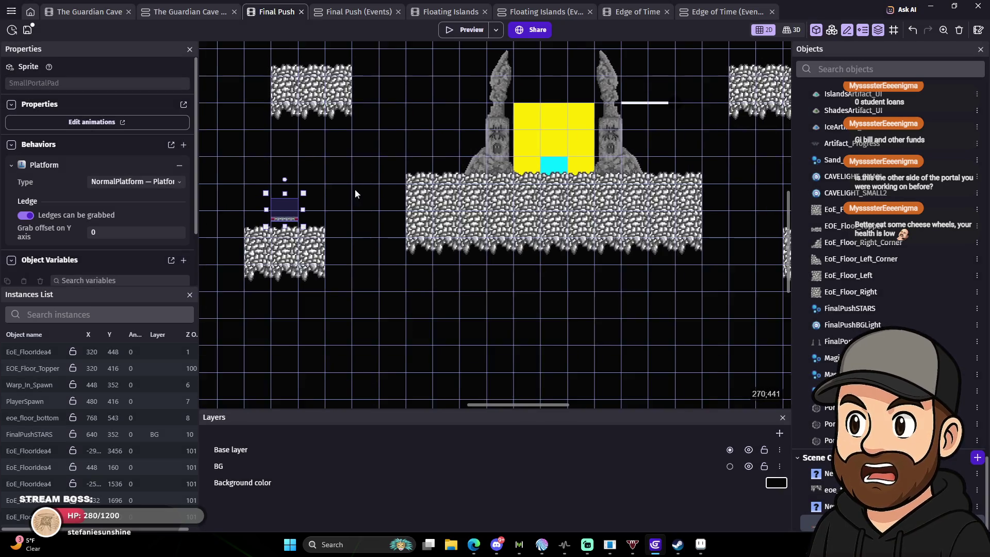
{"action": "mouse_move", "coordinate": [366, 245]}
{"action": "left_mouse_down"}
{"action": "mouse_move", "coordinate": [407, 220]}
{"action": "mouse_move", "coordinate": [619, 226]}
{"action": "left_mouse_up"}
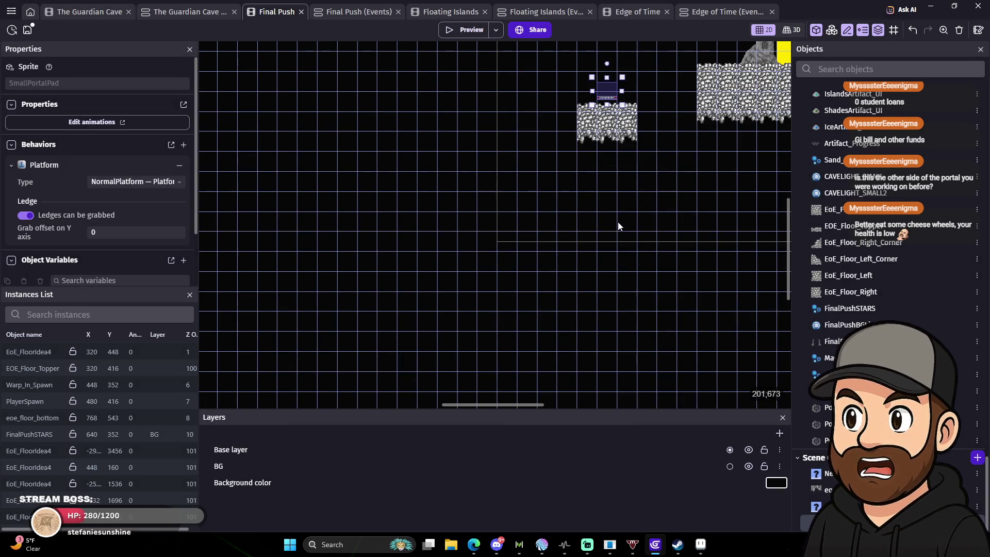
{"action": "scroll", "coordinate": [586, 251], "scroll_direction": "down", "scroll_amount": 5}
{"action": "left_click_drag", "start_coordinate": [634, 274], "coordinate": [435, 379]}
{"action": "scroll", "coordinate": [428, 310], "scroll_direction": "up", "scroll_amount": 5}
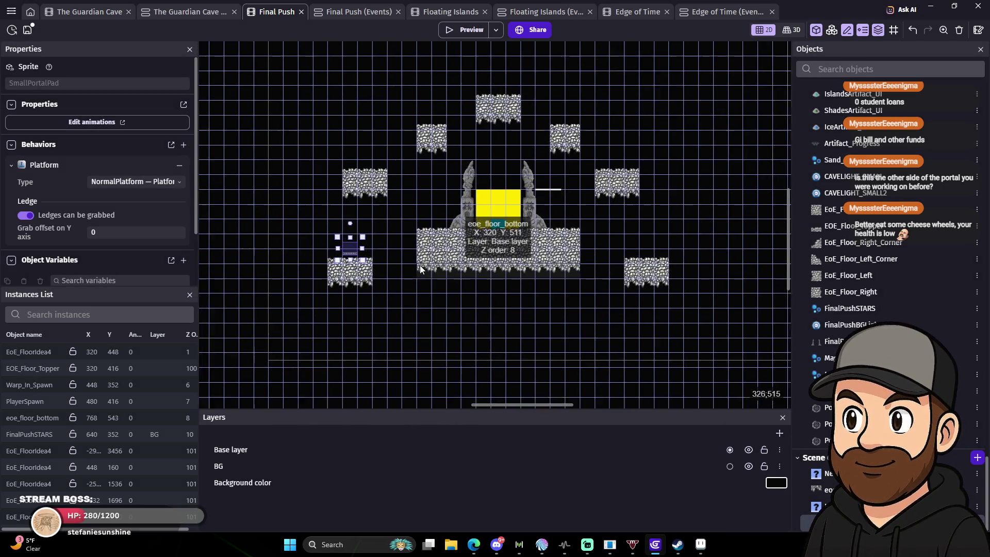
{"action": "scroll", "coordinate": [402, 247], "scroll_direction": "up", "scroll_amount": 6}
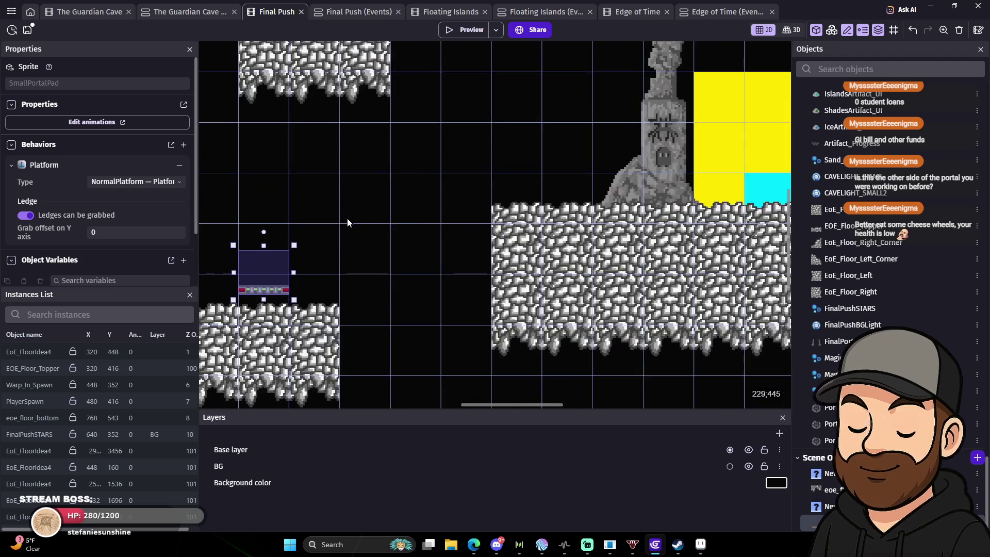
{"action": "scroll", "coordinate": [370, 249], "scroll_direction": "up", "scroll_amount": 3}
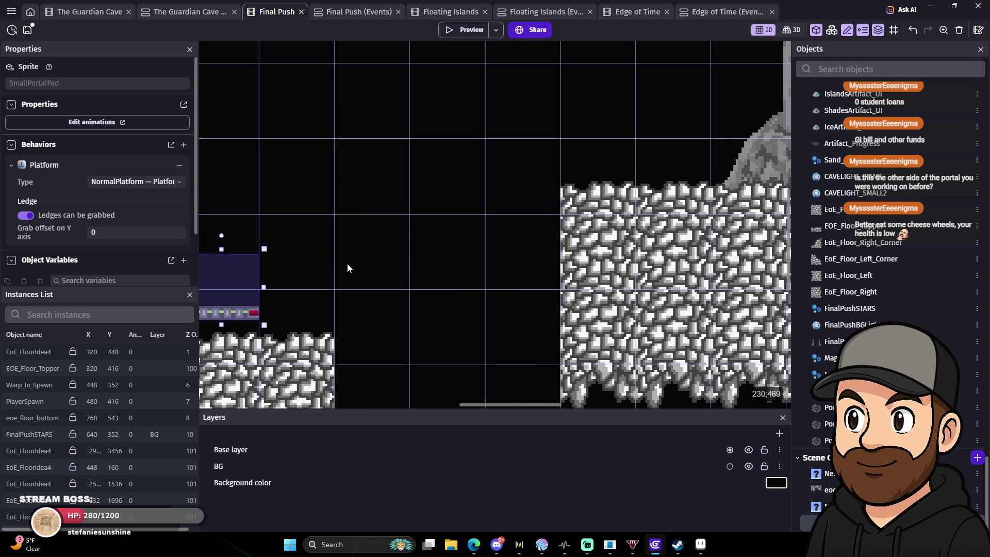
Cancel a stray new-object dialog and open the SmallPortalPad editor from its instance.
{"action": "left_click", "coordinate": [977, 457]}
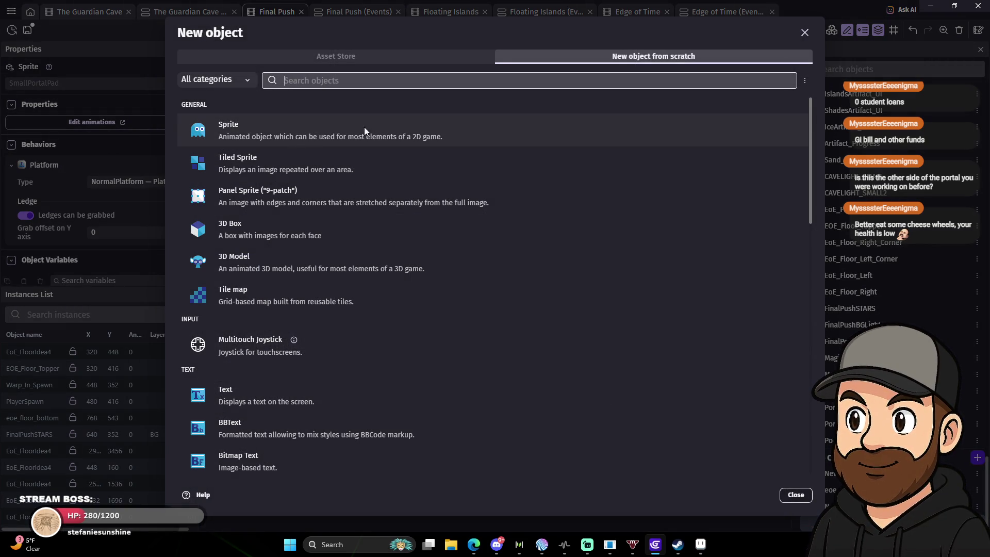
{"action": "left_click", "coordinate": [806, 33]}
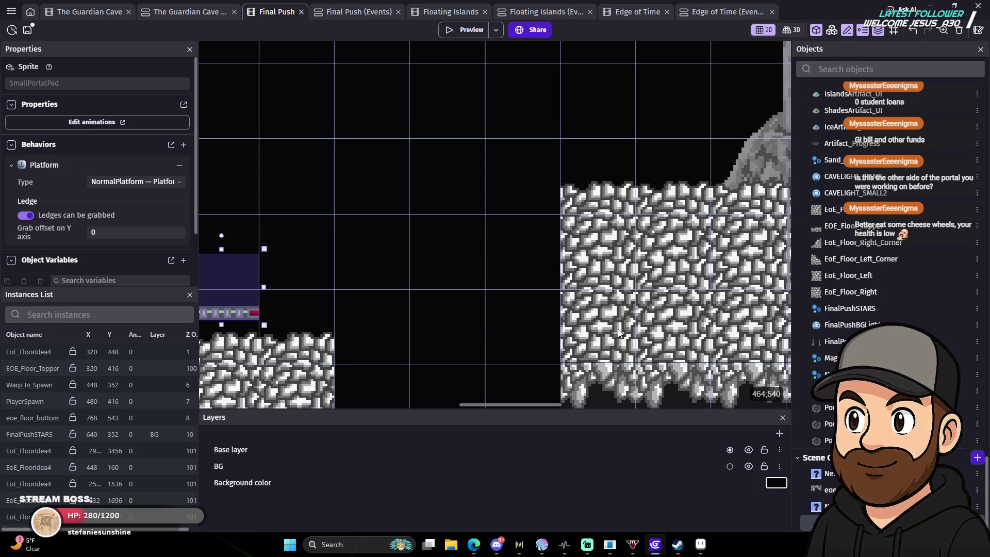
{"action": "double_click", "coordinate": [236, 307]}
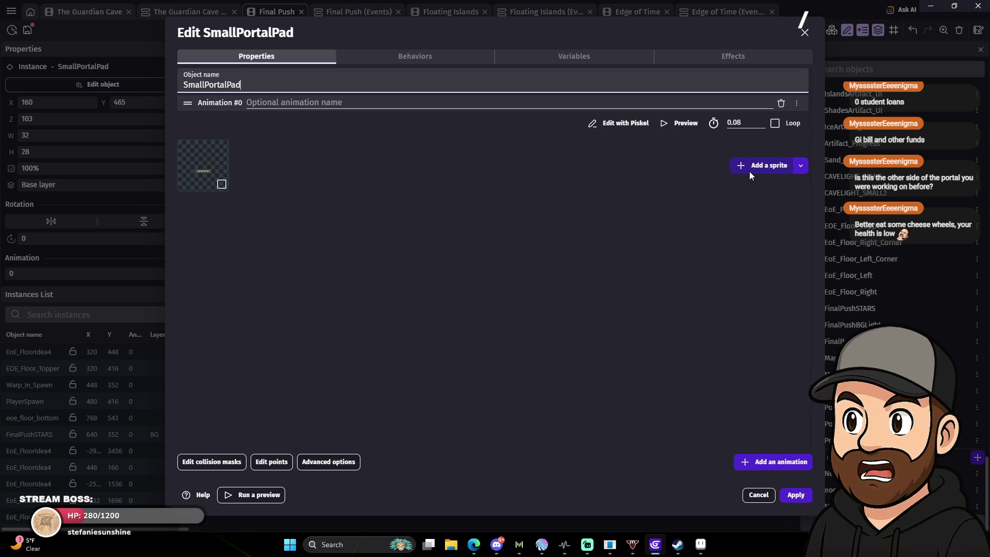
Abandon adding a second frame to SmallPortalPad and close its editor unchanged.
{"action": "left_click", "coordinate": [754, 167]}
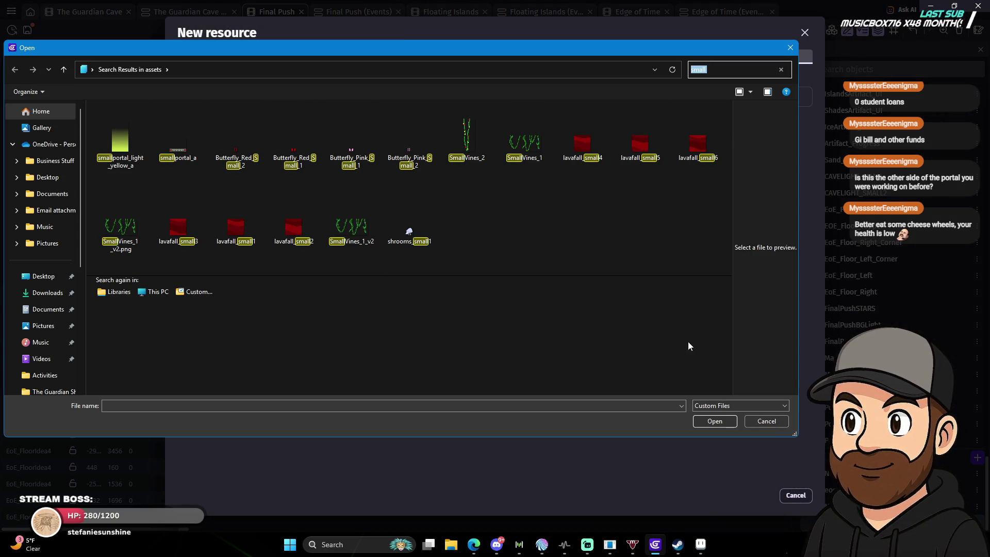
{"action": "left_click", "coordinate": [762, 421]}
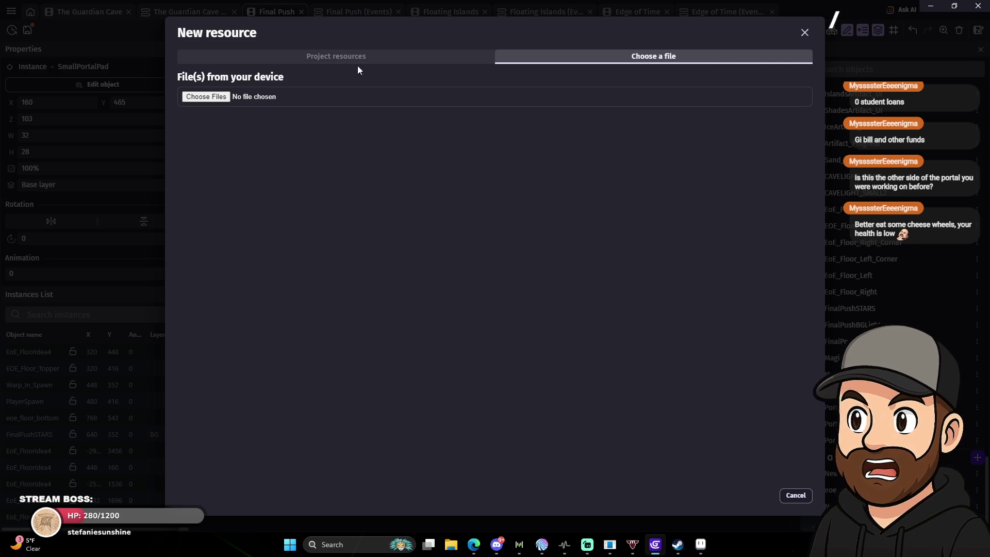
{"action": "left_click", "coordinate": [805, 32]}
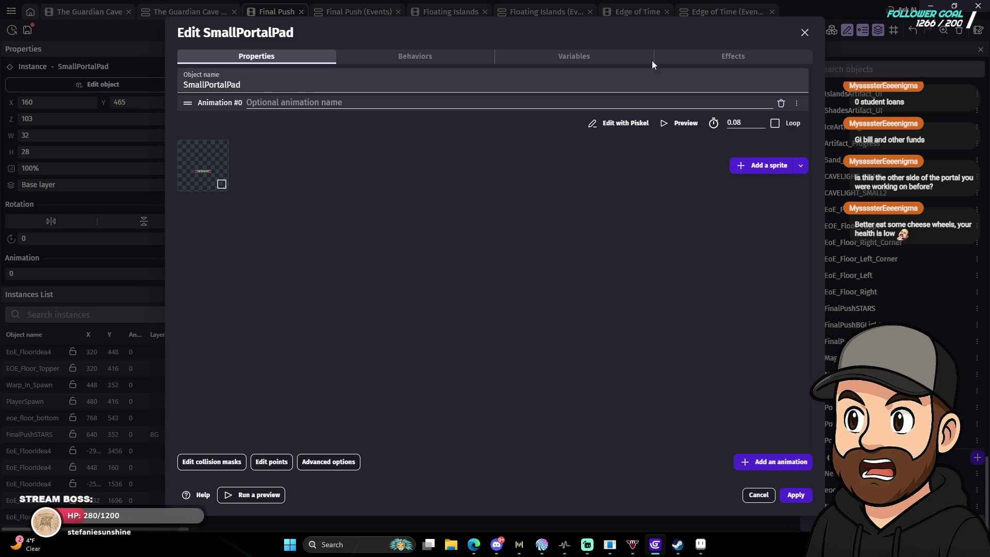
{"action": "left_click", "coordinate": [805, 33]}
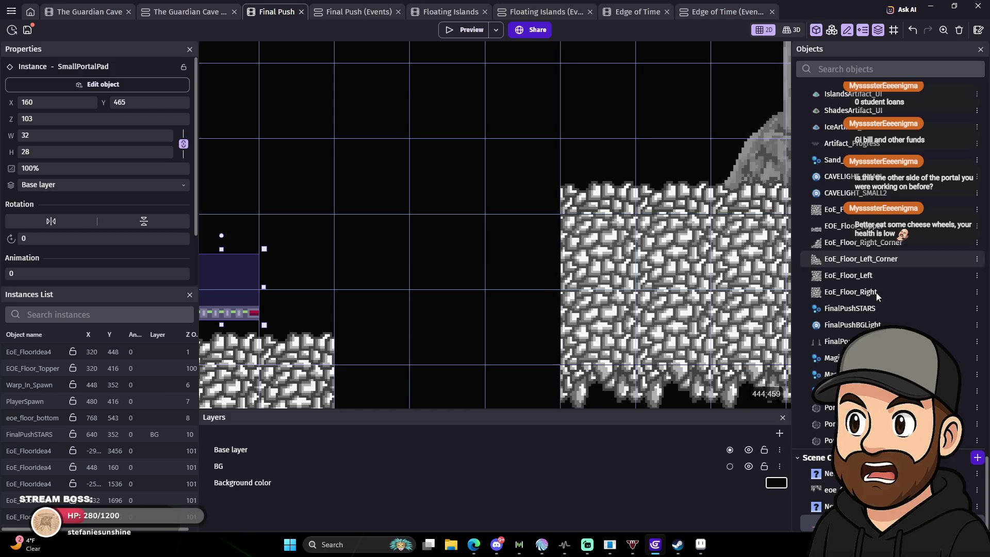
Create sprite NewSprite3 from smallportal_light_yellow_a, check its Effects, and apply it.
{"action": "key", "text": "ctrl+shift+n"}
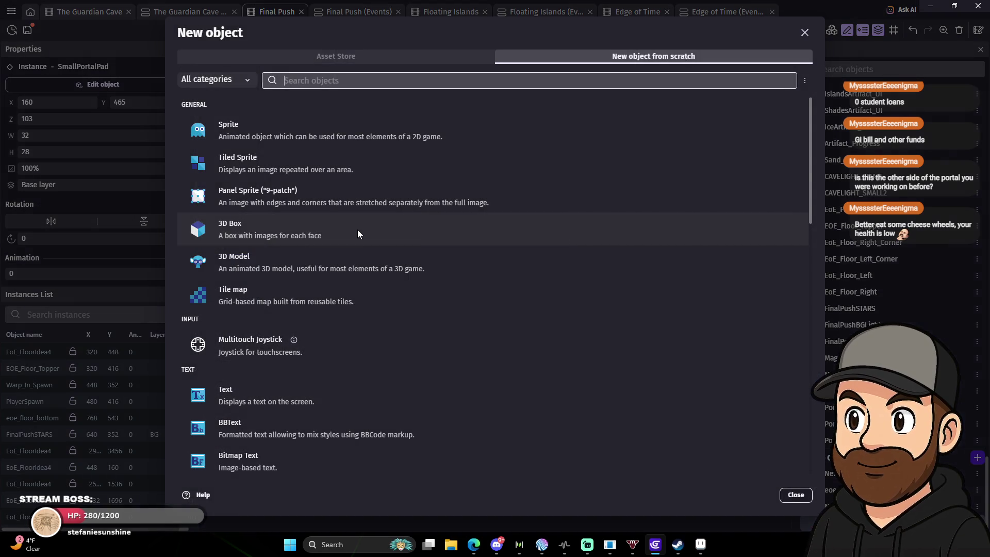
{"action": "left_click", "coordinate": [279, 128]}
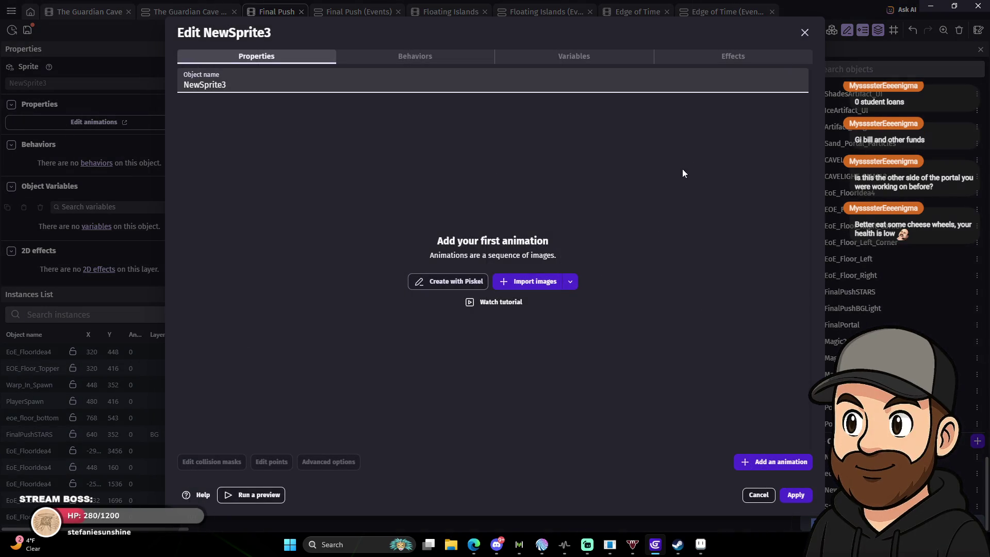
{"action": "left_click", "coordinate": [541, 283]}
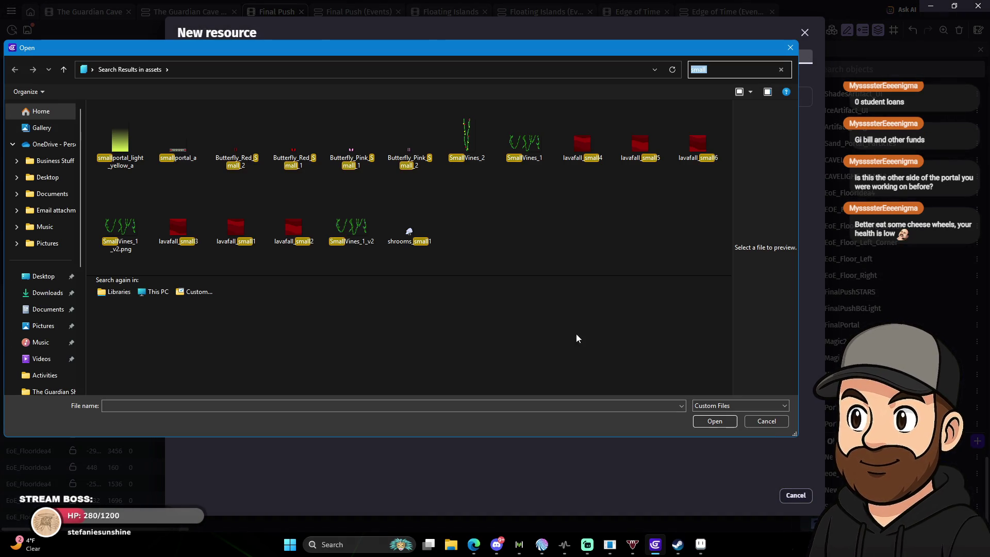
{"action": "left_click", "coordinate": [120, 142]}
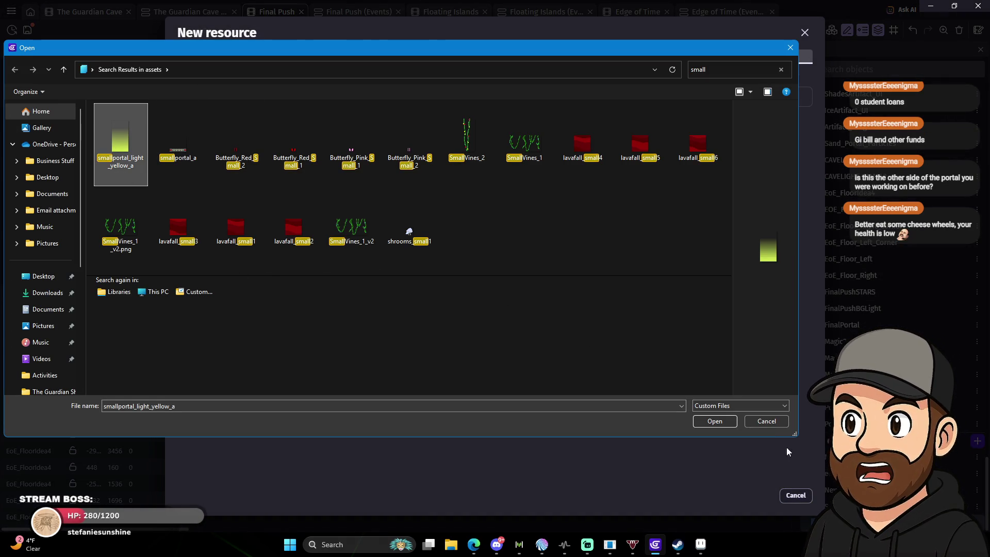
{"action": "left_click", "coordinate": [715, 422]}
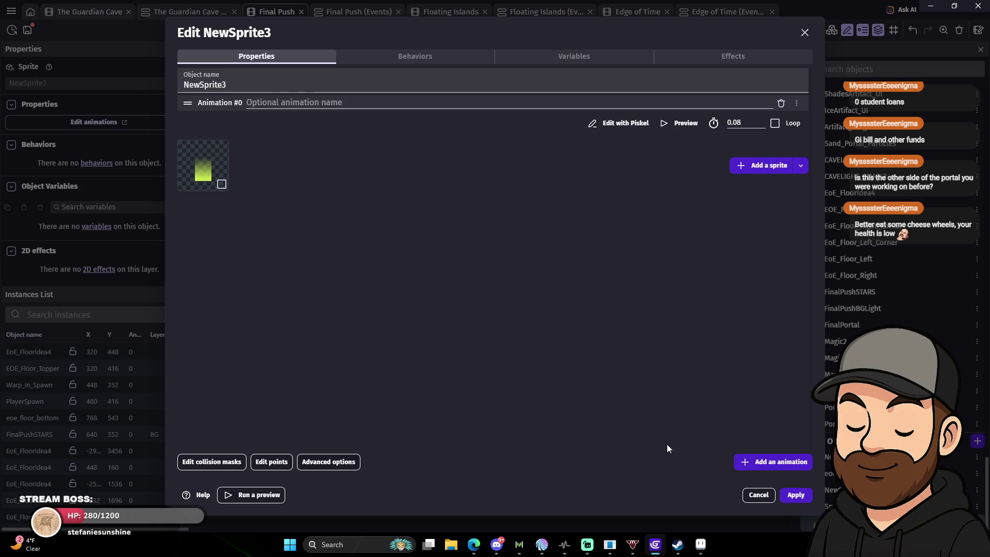
{"action": "left_click", "coordinate": [739, 57]}
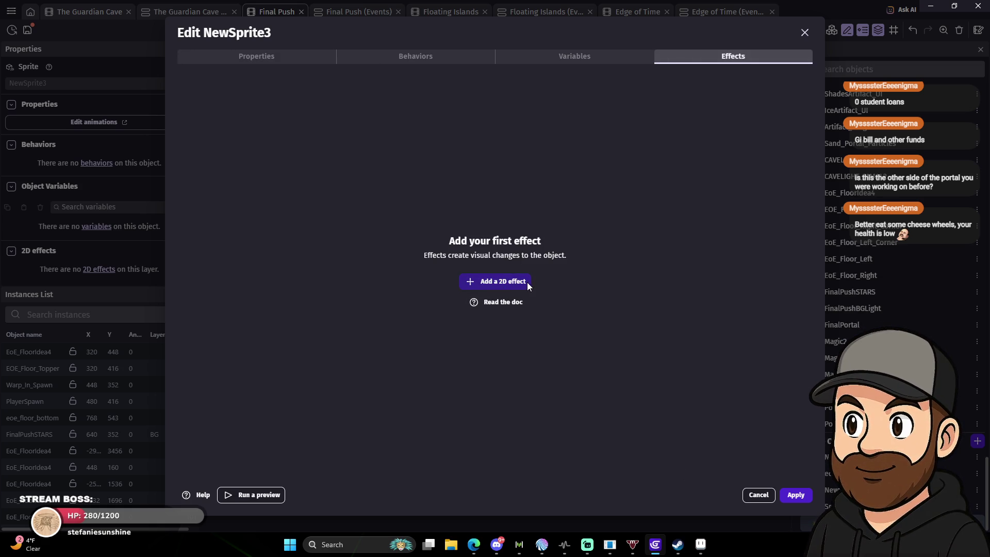
{"action": "left_click", "coordinate": [763, 497]}
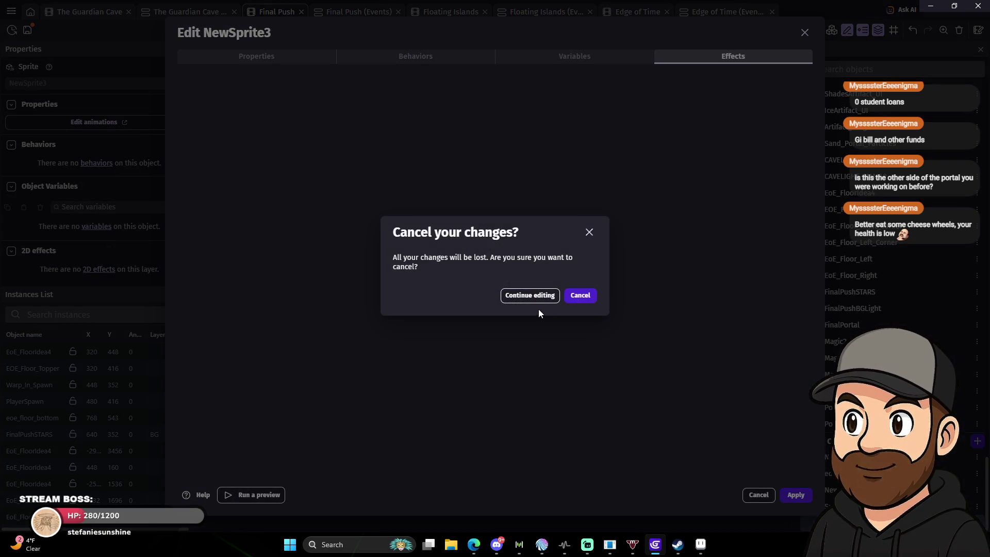
{"action": "left_click", "coordinate": [541, 296]}
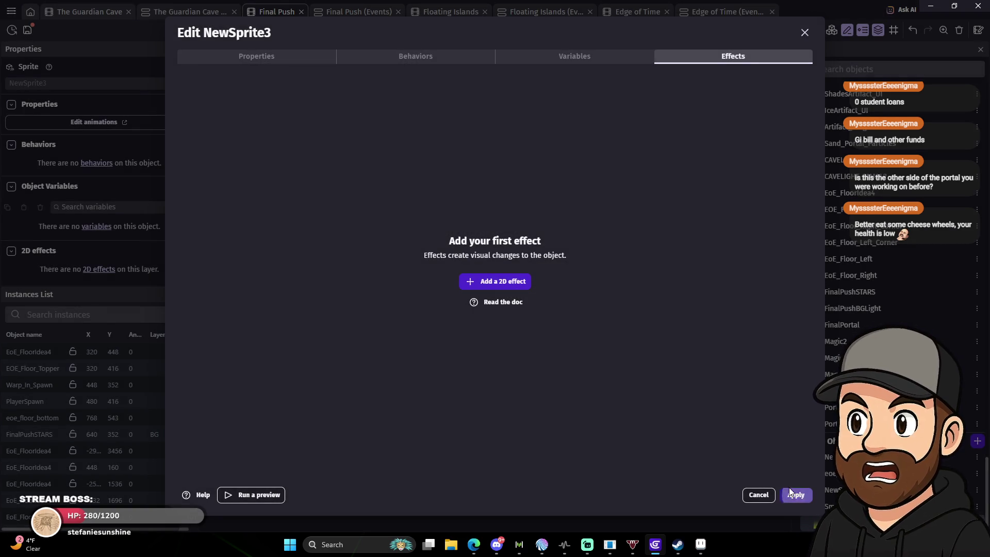
{"action": "left_click", "coordinate": [789, 491]}
Place a NewSprite3 light instance just above the portal pad, nudging it down into position.
{"action": "mouse_move", "coordinate": [830, 490]}
{"action": "left_mouse_down"}
{"action": "mouse_move", "coordinate": [379, 227]}
{"action": "mouse_move", "coordinate": [295, 204]}
{"action": "mouse_move", "coordinate": [293, 213]}
{"action": "left_mouse_up"}
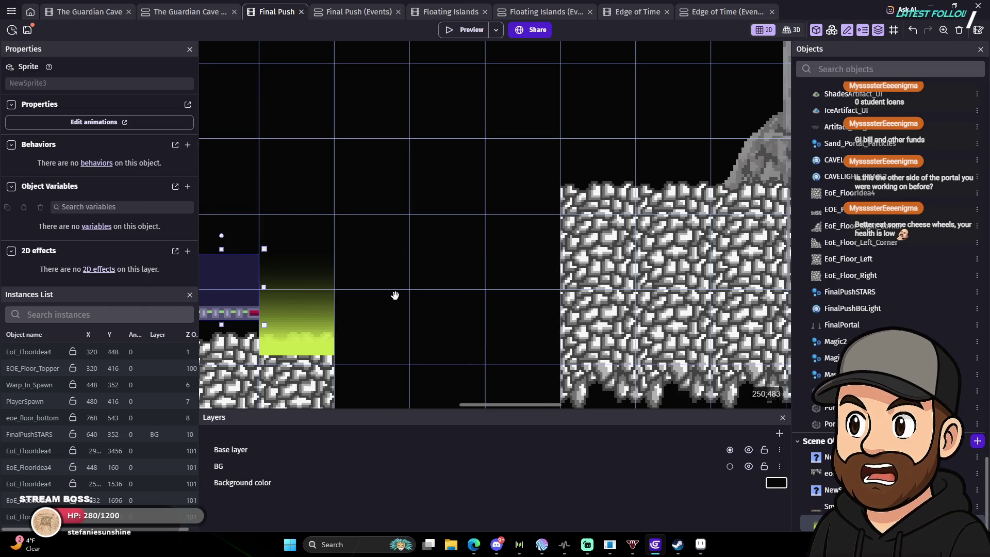
{"action": "left_click_drag", "start_coordinate": [395, 295], "coordinate": [540, 295]}
{"action": "left_click_drag", "start_coordinate": [467, 301], "coordinate": [370, 227]}
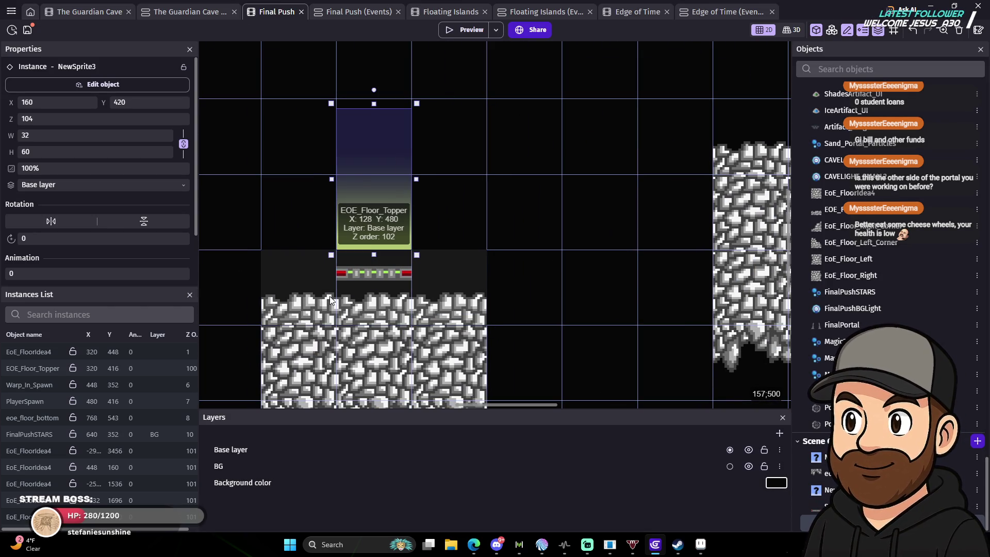
{"action": "key", "text": "Down"}
{"action": "key", "text": "Down"}
{"action": "key", "text": "Down"}
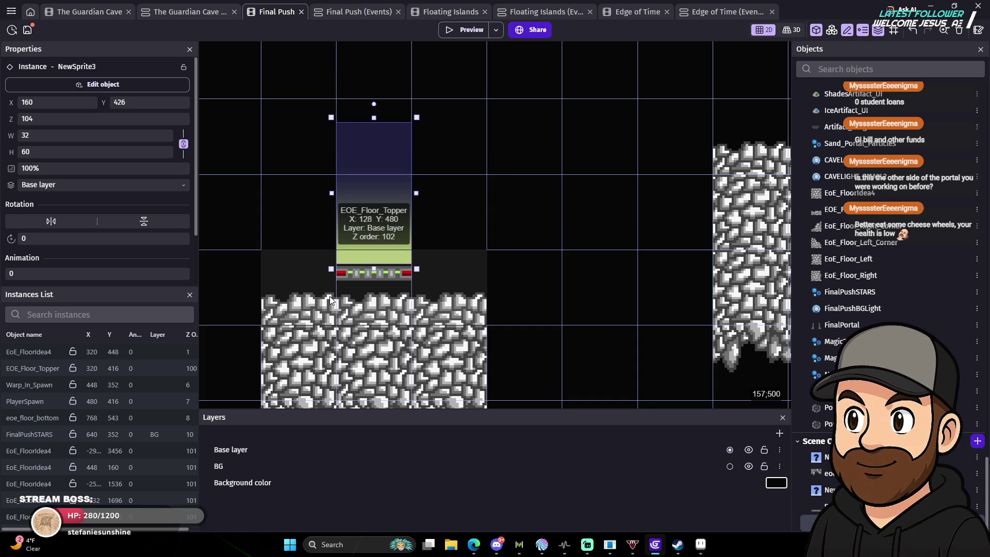
Reselect the NewSprite3 light instance and open its object editor.
{"action": "left_click", "coordinate": [545, 227]}
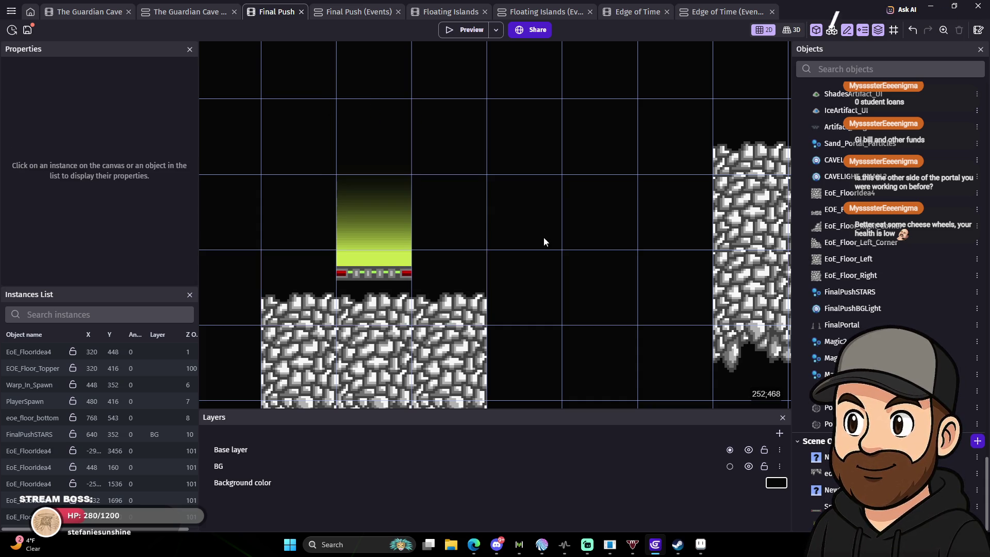
{"action": "scroll", "coordinate": [551, 244], "scroll_direction": "up", "scroll_amount": 2}
{"action": "scroll", "coordinate": [554, 226], "scroll_direction": "down", "scroll_amount": 2}
{"action": "left_click_drag", "start_coordinate": [621, 193], "coordinate": [476, 273]}
{"action": "scroll", "coordinate": [468, 258], "scroll_direction": "down", "scroll_amount": 5}
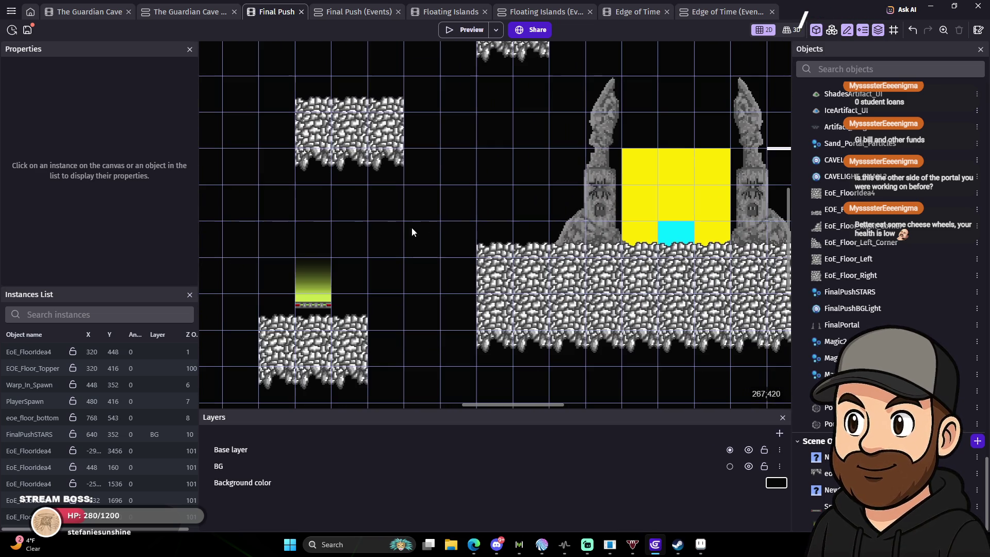
{"action": "scroll", "coordinate": [389, 266], "scroll_direction": "up", "scroll_amount": 2}
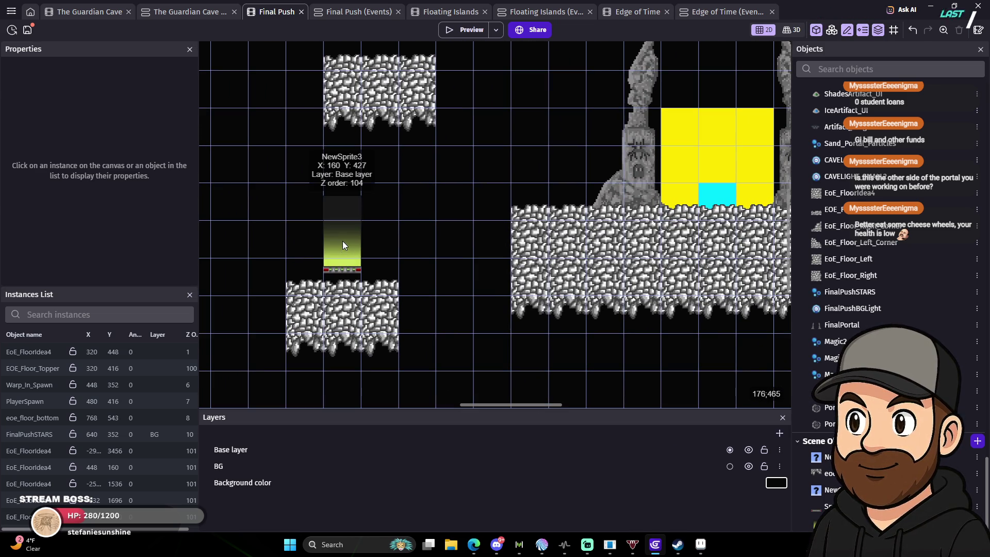
{"action": "left_click", "coordinate": [342, 241]}
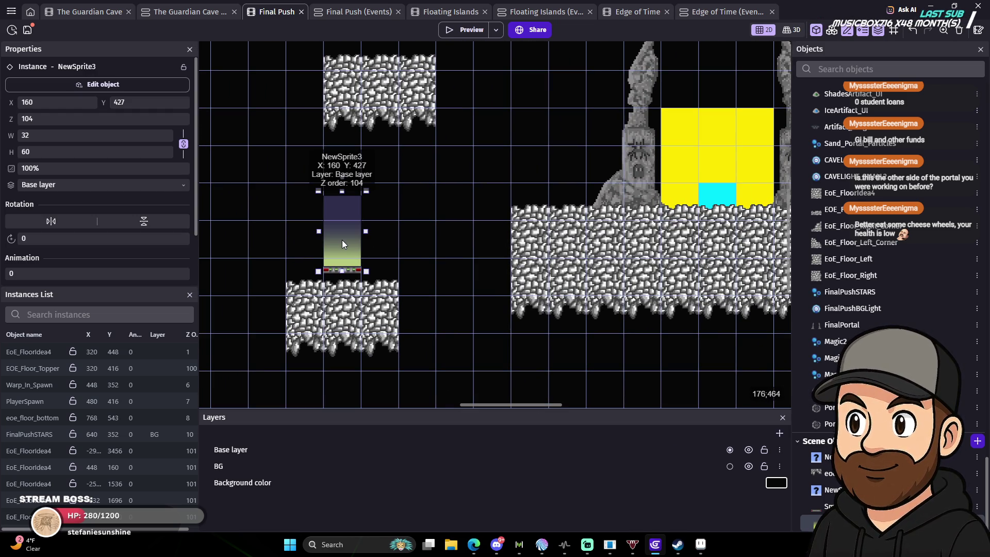
{"action": "double_click", "coordinate": [342, 239]}
Add a 2D Shockwave effect with default settings to NewSprite3 and apply it.
{"action": "left_click", "coordinate": [744, 54]}
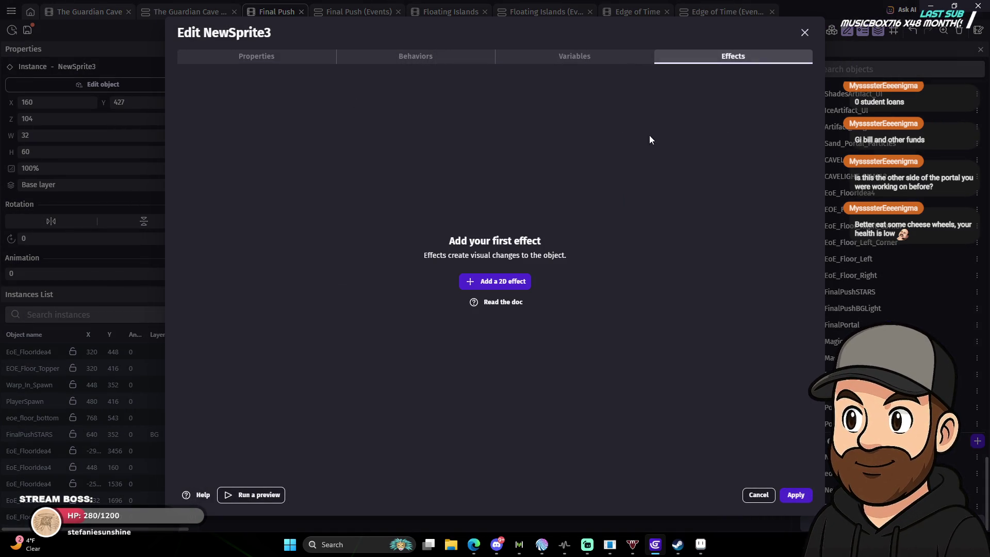
{"action": "left_click", "coordinate": [497, 281]}
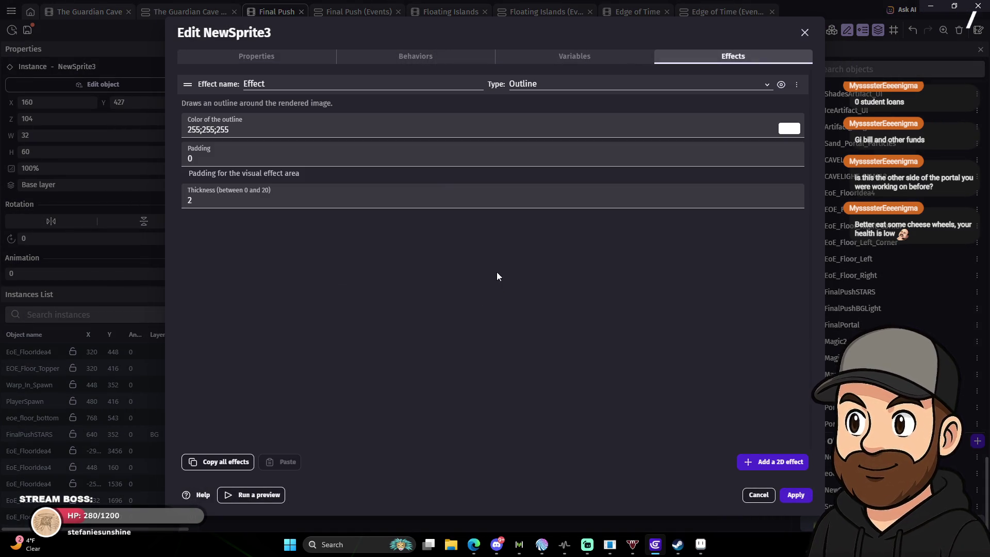
{"action": "left_click", "coordinate": [553, 84]}
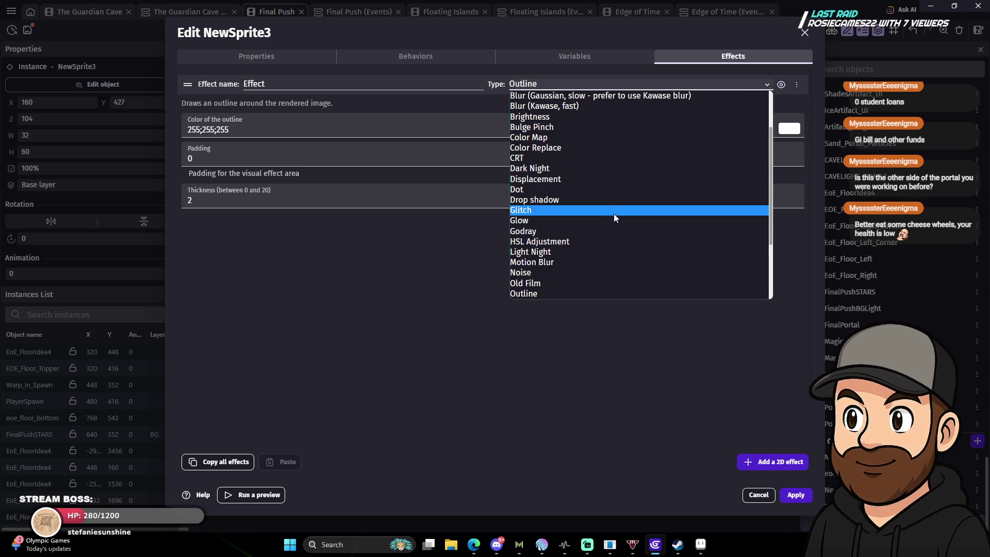
{"action": "scroll", "coordinate": [614, 218], "scroll_direction": "up", "scroll_amount": 2}
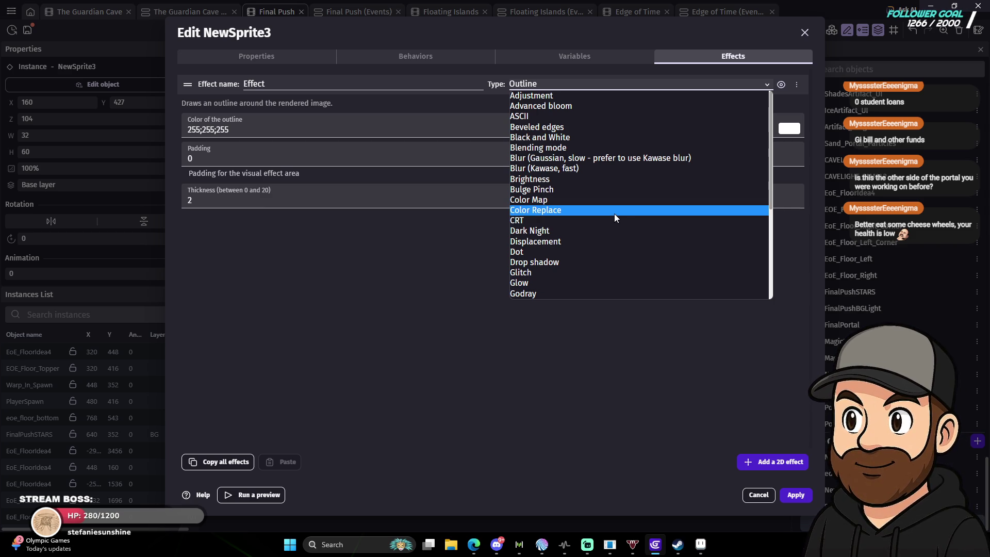
{"action": "scroll", "coordinate": [609, 191], "scroll_direction": "down", "scroll_amount": 5}
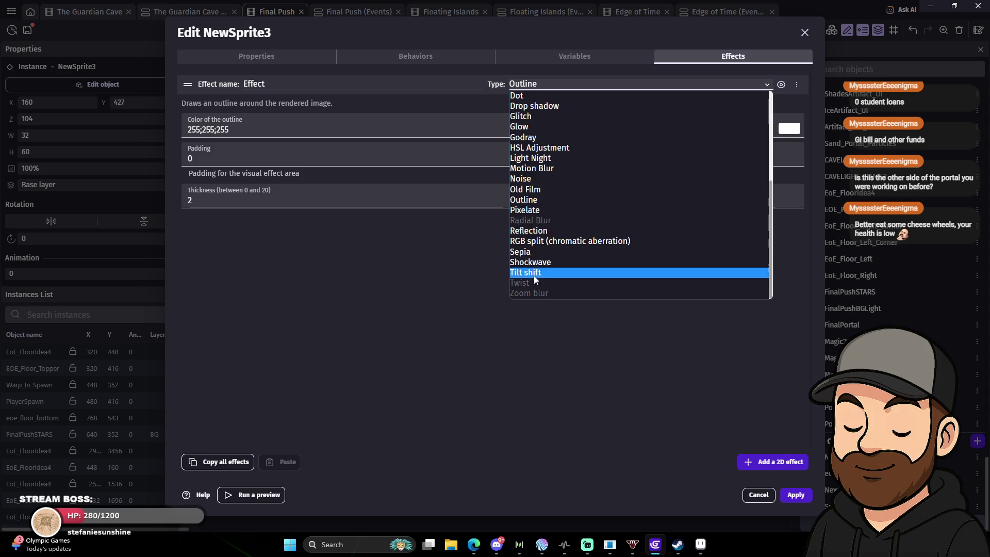
{"action": "left_click", "coordinate": [536, 262]}
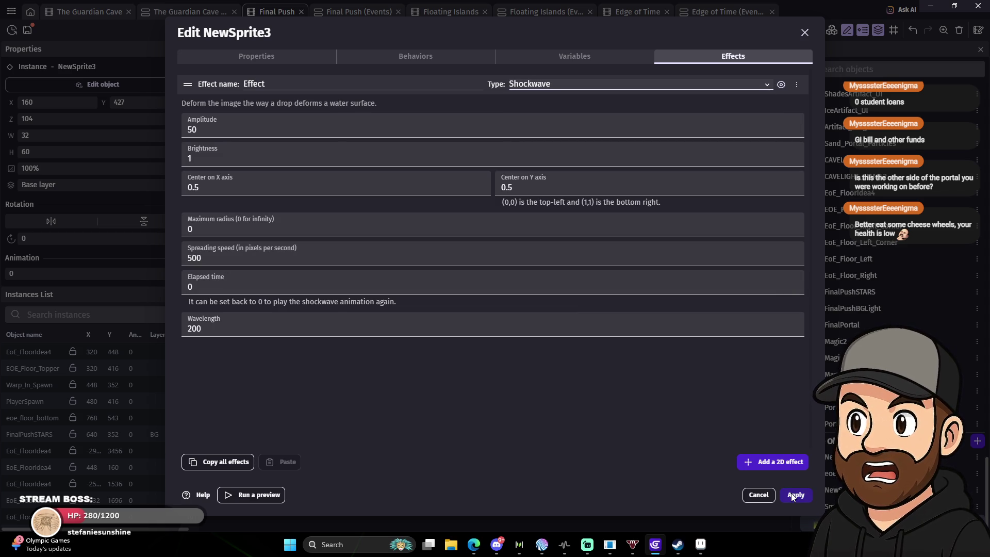
{"action": "left_click", "coordinate": [792, 494]}
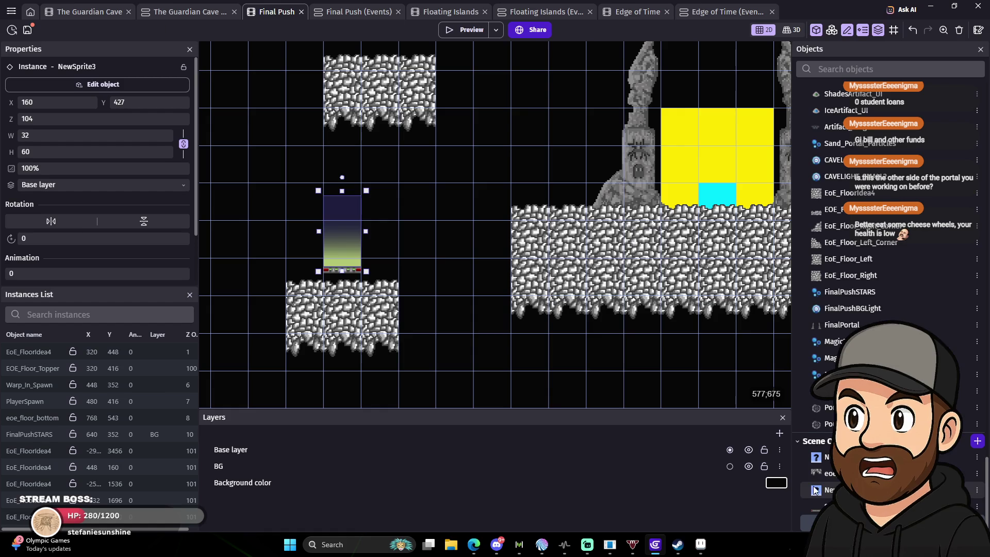
Preview the scene, walking and jumping the player across the warp pad and nearby platforms.
{"action": "left_click", "coordinate": [465, 30]}
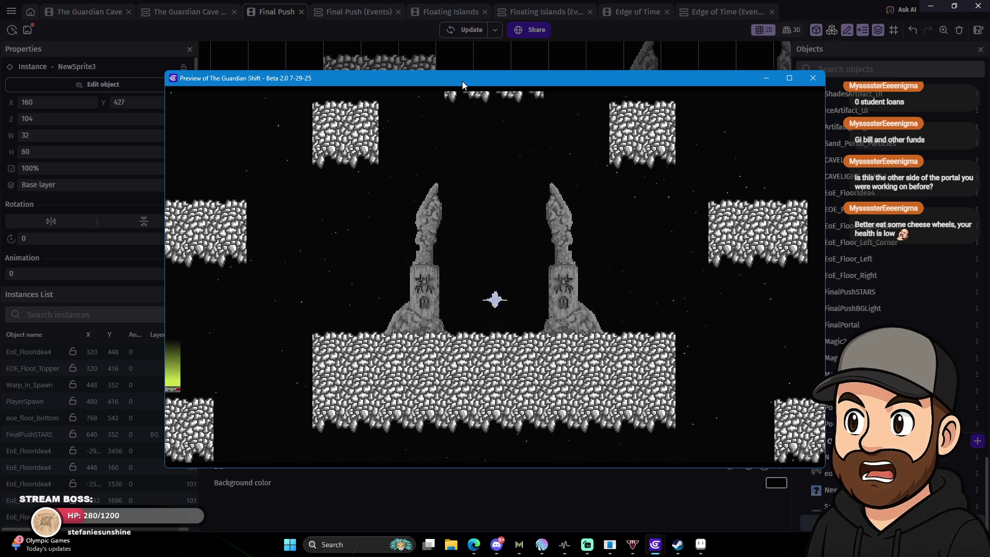
{"action": "key", "text": "Left"}
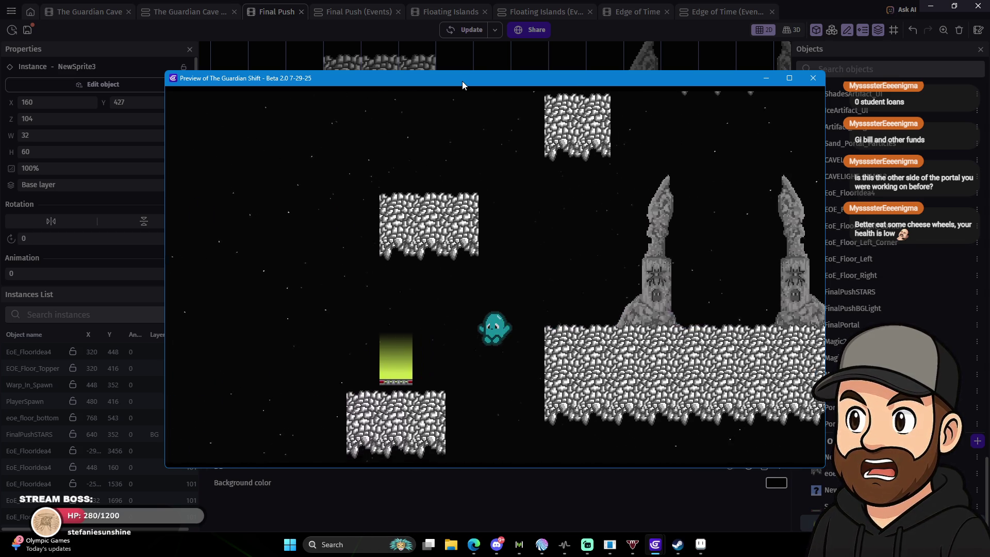
{"action": "key", "text": "space"}
{"action": "key", "text": "Left"}
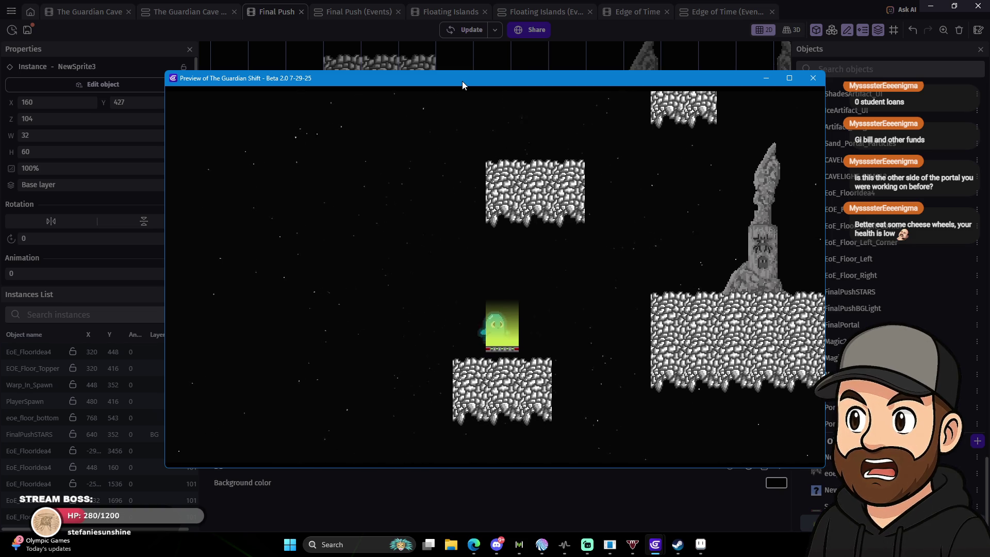
{"action": "key", "text": "Right"}
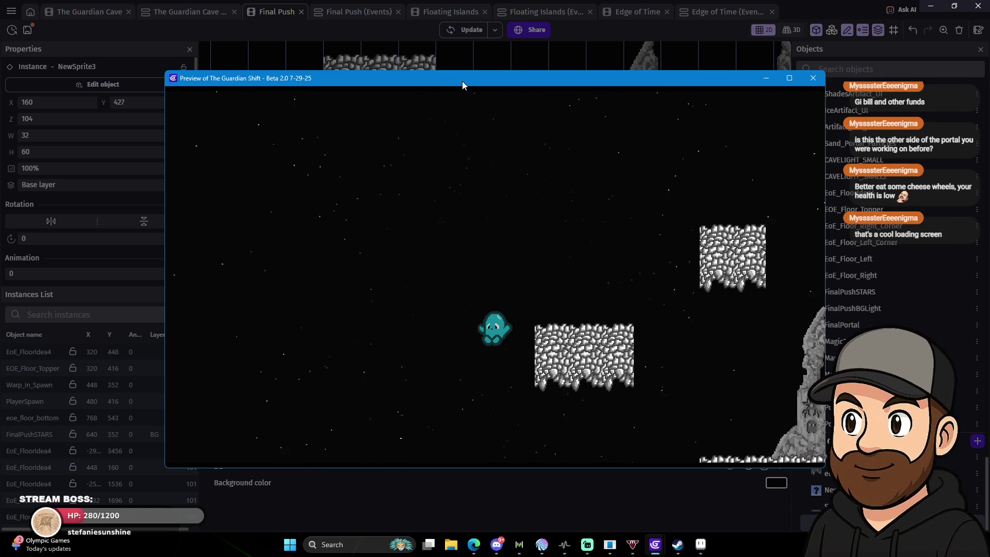
{"action": "key", "text": "Right"}
{"action": "key", "text": "Up"}
{"action": "key", "text": "Left"}
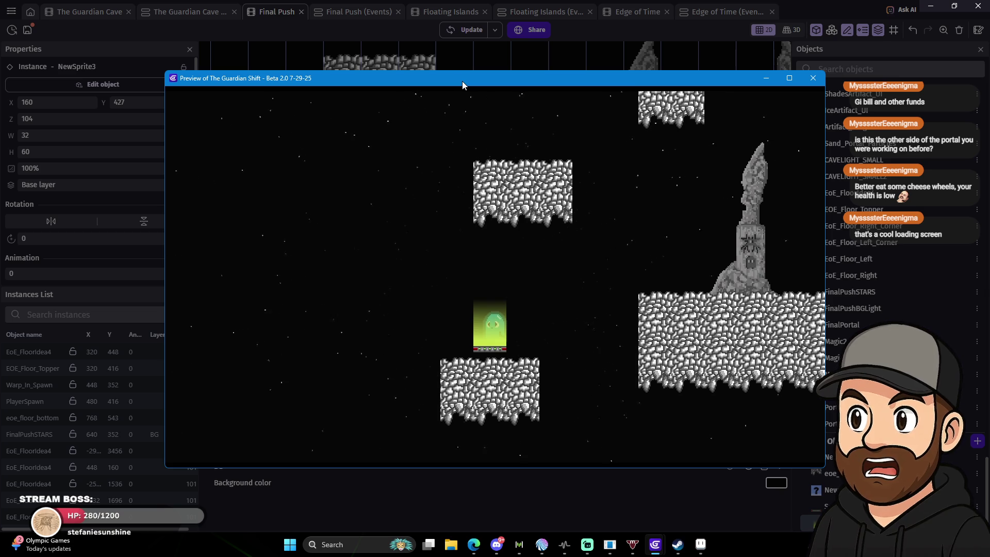
{"action": "key", "text": "Right"}
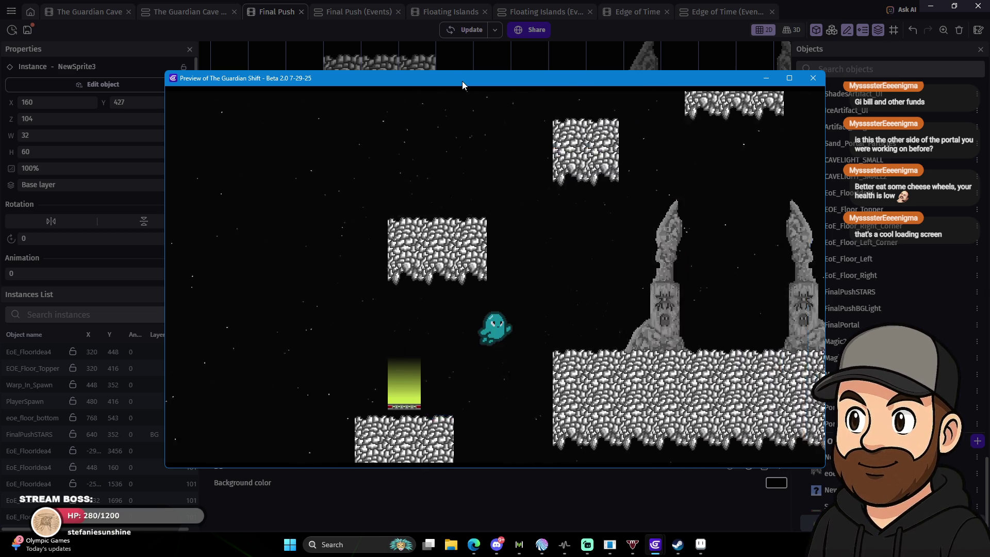
{"action": "key", "text": "Right"}
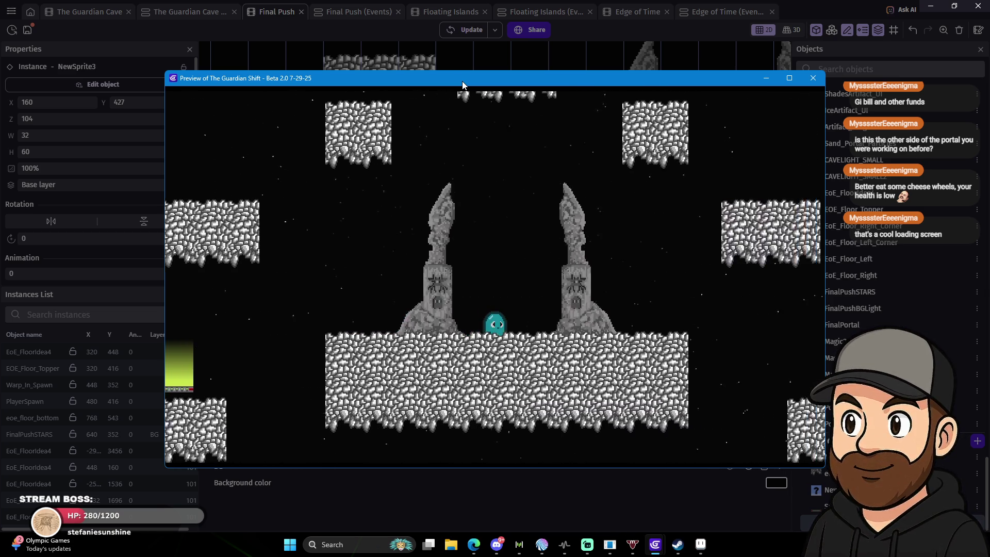
{"action": "key", "text": "Left"}
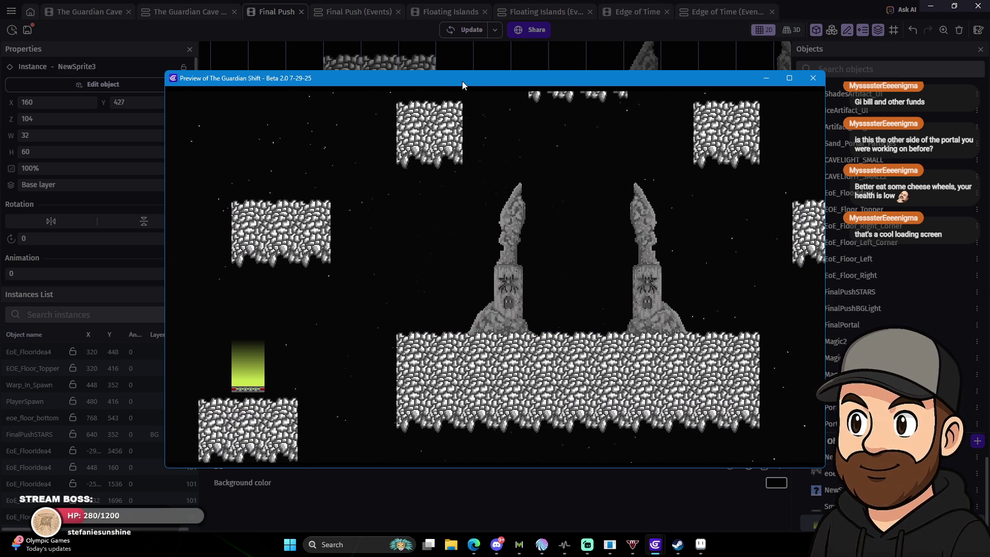
{"action": "key", "text": "Up"}
{"action": "key", "text": "Right"}
{"action": "key", "text": "Left"}
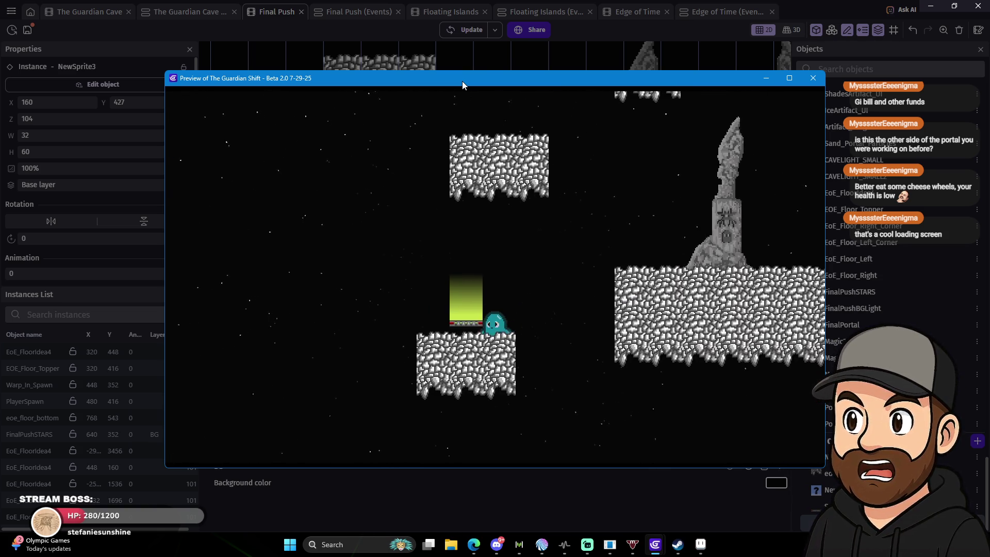
{"action": "key", "text": "Right"}
{"action": "key", "text": "Up"}
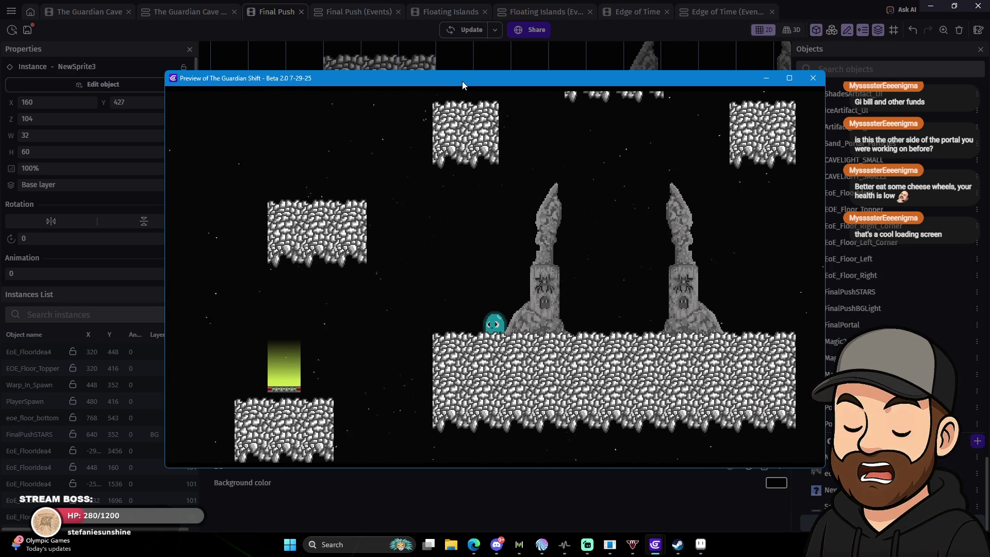
In fullscreen, guide the player into and out of the green portal, then close the preview.
{"action": "key", "text": "F11"}
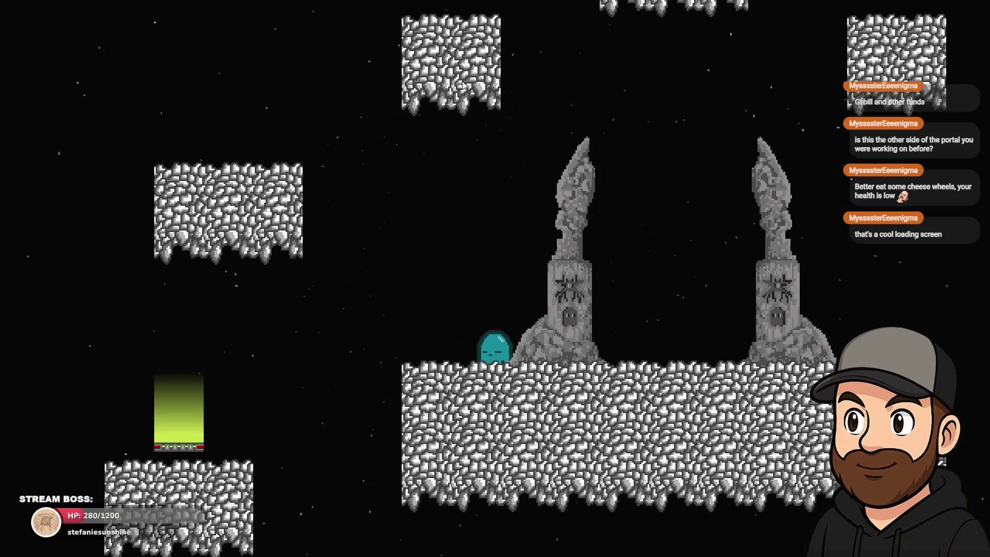
{"action": "key", "text": "Left"}
{"action": "key", "text": "Up"}
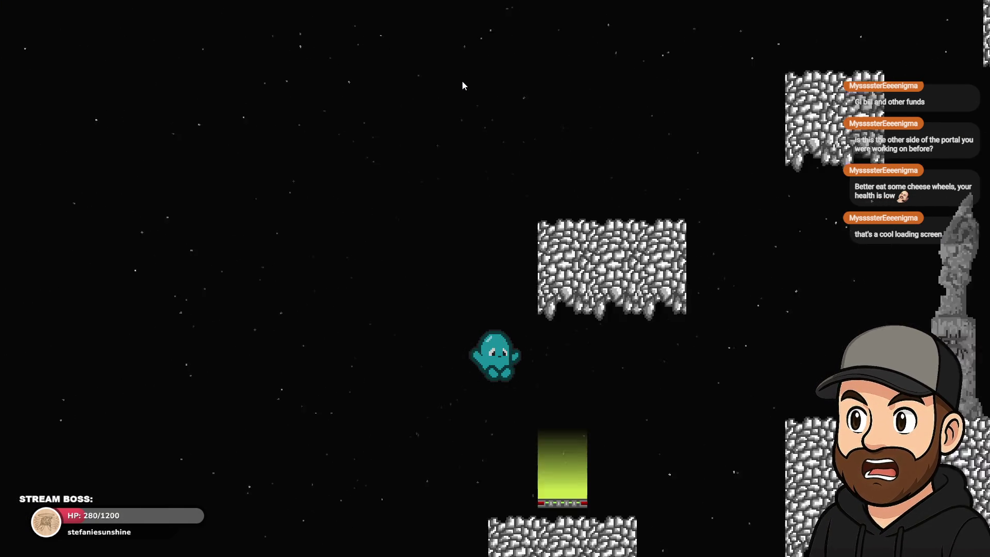
{"action": "key", "text": "Right"}
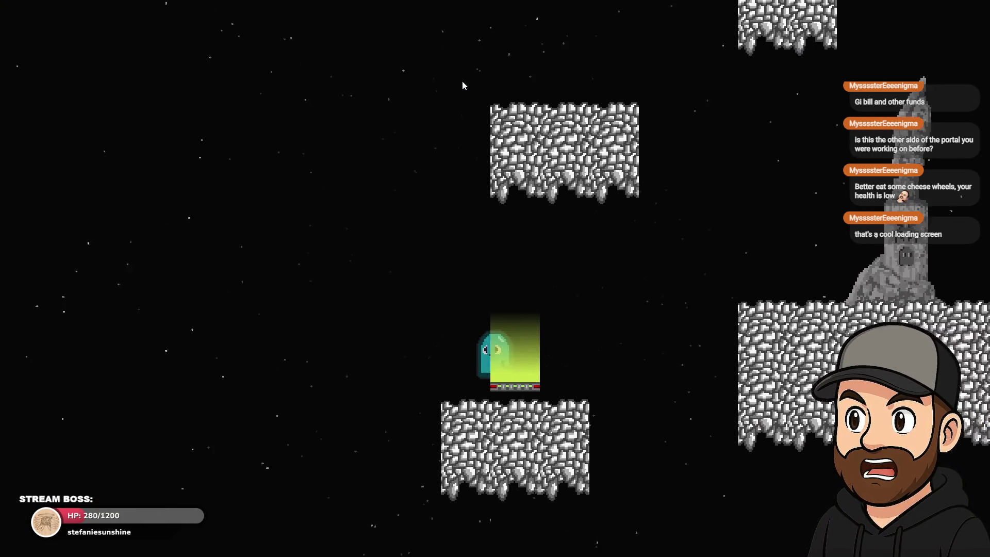
{"action": "key", "text": "Left"}
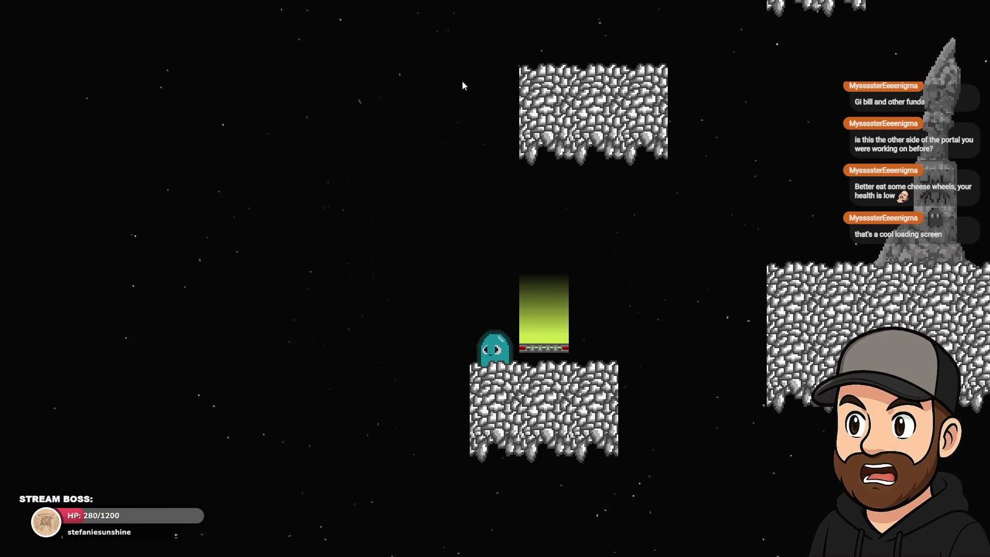
{"action": "key", "text": "Escape"}
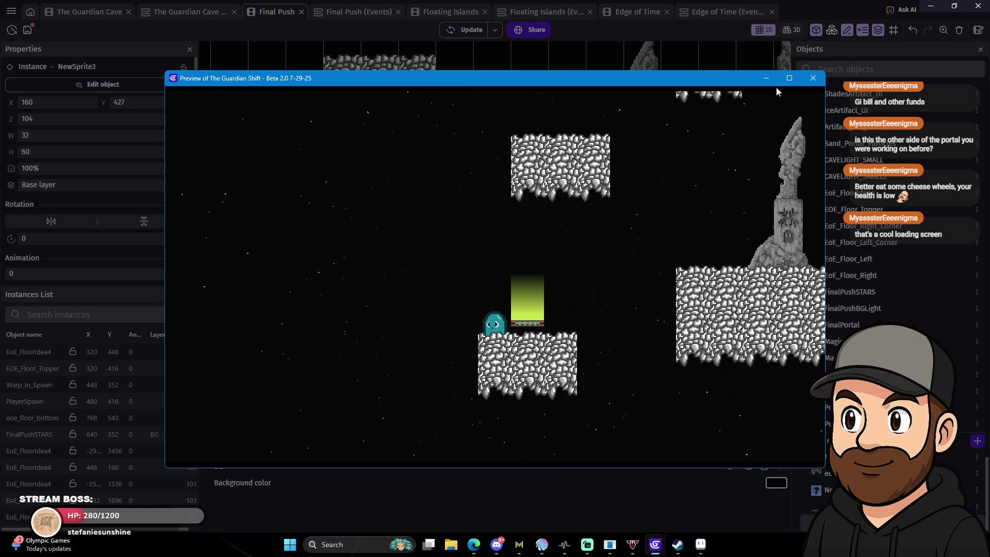
{"action": "left_click", "coordinate": [813, 79]}
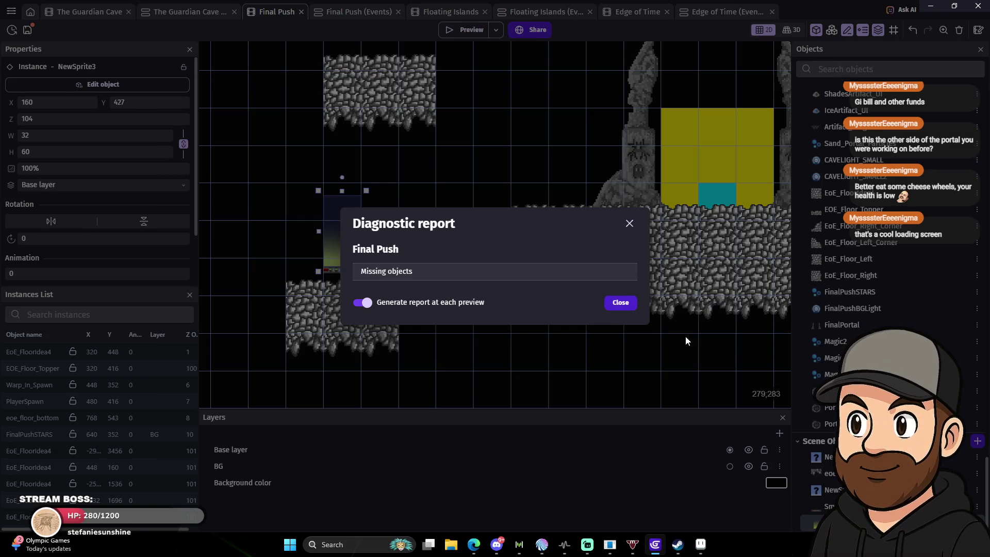
Close the diagnostic report and reopen the NewSprite3 object editor.
{"action": "left_click", "coordinate": [618, 303]}
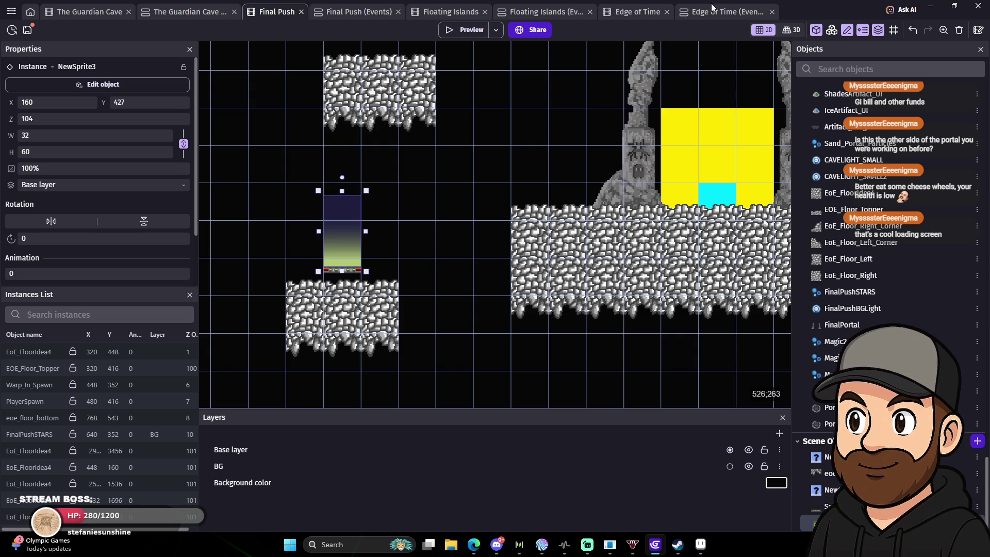
{"action": "double_click", "coordinate": [334, 255]}
Switch NewSprite3's effect from Shockwave to Color Replace, then view its empty behaviors list.
{"action": "left_click", "coordinate": [760, 57]}
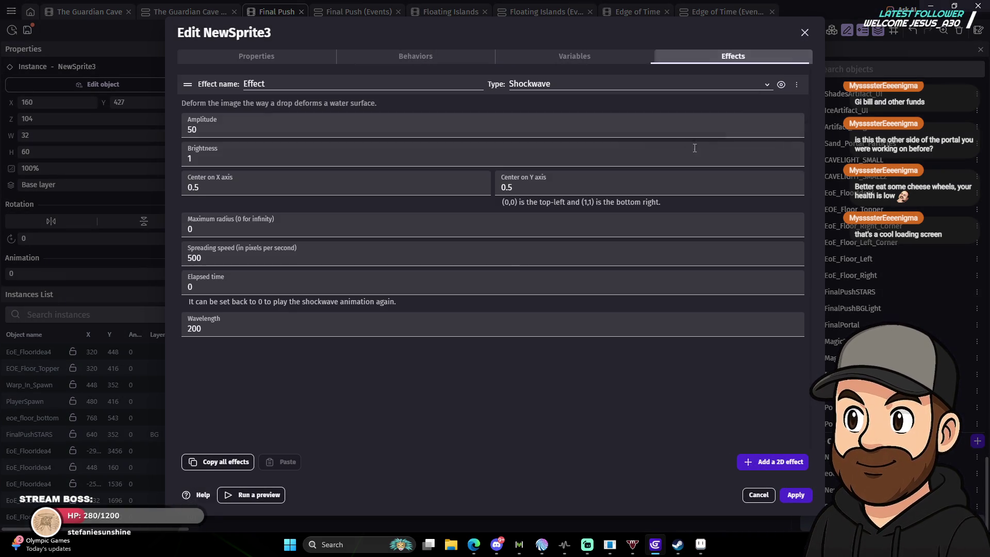
{"action": "left_click", "coordinate": [575, 85]}
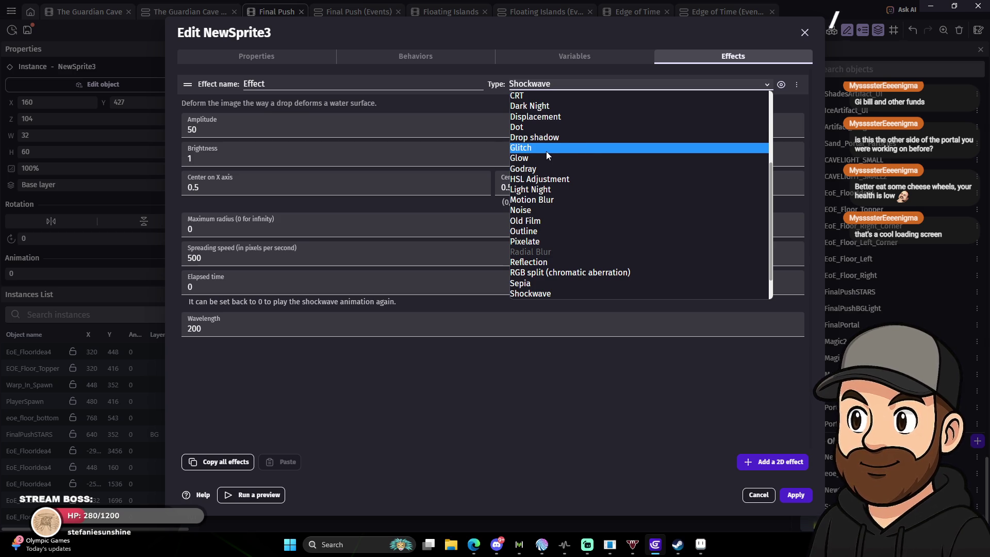
{"action": "scroll", "coordinate": [592, 182], "scroll_direction": "down", "scroll_amount": 1}
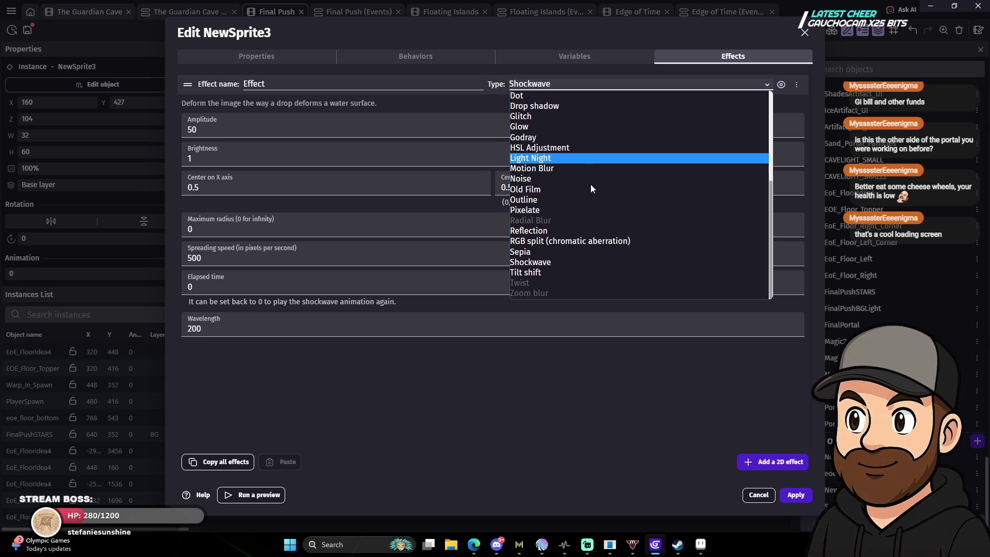
{"action": "scroll", "coordinate": [540, 208], "scroll_direction": "up", "scroll_amount": 5}
{"action": "left_click", "coordinate": [541, 207]}
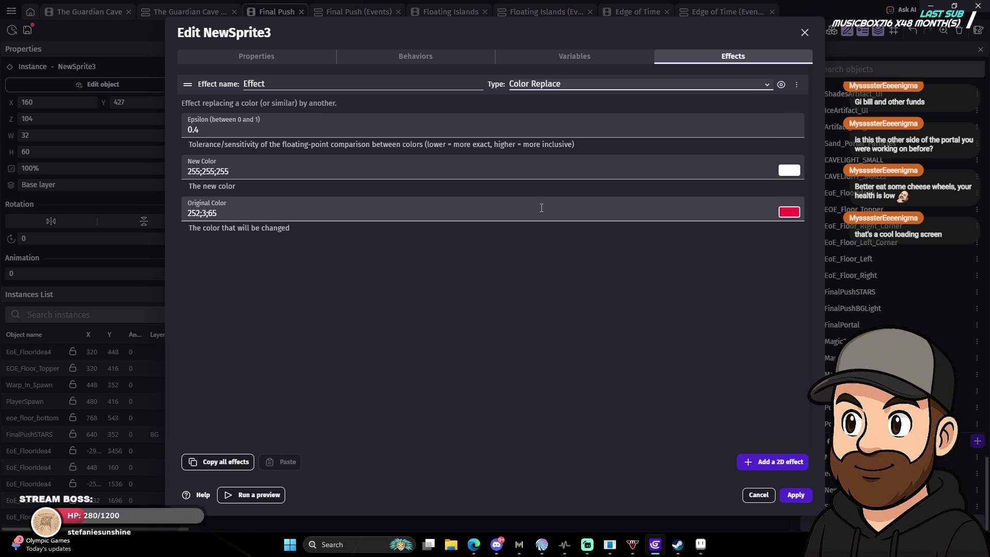
{"action": "left_click", "coordinate": [634, 90]}
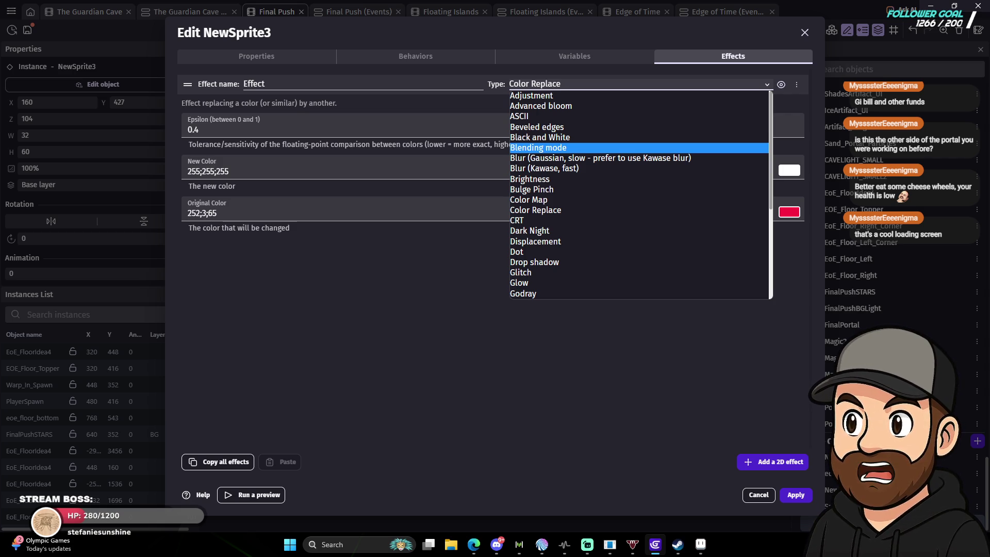
{"action": "scroll", "coordinate": [724, 299], "scroll_direction": "down", "scroll_amount": 1}
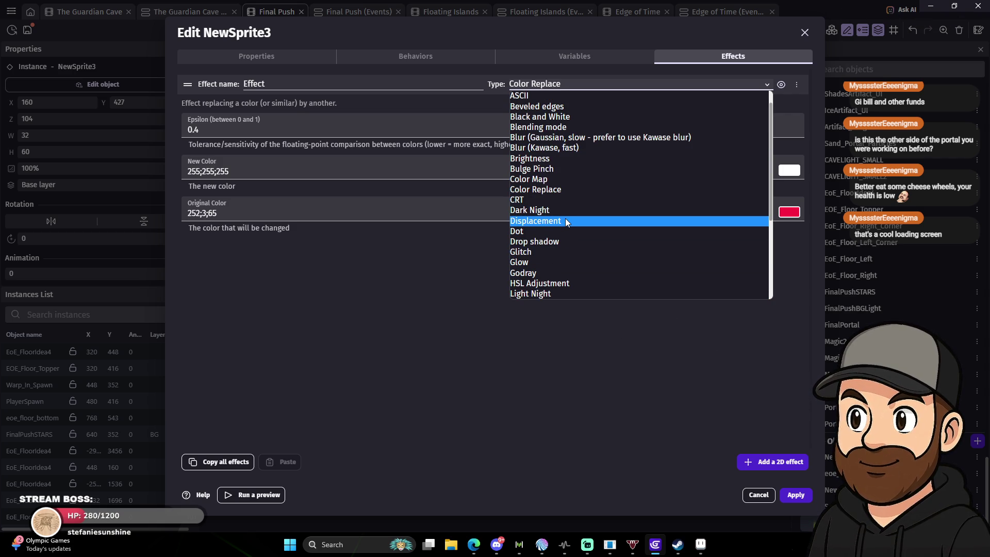
{"action": "left_click", "coordinate": [484, 266]}
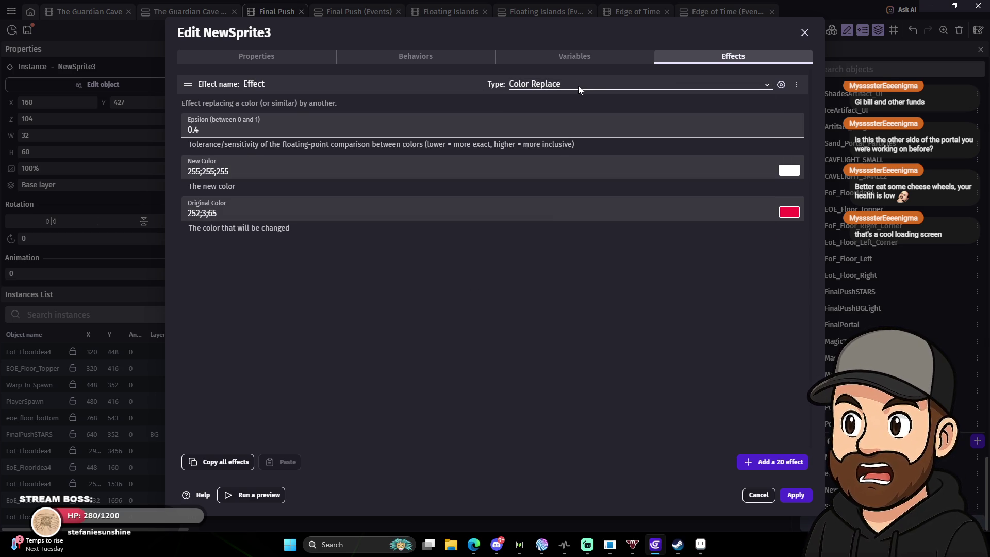
{"action": "left_click", "coordinate": [446, 61]}
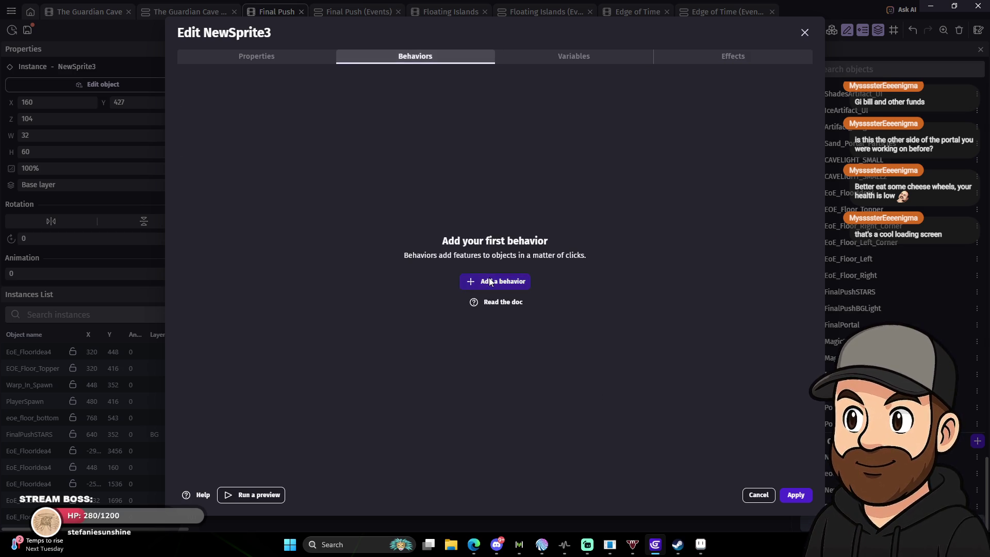
Search for and add the Flash opacity smoothly (fade) behavior, accepting the extension update.
{"action": "left_click", "coordinate": [491, 282]}
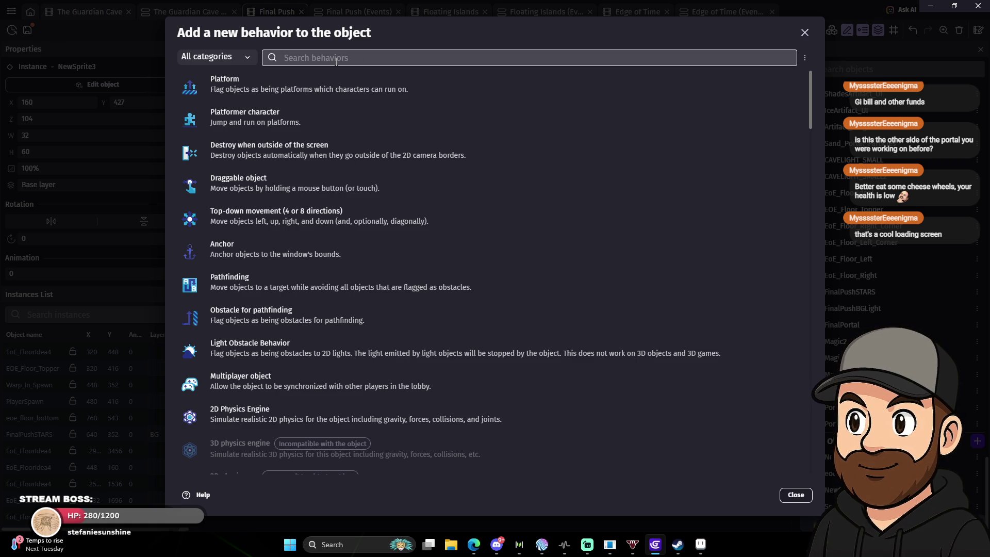
{"action": "type", "text": "lght"}
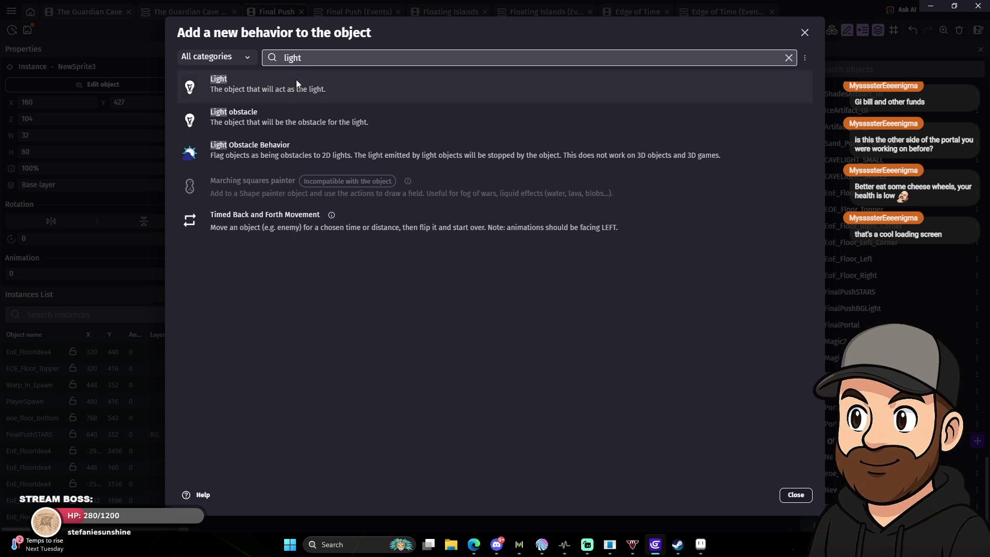
{"action": "key", "text": "ctrl+a"}
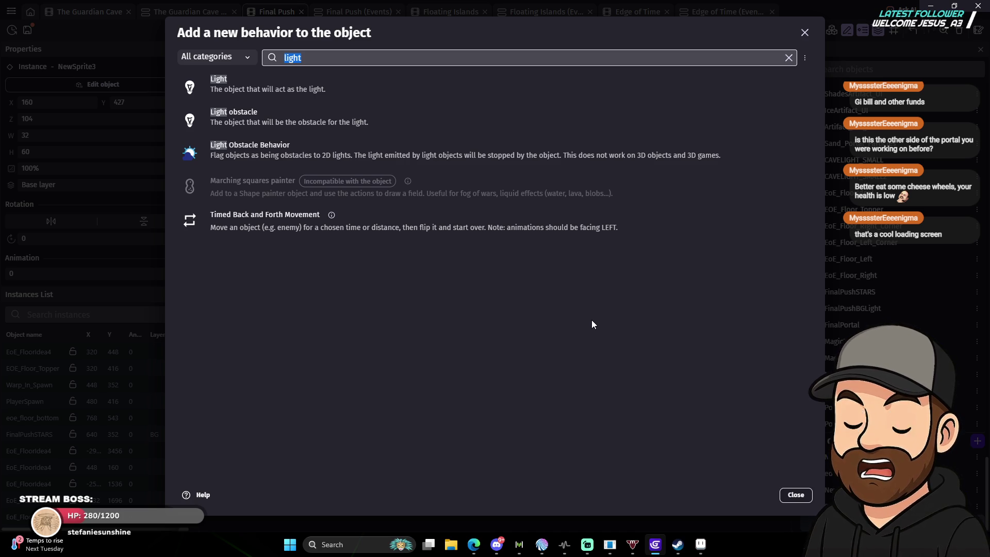
{"action": "type", "text": "tween"}
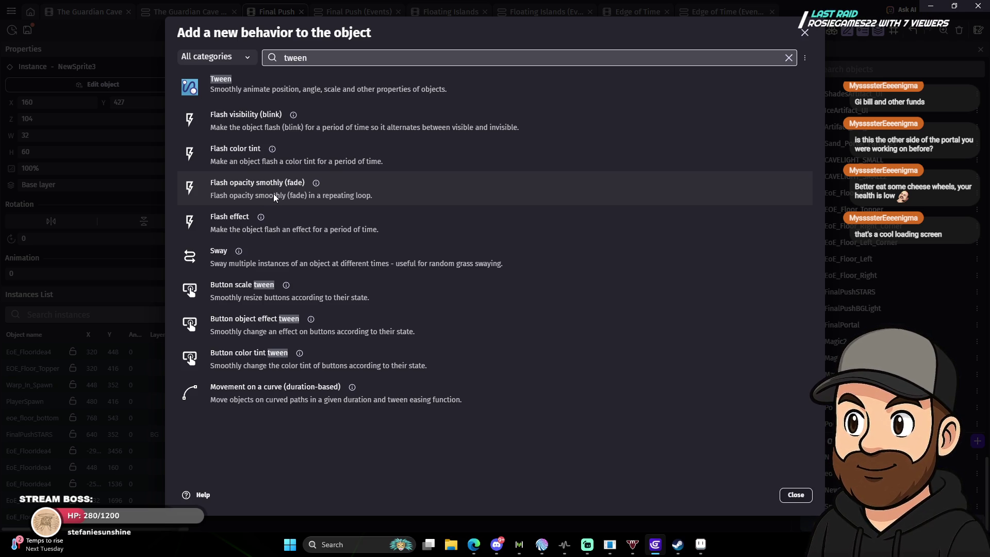
{"action": "left_click", "coordinate": [276, 192]}
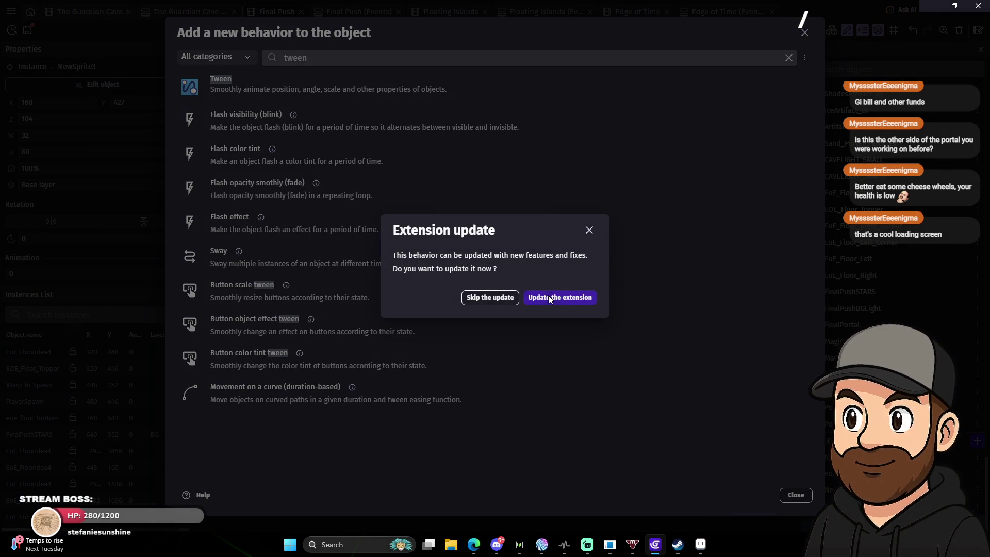
{"action": "left_click", "coordinate": [549, 297]}
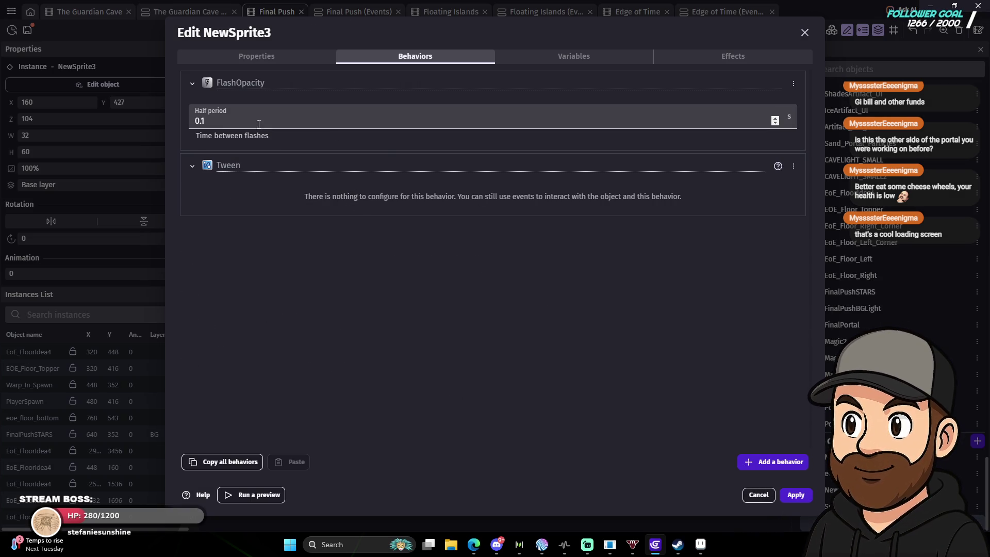
Apply the NewSprite3 changes and launch the game preview.
{"action": "left_click", "coordinate": [802, 497]}
{"action": "left_click", "coordinate": [460, 31]}
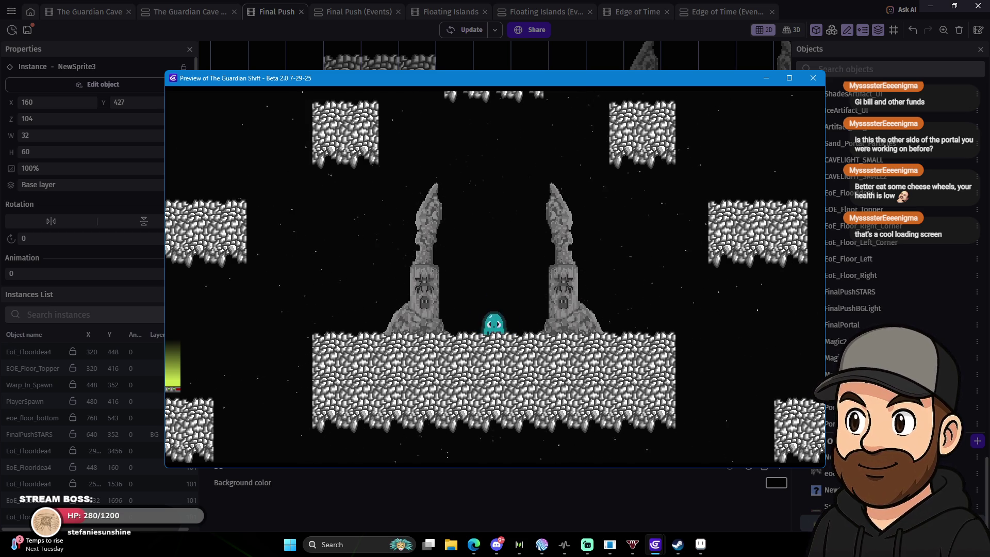
Walk and jump the ghost left into the green portal light, then back onto the platform.
{"action": "key", "text": "Left"}
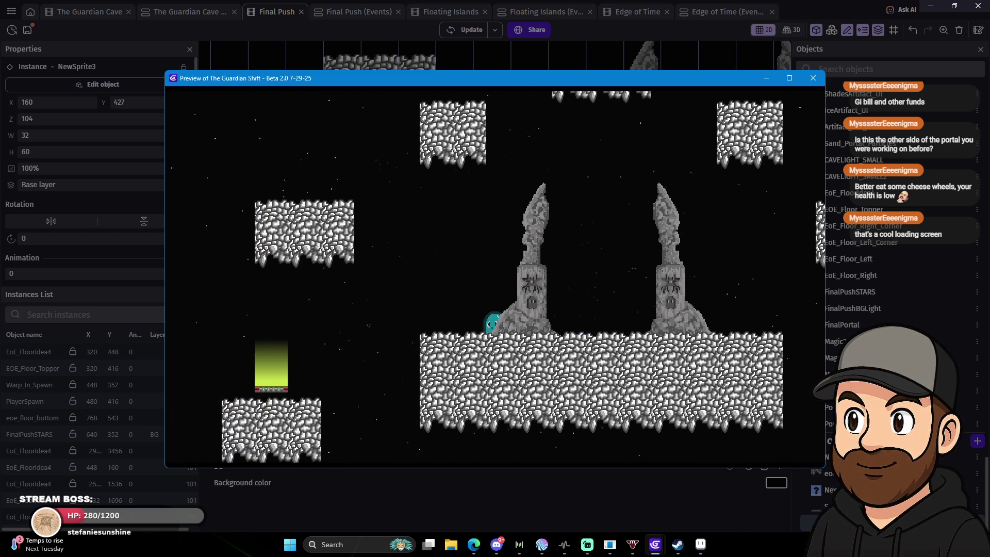
{"action": "key", "text": "Up"}
{"action": "key", "text": "Left"}
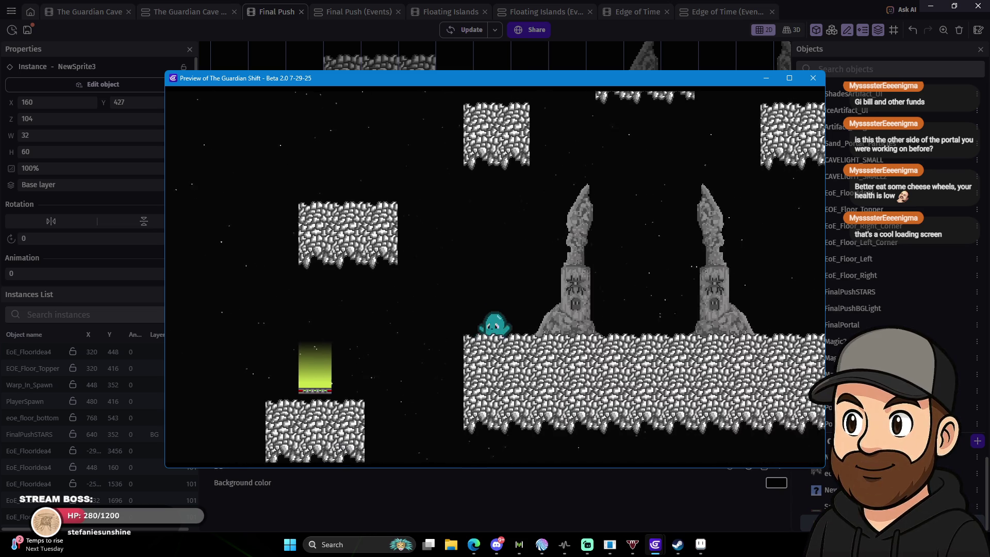
{"action": "key", "text": "Left"}
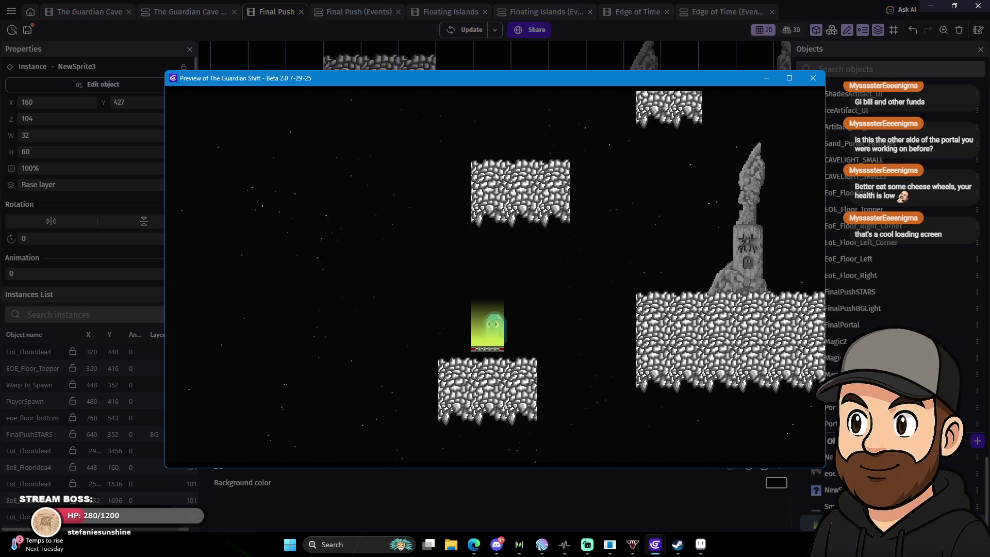
{"action": "key", "text": "Right"}
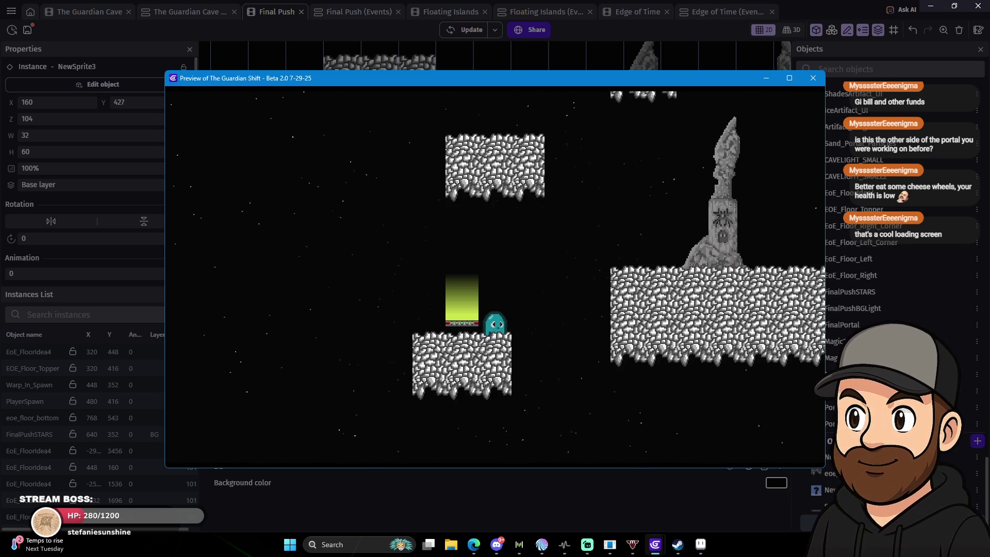
Close the game preview and dismiss the diagnostic report.
{"action": "left_click_drag", "start_coordinate": [440, 75], "coordinate": [517, 104]}
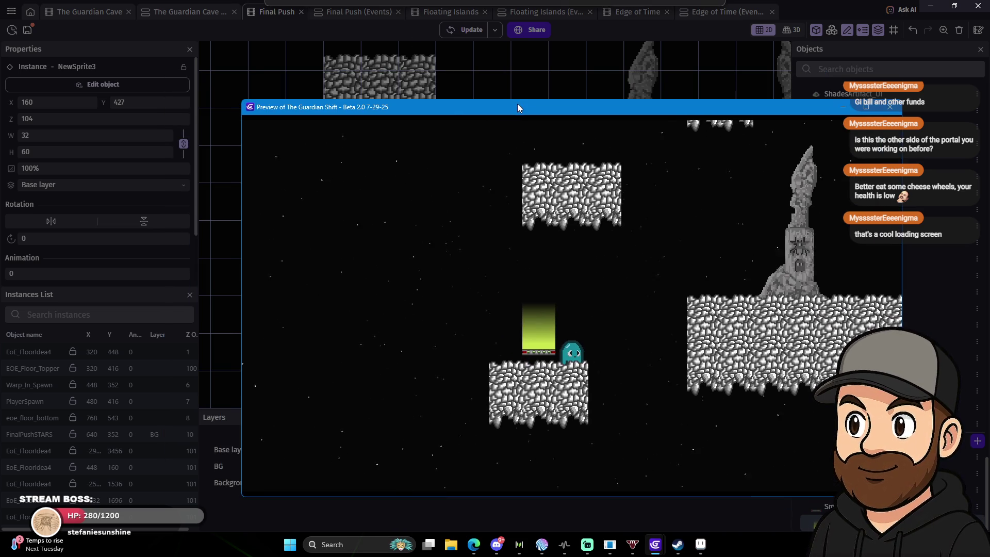
{"action": "left_click", "coordinate": [887, 104]}
{"action": "left_click", "coordinate": [620, 303]}
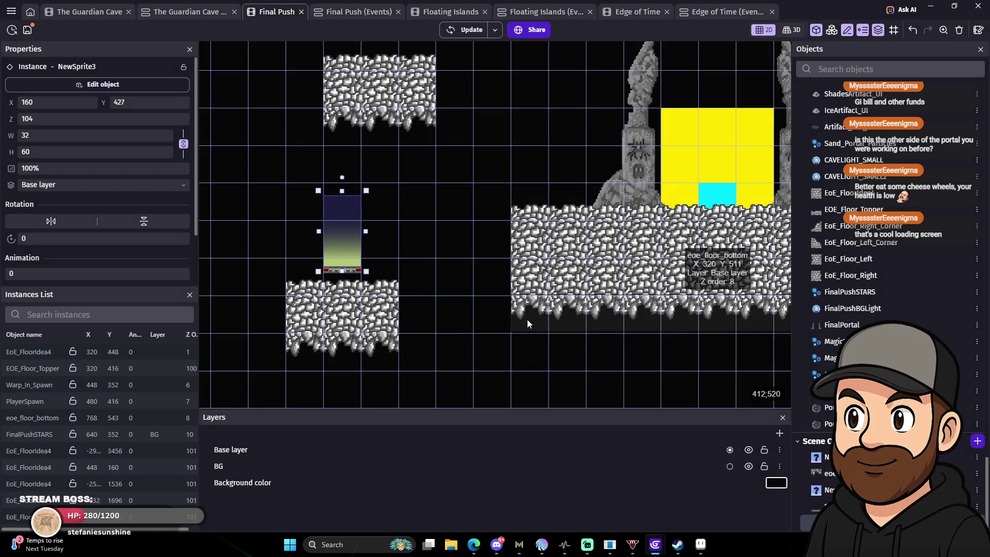
Change NewSprite3's FlashOpacity half period from 0.1 to 4.1 and open its animations editor.
{"action": "left_click", "coordinate": [102, 83]}
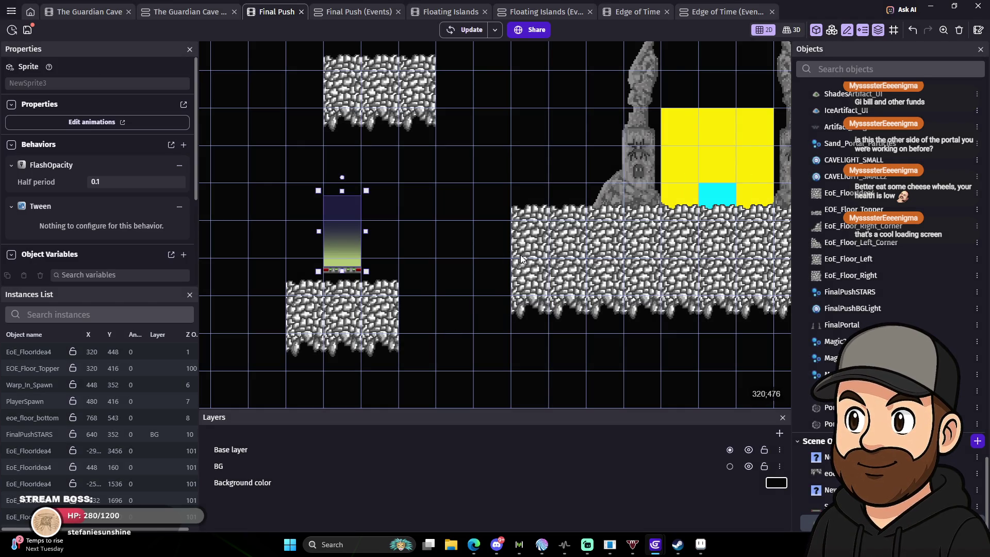
{"action": "double_click", "coordinate": [106, 178]}
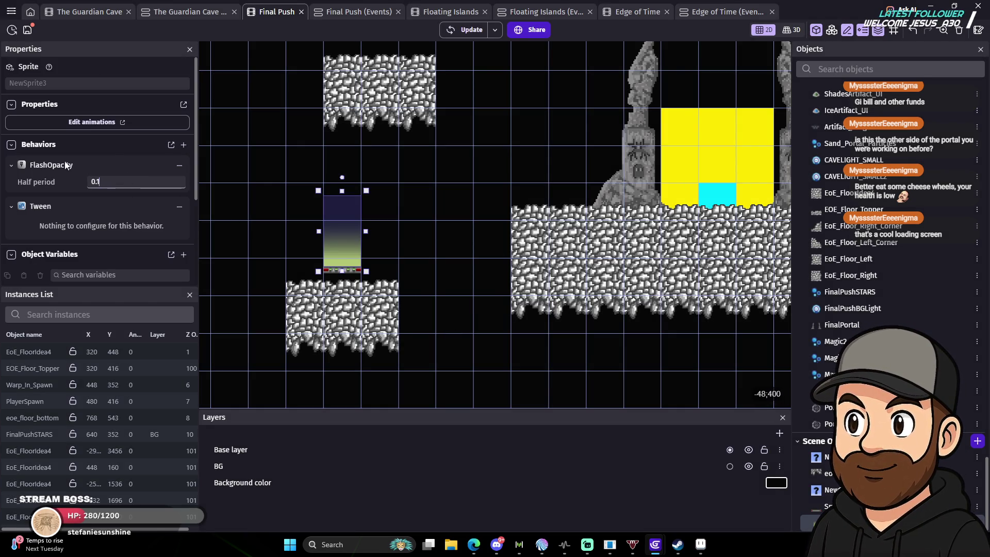
{"action": "type", "text": "1"}
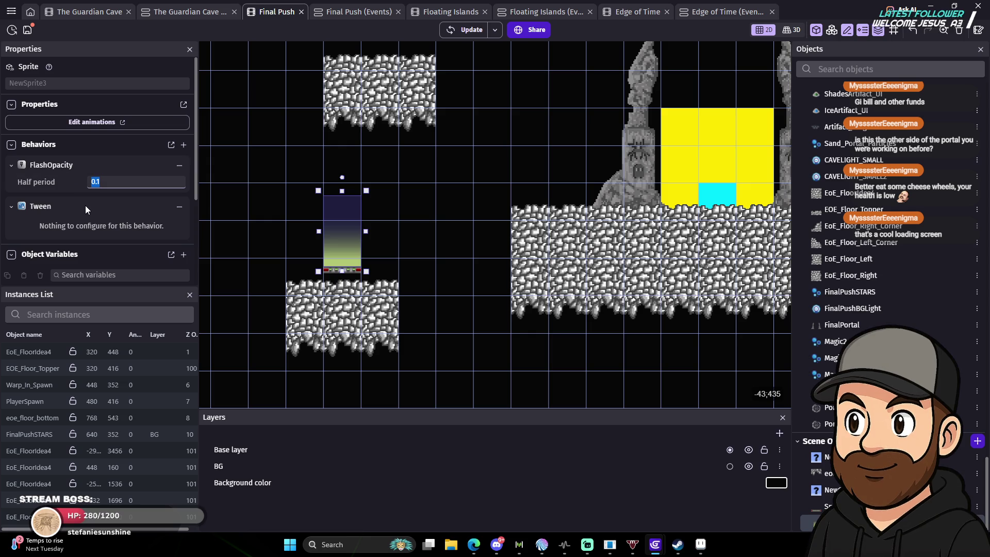
{"action": "double_click", "coordinate": [156, 179]}
{"action": "type", "text": "0.1"}
{"action": "double_click", "coordinate": [147, 180]}
{"action": "type", "text": "4.1"}
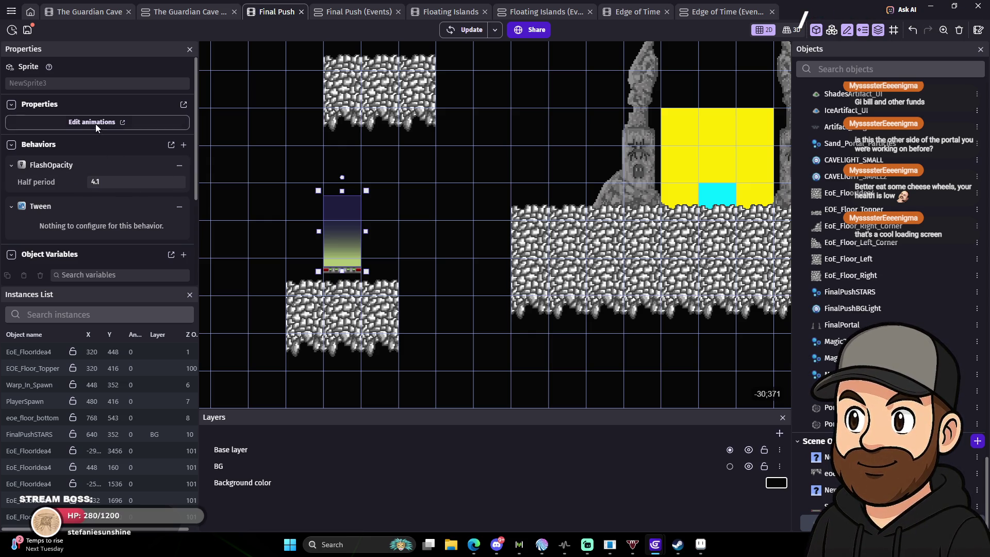
{"action": "left_click", "coordinate": [112, 121]}
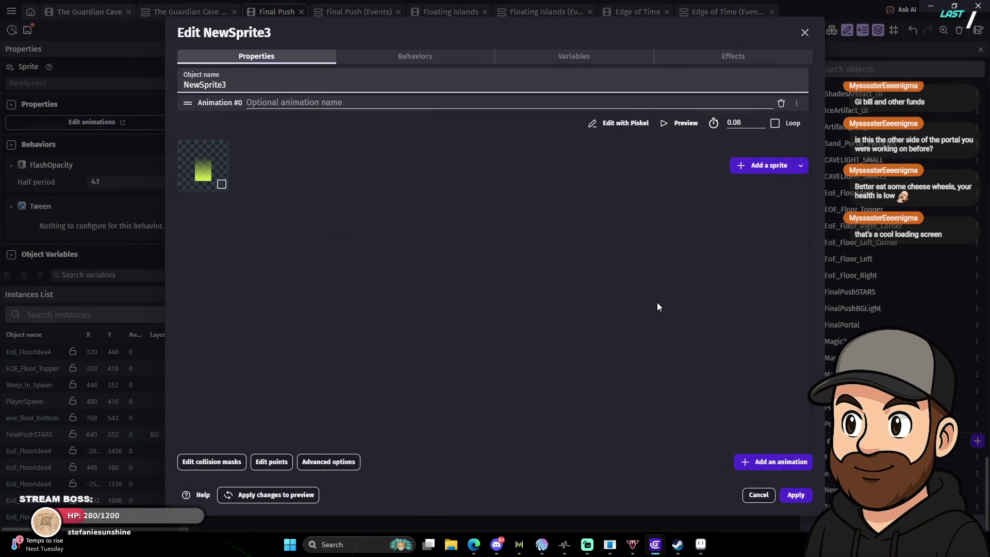
Apply the edits, relaunch the preview past the diagnostic report, and jump the ghost beside the light.
{"action": "left_click", "coordinate": [793, 499]}
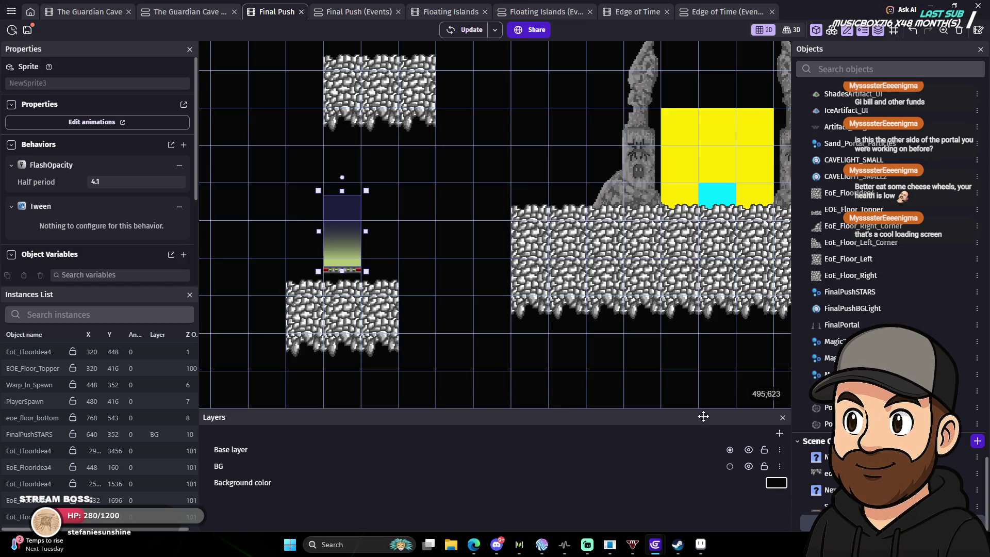
{"action": "left_click", "coordinate": [471, 30]}
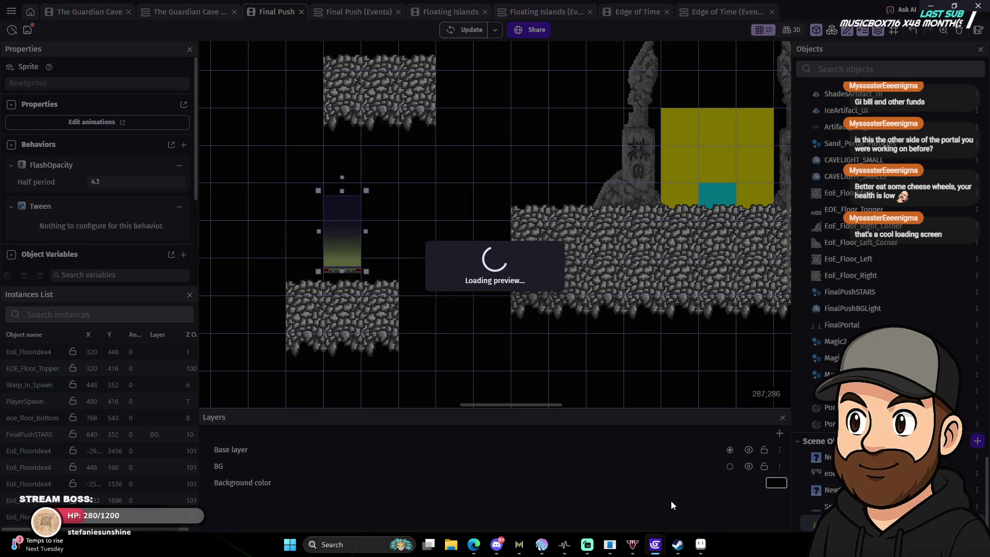
{"action": "mouse_move", "coordinate": [655, 544]}
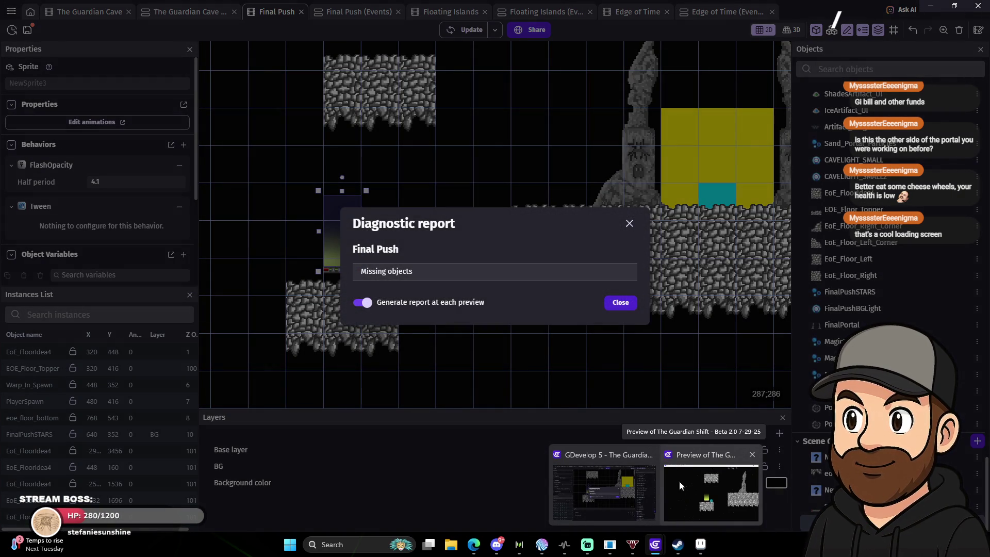
{"action": "left_click", "coordinate": [621, 303]}
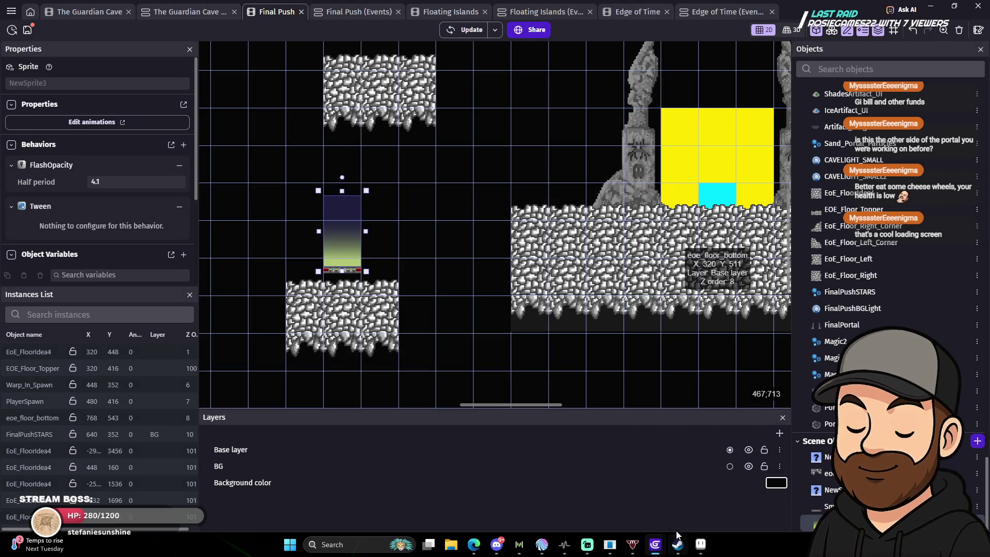
{"action": "mouse_move", "coordinate": [654, 547]}
{"action": "left_click", "coordinate": [713, 513]}
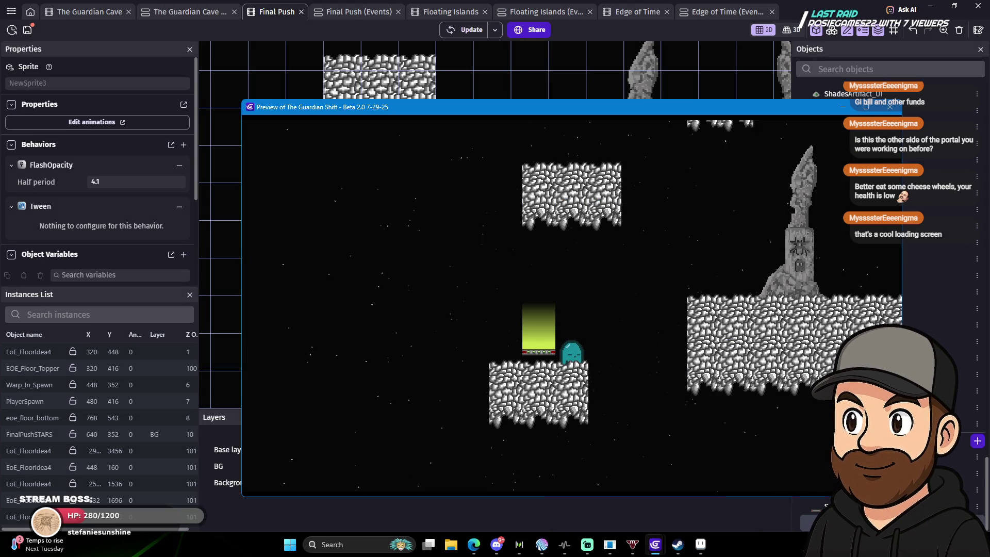
{"action": "key", "text": "space"}
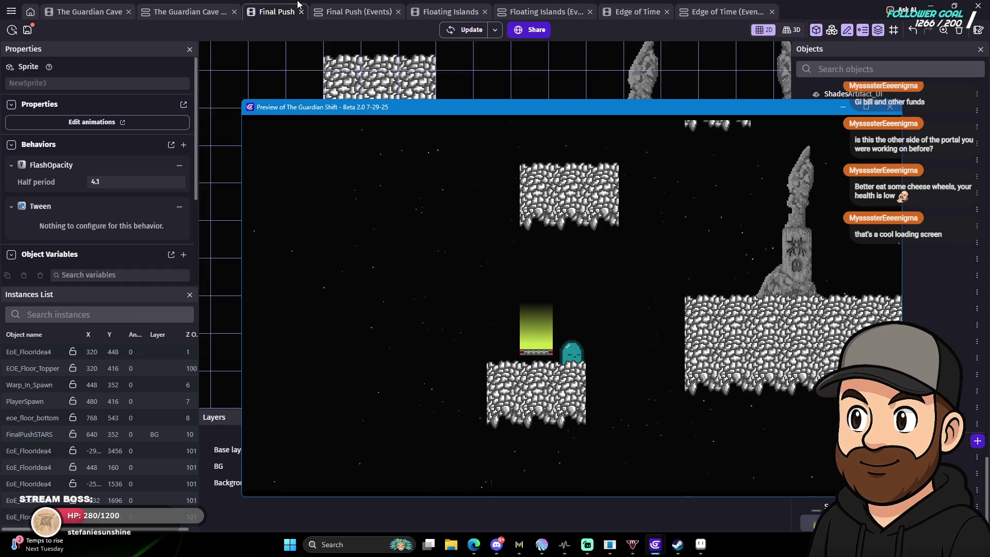
Delete the Tween behavior from NewSprite3's behaviors.
{"action": "left_click", "coordinate": [103, 124]}
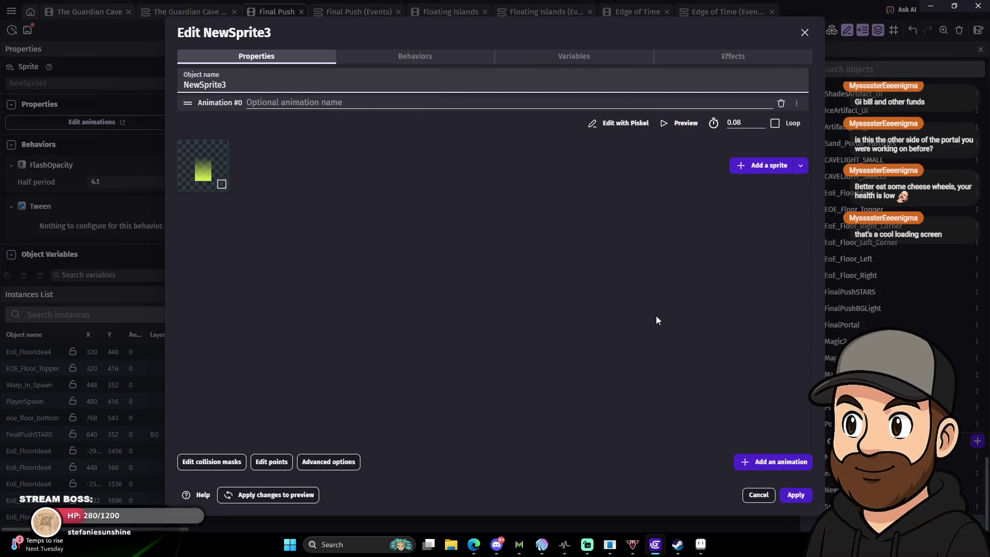
{"action": "left_click", "coordinate": [395, 60]}
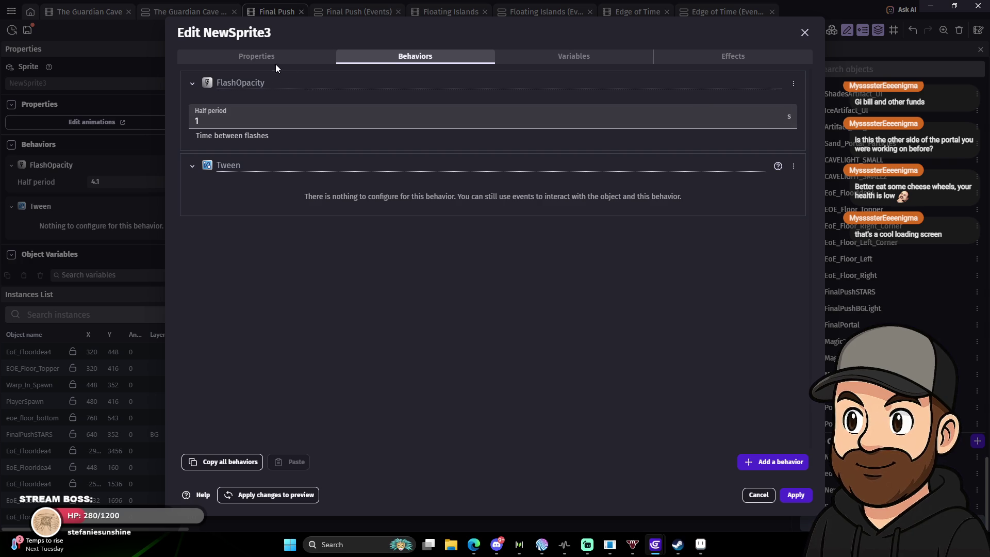
{"action": "left_click", "coordinate": [793, 167]}
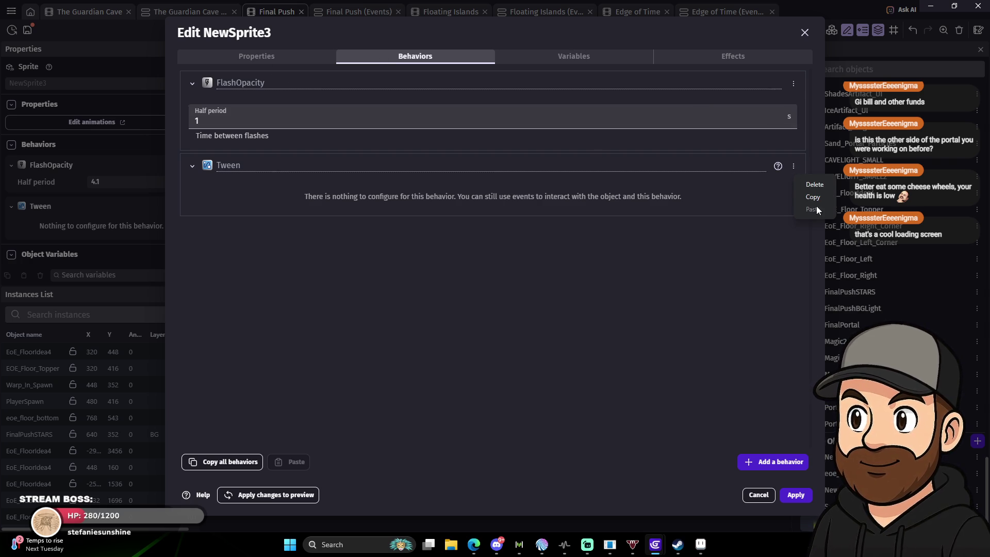
{"action": "left_click", "coordinate": [819, 189]}
{"action": "left_click", "coordinate": [536, 276]}
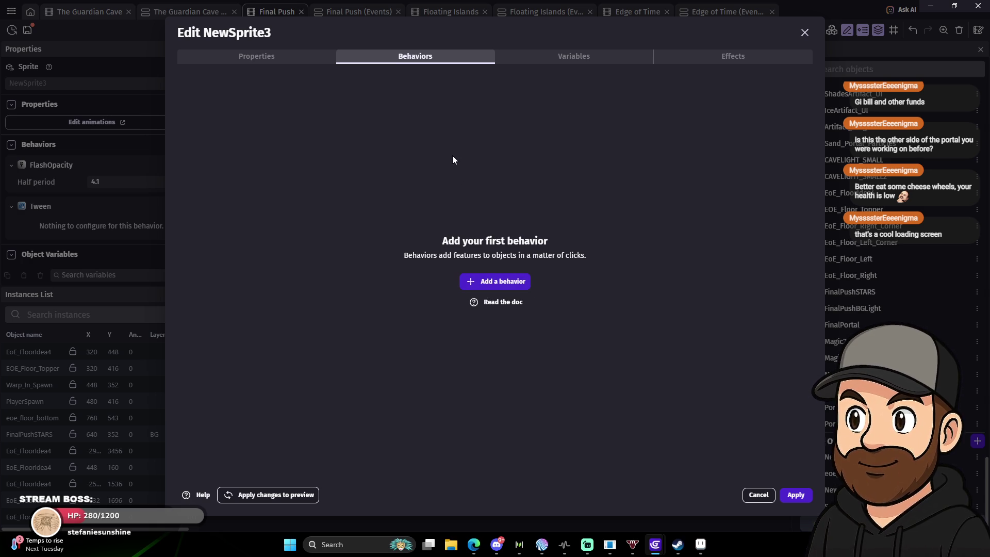
Add the Tween behavior back to NewSprite3 and apply the changes.
{"action": "left_click", "coordinate": [484, 282]}
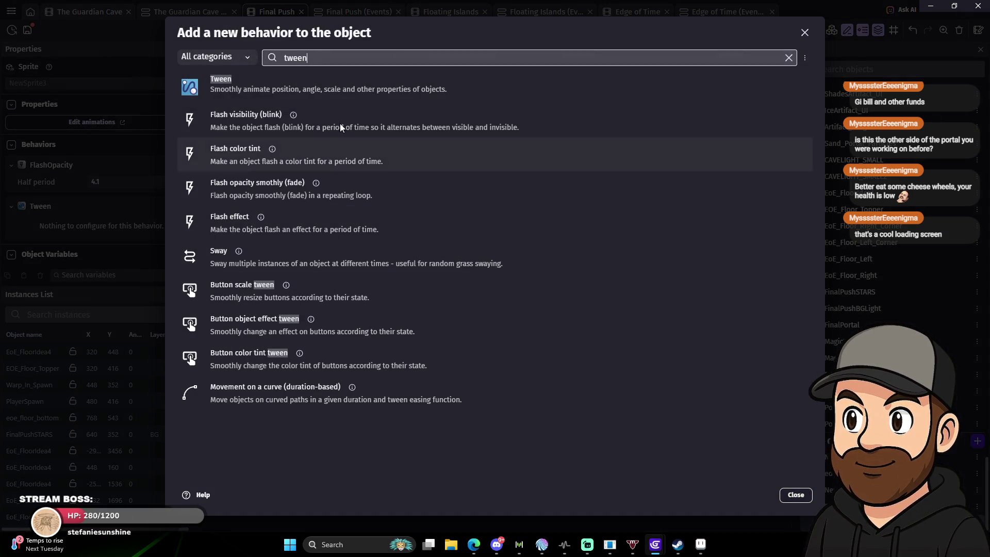
{"action": "left_click", "coordinate": [281, 190]}
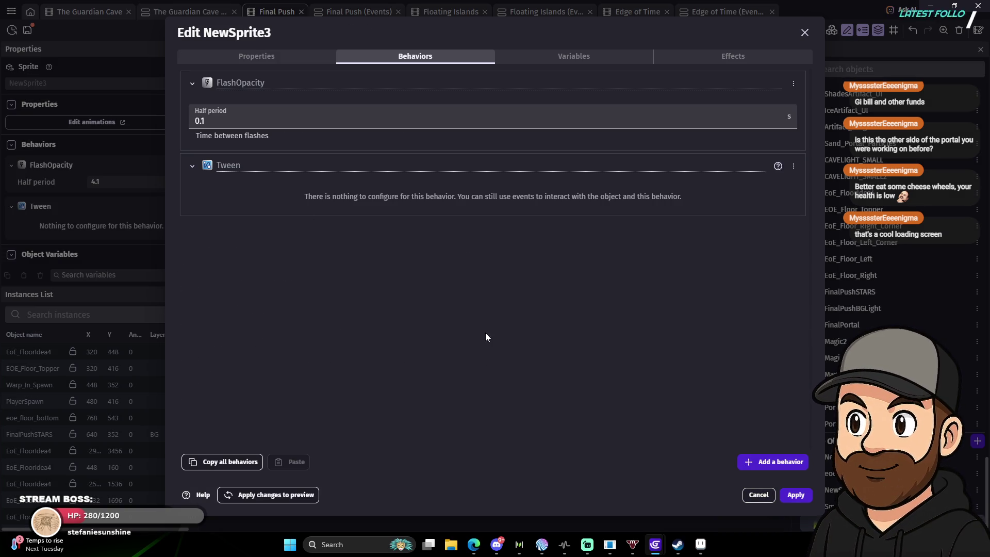
{"action": "left_click", "coordinate": [194, 170]}
{"action": "left_click", "coordinate": [194, 169]}
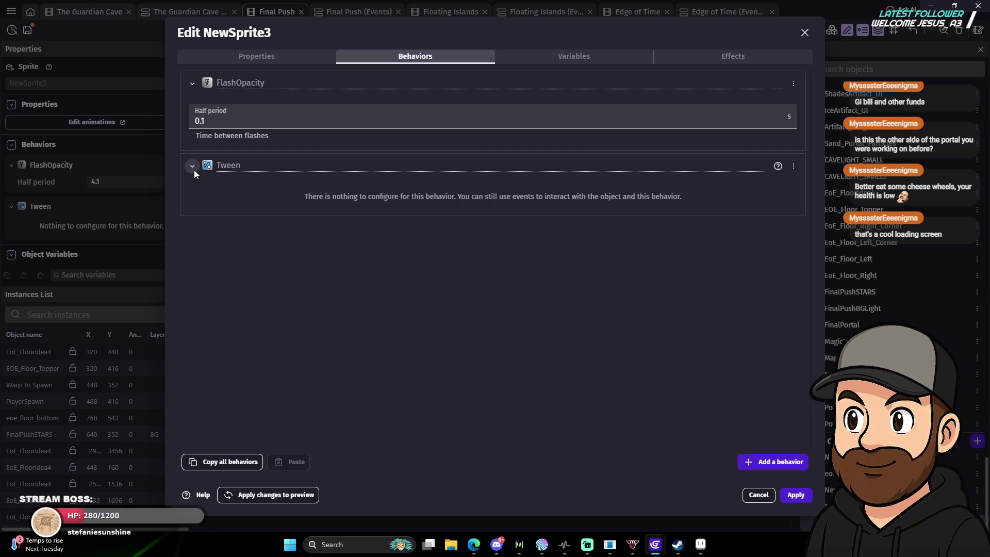
{"action": "left_click", "coordinate": [800, 503]}
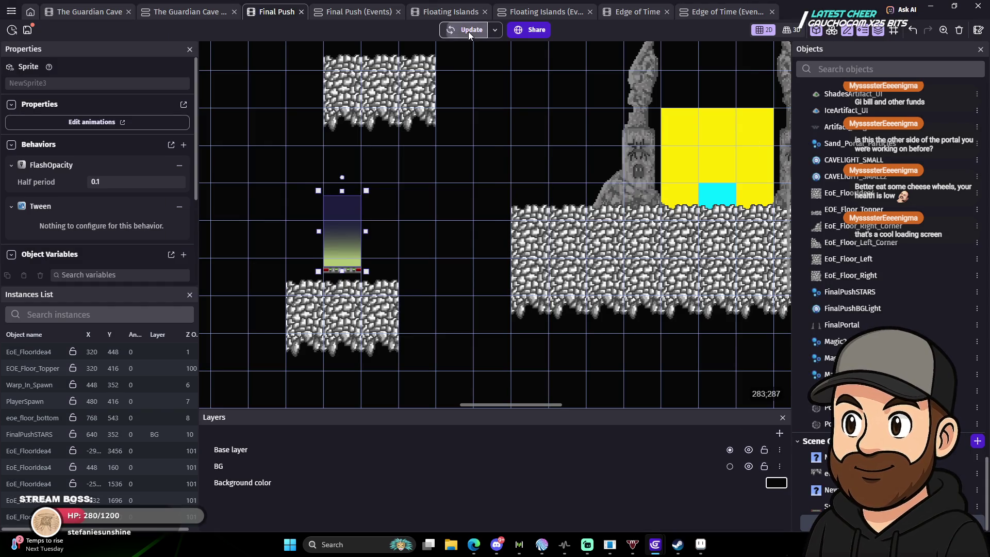
Run a fresh preview with the 0.1 s half period and check the flashing portal light.
{"action": "left_click", "coordinate": [468, 32]}
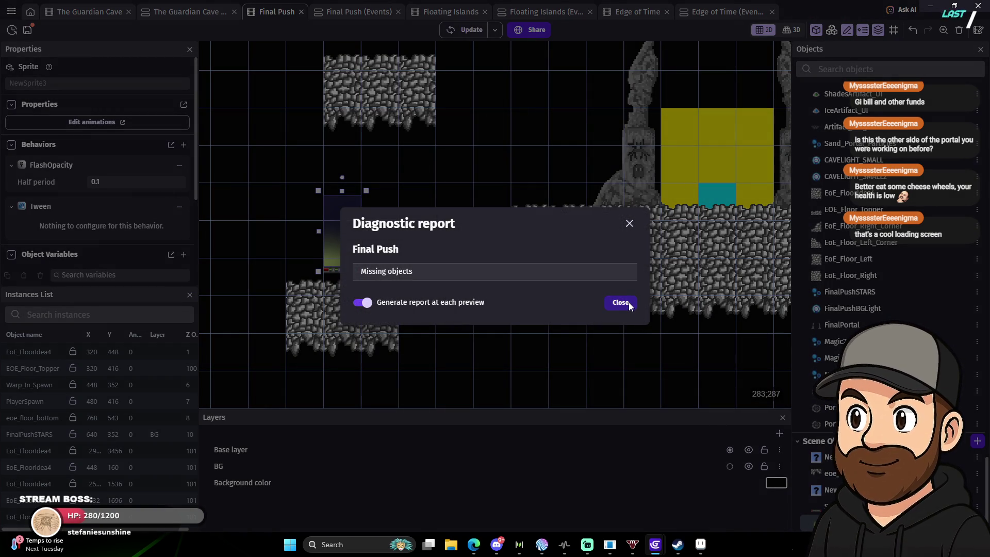
{"action": "left_click", "coordinate": [628, 303]}
{"action": "mouse_move", "coordinate": [661, 544]}
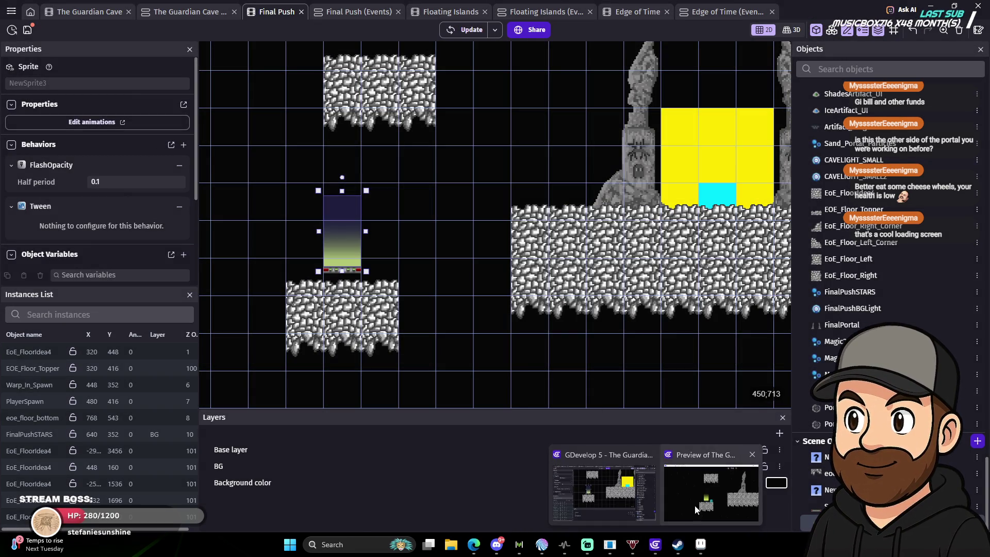
{"action": "left_click", "coordinate": [695, 506]}
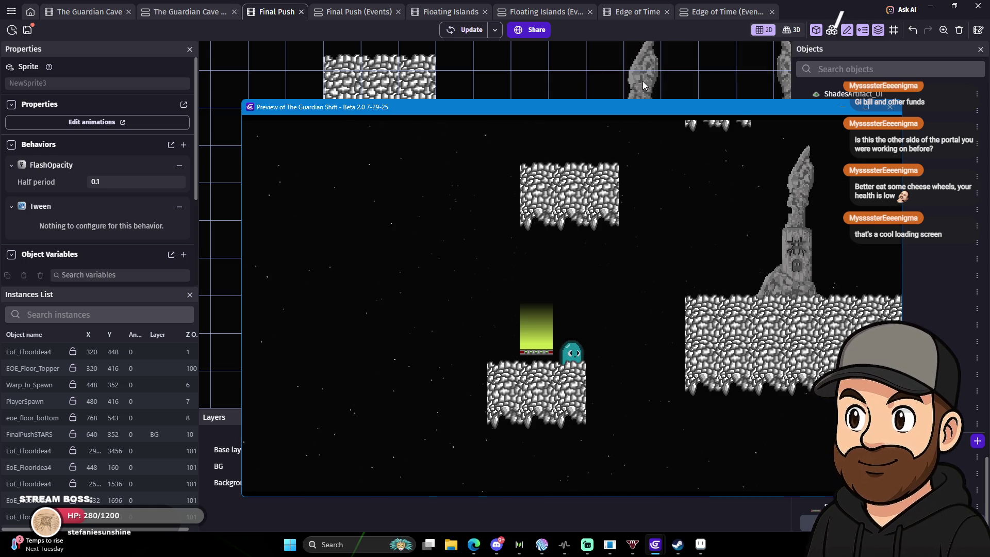
{"action": "left_click", "coordinate": [589, 38]}
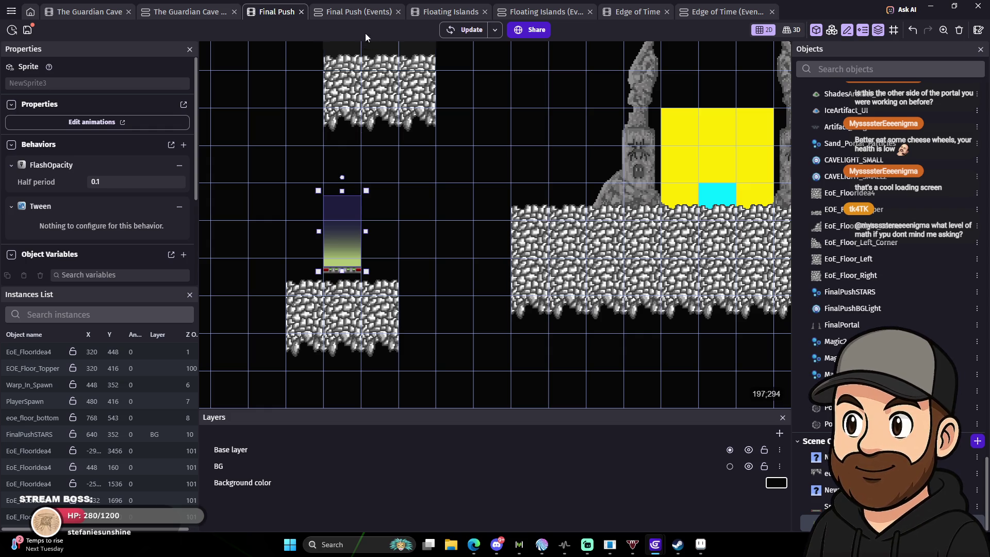
Add a PORTALS action disabling NewSprite3's effect named 'Effect', leaving Enable? at No.
{"action": "left_click", "coordinate": [356, 12]}
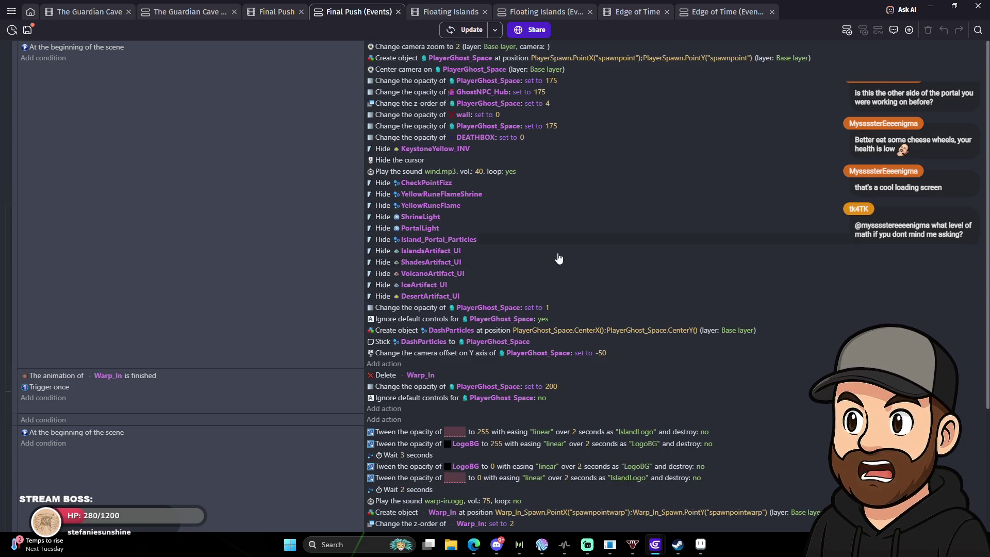
{"action": "scroll", "coordinate": [557, 258], "scroll_direction": "down", "scroll_amount": 5}
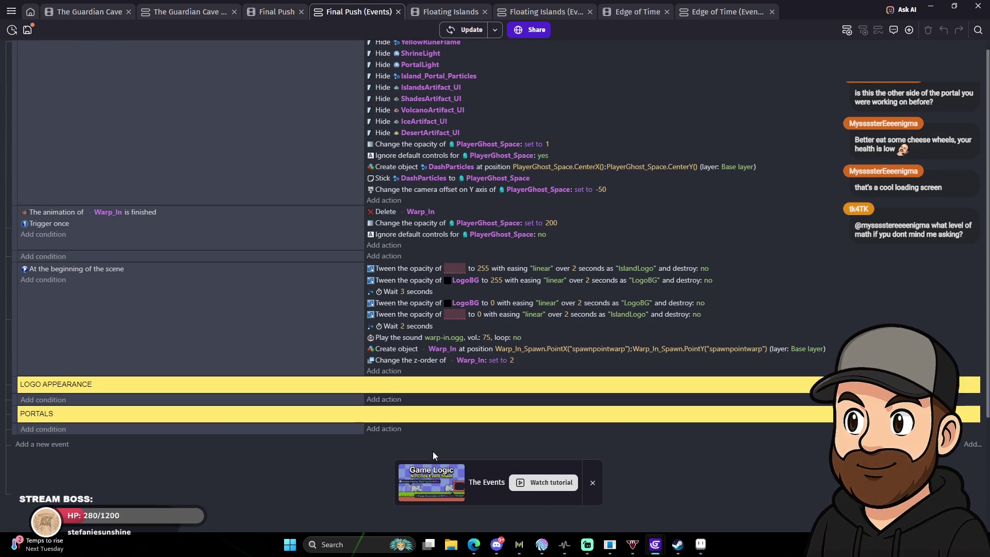
{"action": "left_click", "coordinate": [384, 428]}
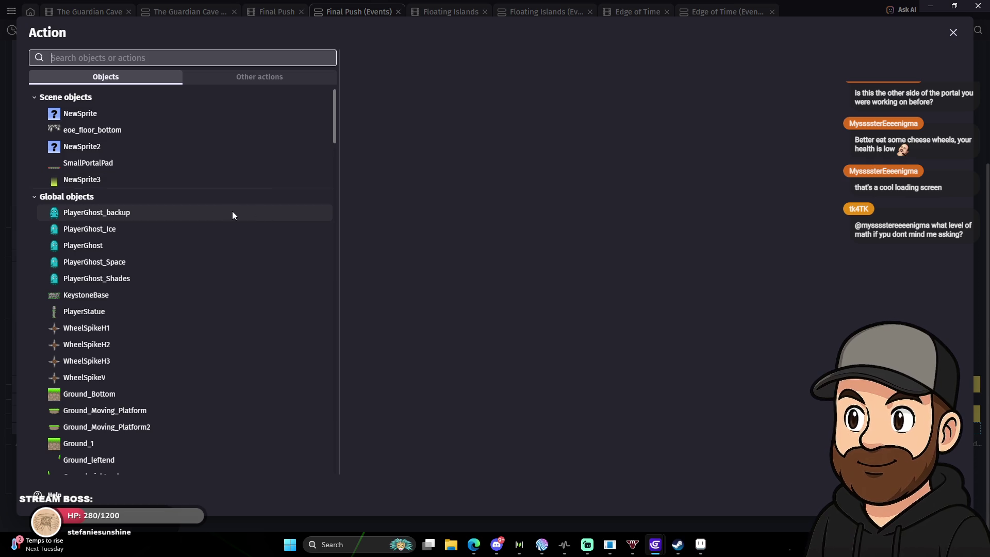
{"action": "left_click", "coordinate": [98, 182]}
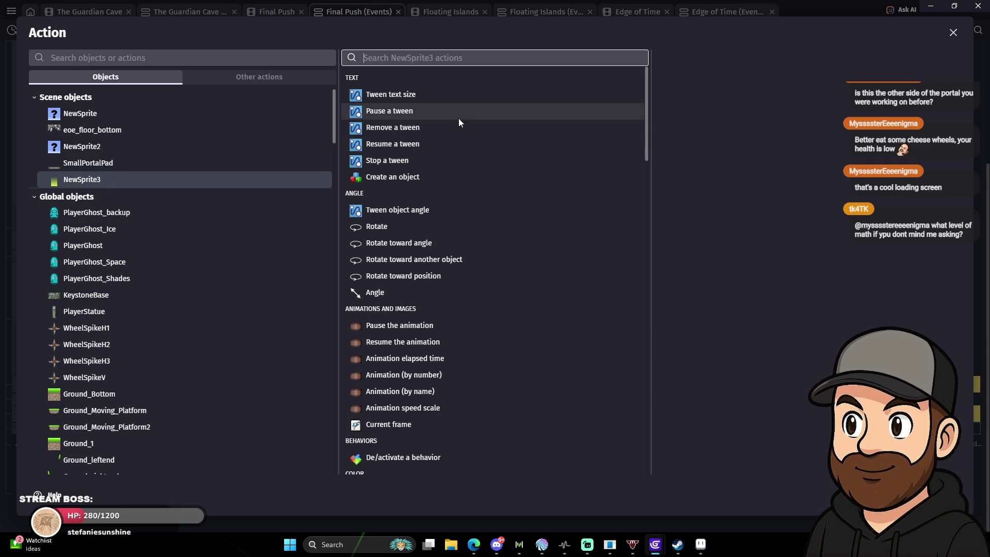
{"action": "scroll", "coordinate": [488, 230], "scroll_direction": "down", "scroll_amount": 5}
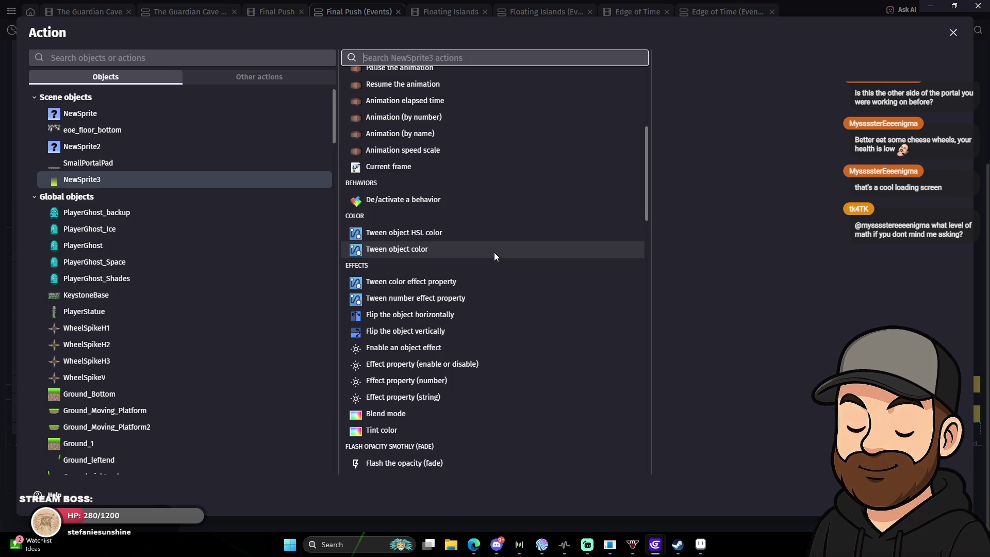
{"action": "scroll", "coordinate": [494, 252], "scroll_direction": "down", "scroll_amount": 1}
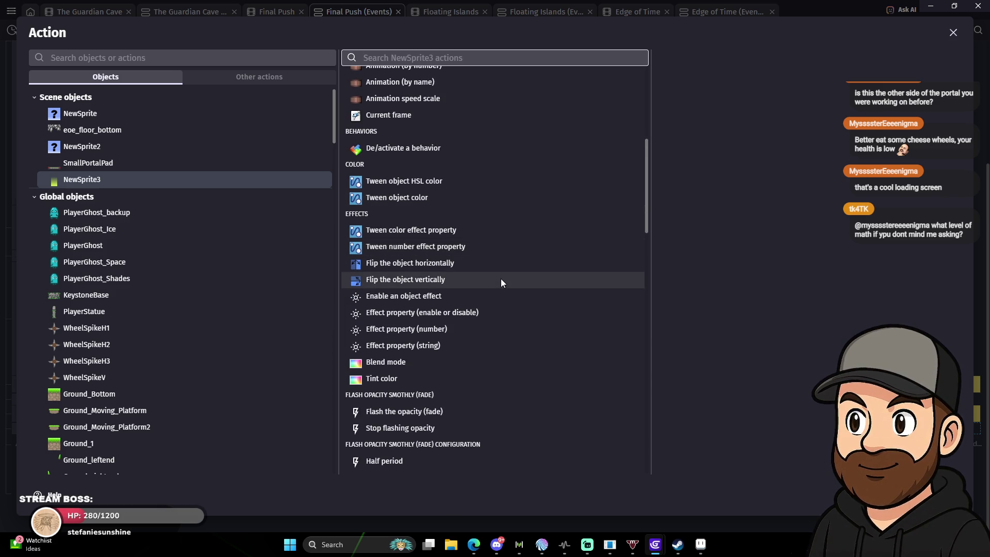
{"action": "left_click", "coordinate": [416, 298]}
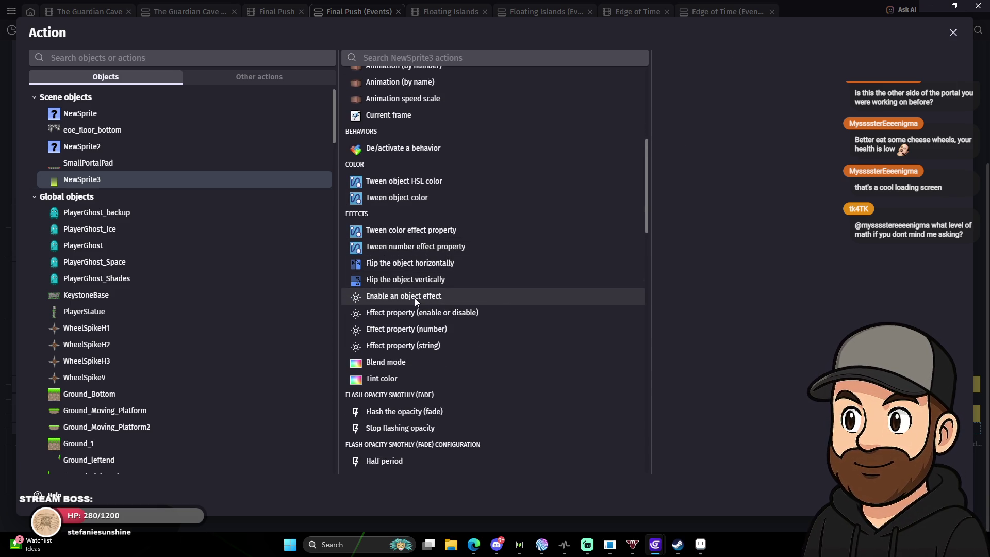
{"action": "left_click", "coordinate": [746, 130]}
{"action": "left_click", "coordinate": [704, 151]}
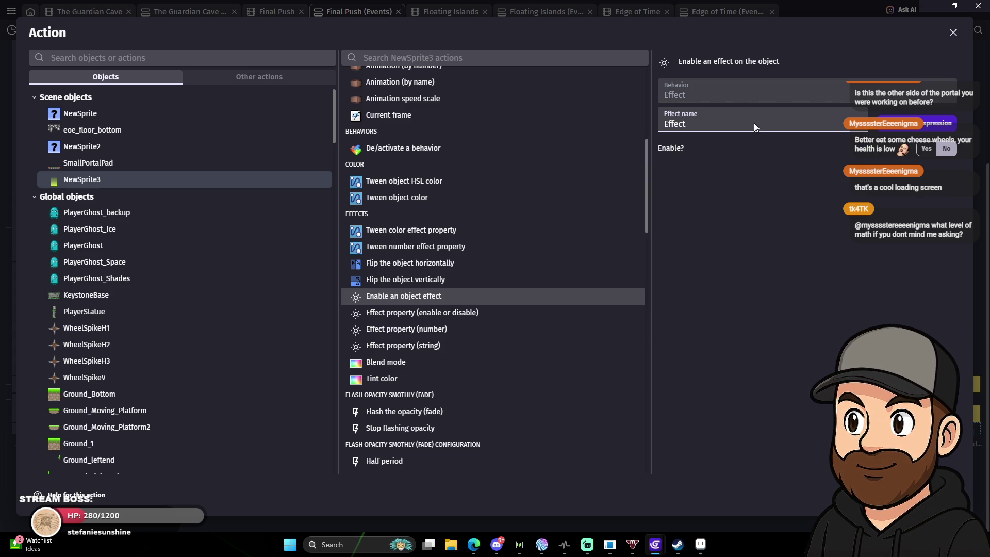
{"action": "key", "text": "Return"}
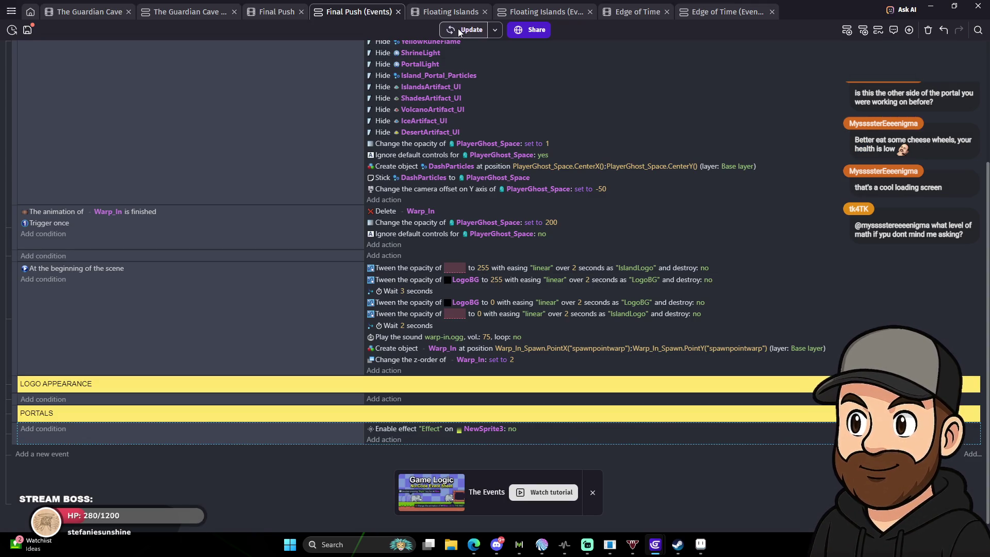
Launch a preview of the game and view the game window.
{"action": "left_click", "coordinate": [460, 31]}
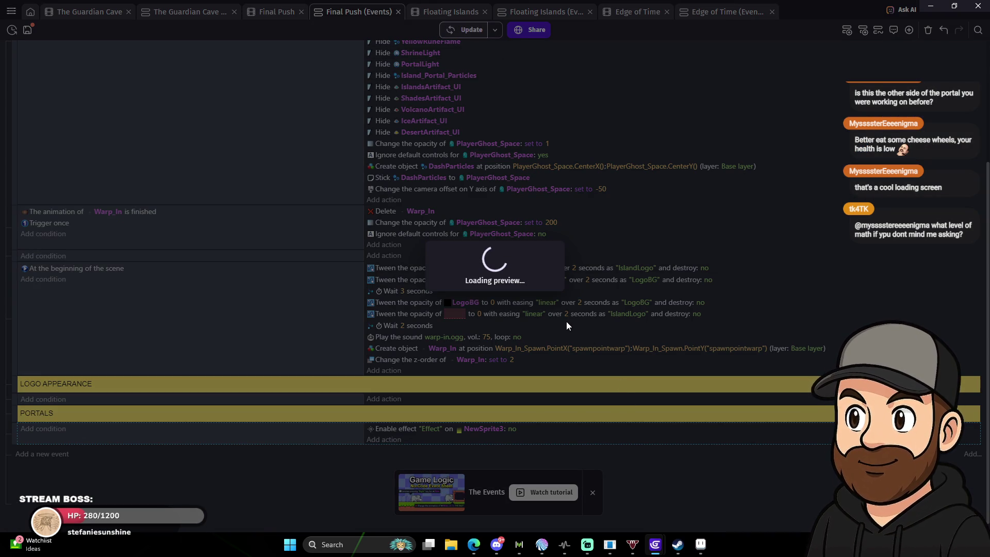
{"action": "left_click", "coordinate": [615, 303]}
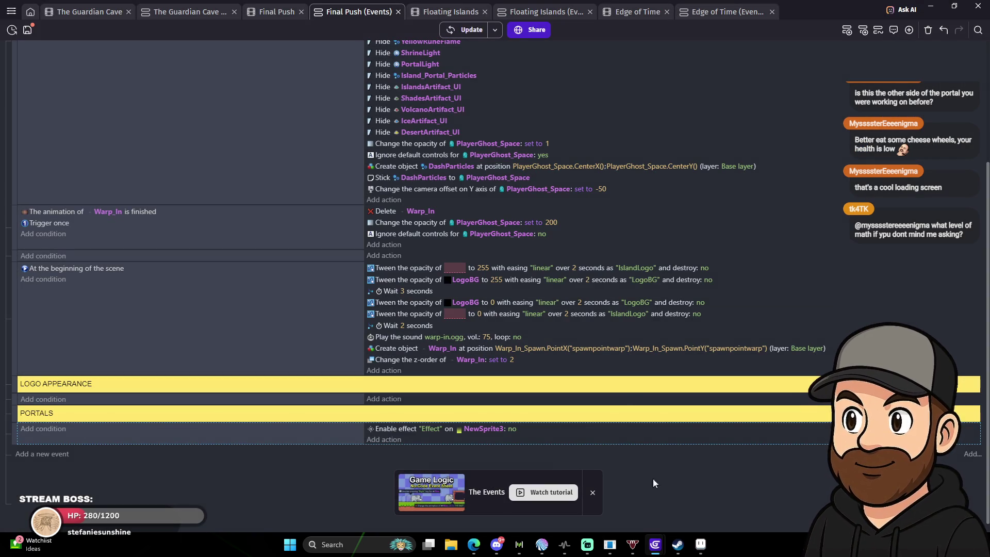
{"action": "mouse_move", "coordinate": [659, 546]}
{"action": "left_click", "coordinate": [692, 497]}
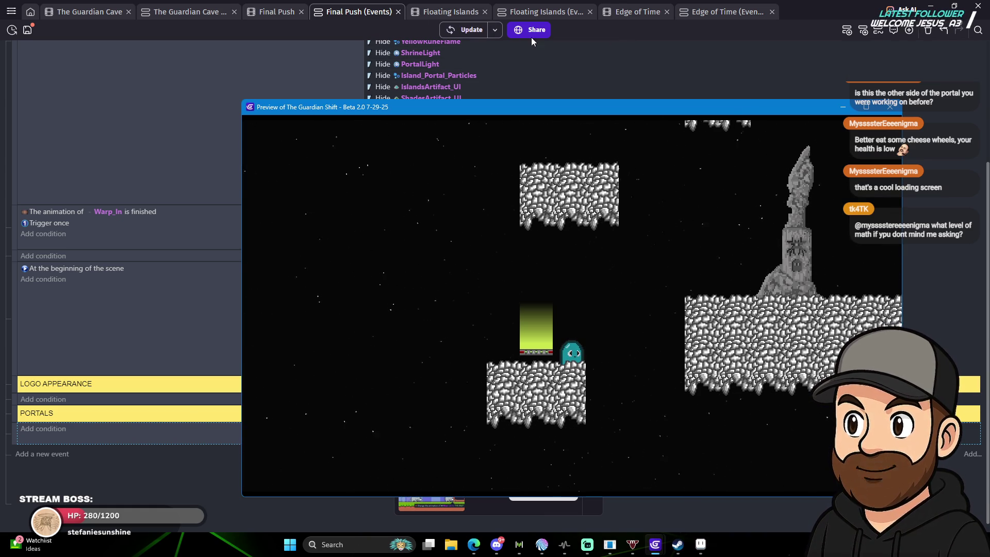
Open NewSprite3's behaviors in the Final Push scene and the FlashOpacity behavior's options.
{"action": "left_click", "coordinate": [358, 11]}
{"action": "left_click", "coordinate": [274, 12]}
{"action": "left_click", "coordinate": [338, 12]}
{"action": "left_click", "coordinate": [293, 11]}
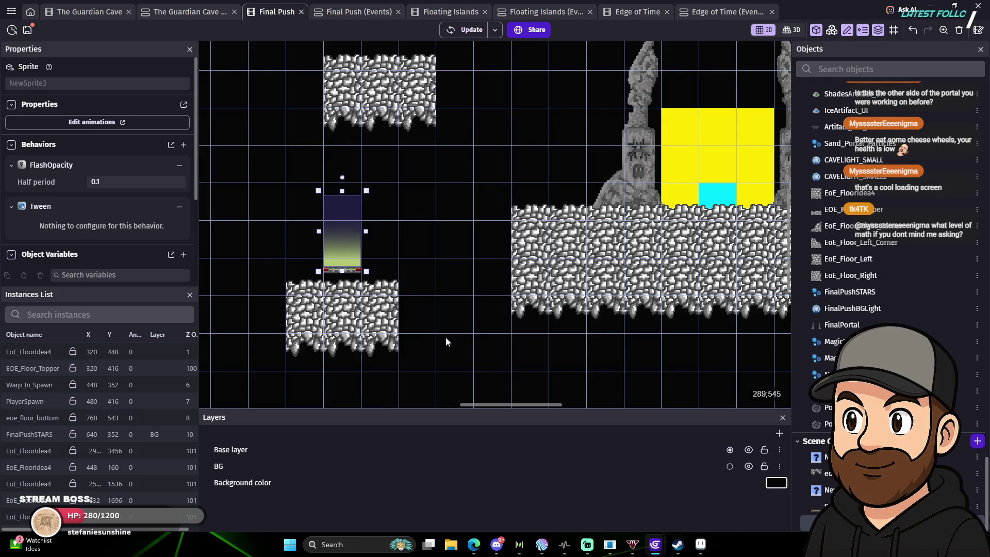
{"action": "double_click", "coordinate": [335, 249]}
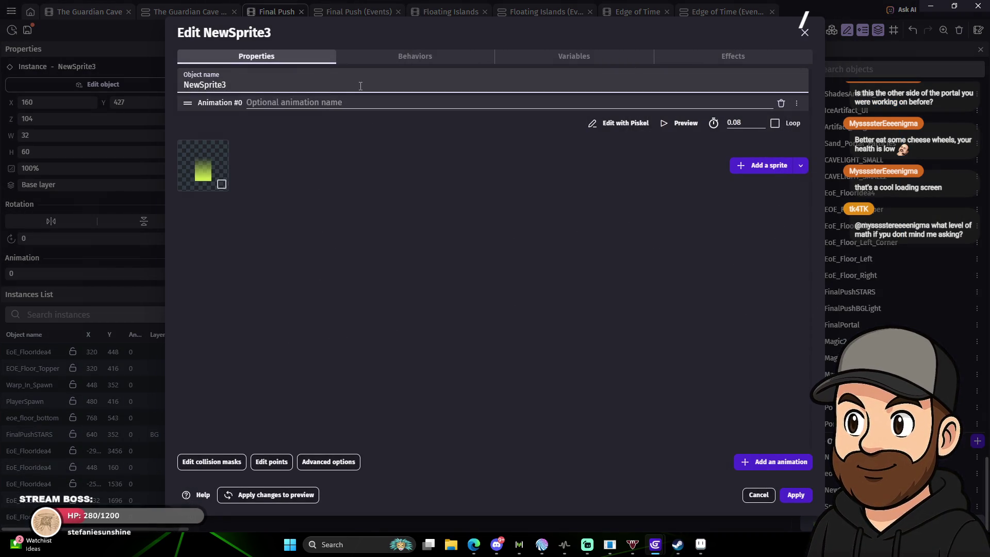
{"action": "left_click", "coordinate": [407, 58]}
{"action": "left_click", "coordinate": [345, 82]}
{"action": "left_click", "coordinate": [345, 81]}
{"action": "left_click", "coordinate": [794, 83]}
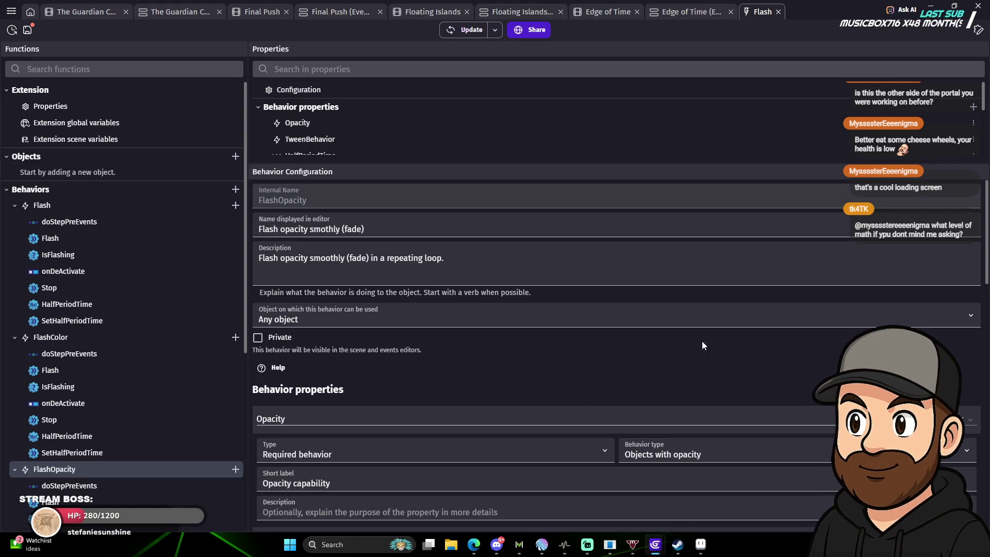
Browse the FlashOpacity behavior's configuration to the Opacity property.
{"action": "scroll", "coordinate": [601, 338], "scroll_direction": "down", "scroll_amount": 2}
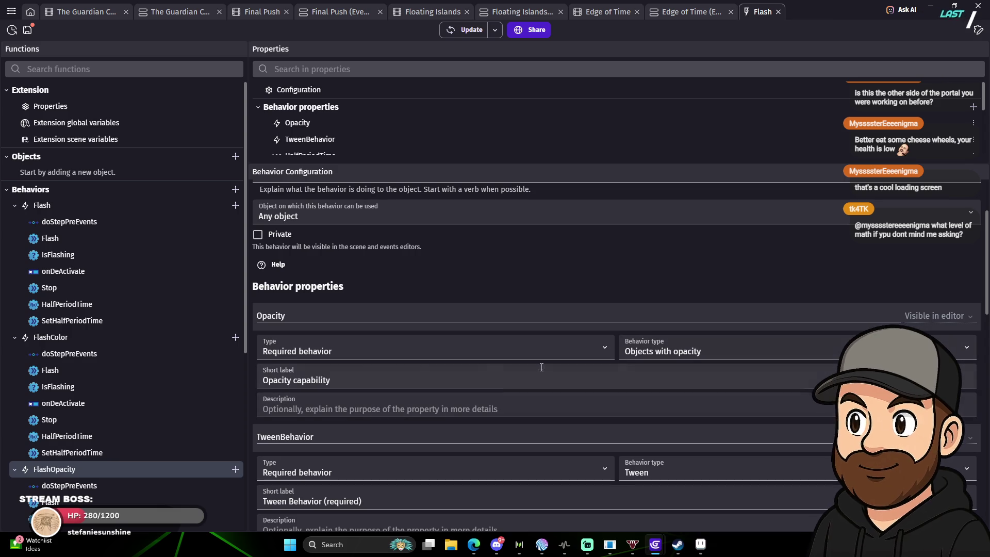
{"action": "scroll", "coordinate": [557, 390], "scroll_direction": "down", "scroll_amount": 1}
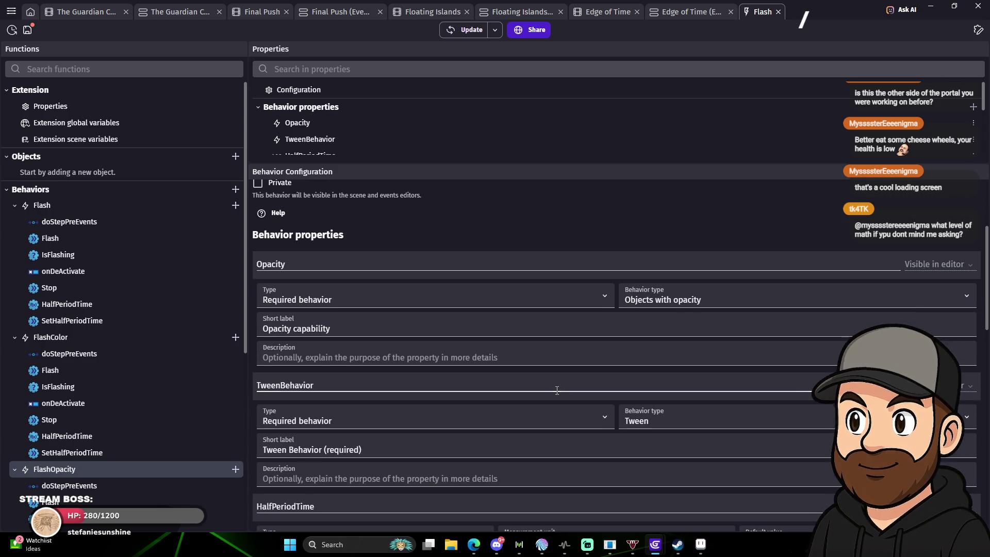
{"action": "scroll", "coordinate": [557, 391], "scroll_direction": "down", "scroll_amount": 1}
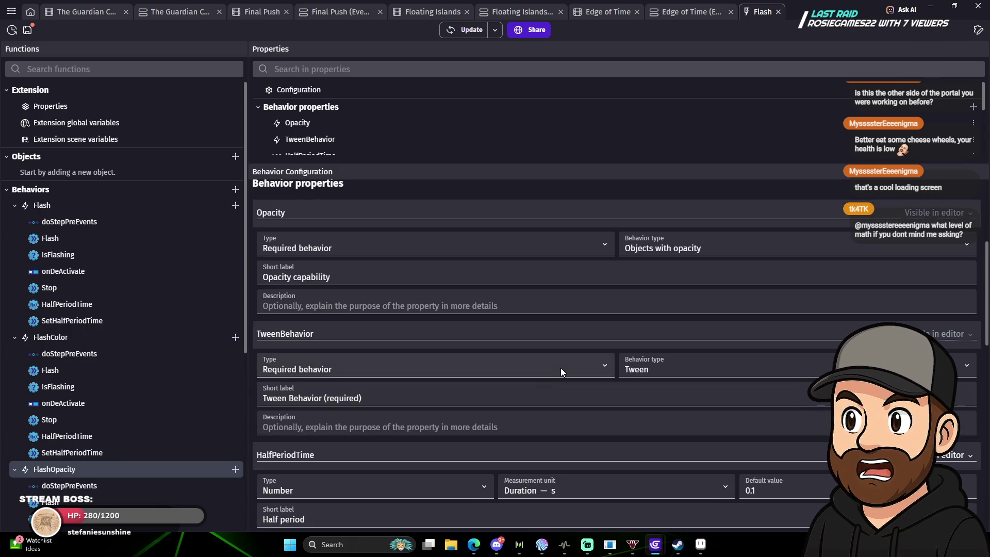
{"action": "scroll", "coordinate": [553, 359], "scroll_direction": "down", "scroll_amount": 2}
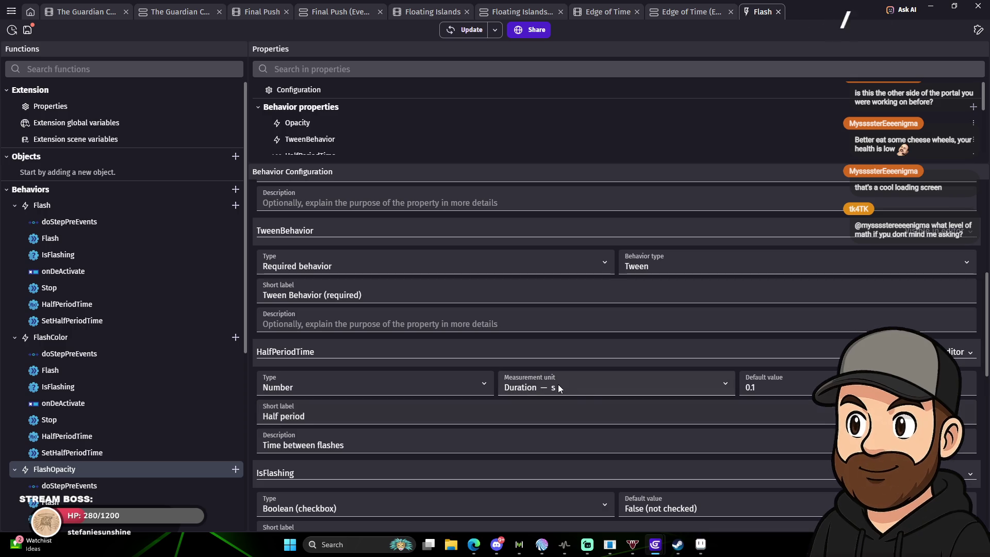
{"action": "scroll", "coordinate": [612, 397], "scroll_direction": "down", "scroll_amount": 1}
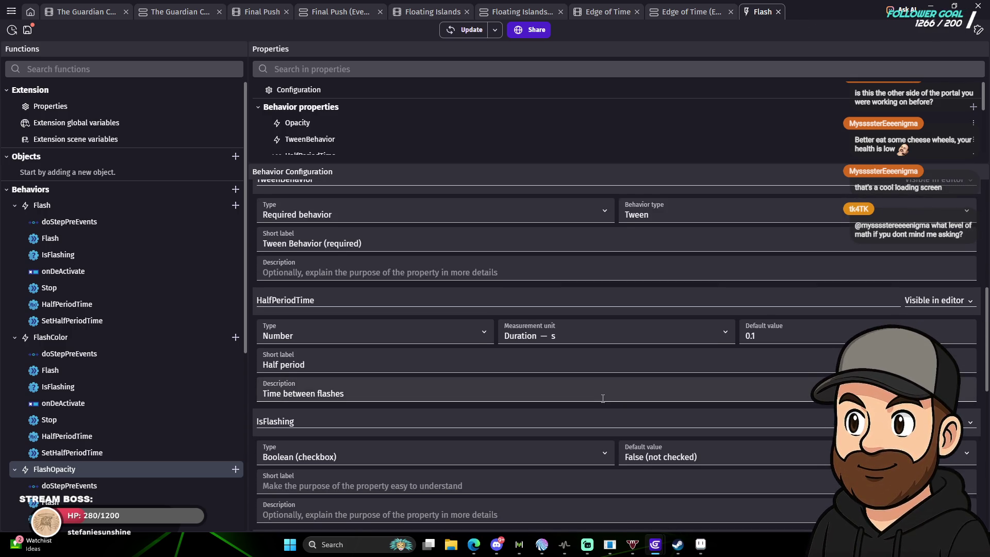
{"action": "scroll", "coordinate": [603, 398], "scroll_direction": "down", "scroll_amount": 1}
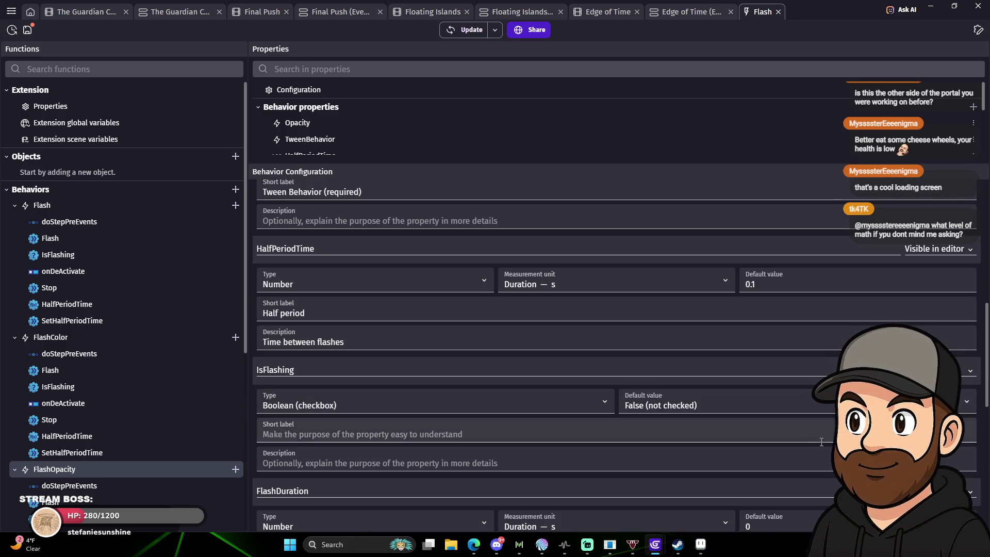
{"action": "scroll", "coordinate": [821, 442], "scroll_direction": "down", "scroll_amount": 1}
{"action": "scroll", "coordinate": [818, 444], "scroll_direction": "down", "scroll_amount": 1}
{"action": "scroll", "coordinate": [818, 443], "scroll_direction": "down", "scroll_amount": 6}
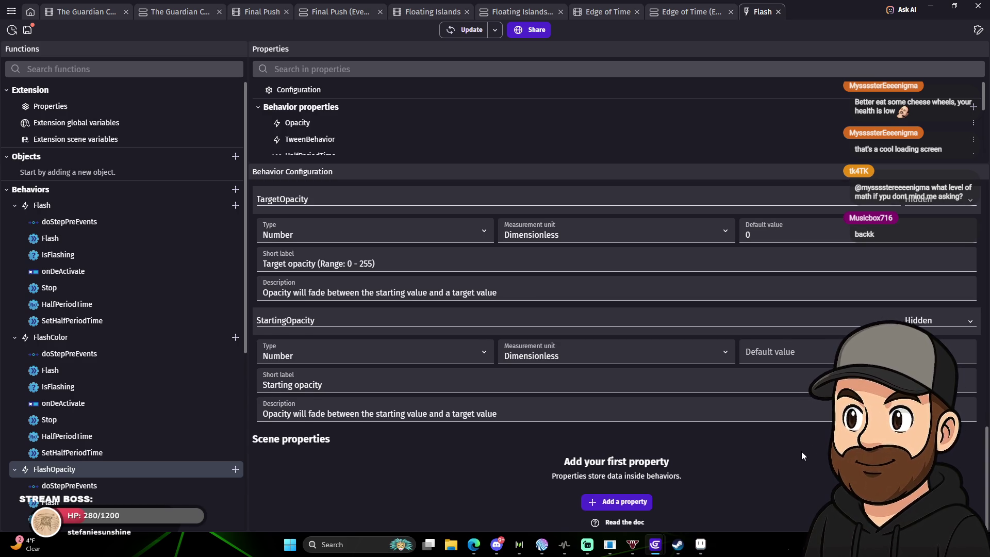
{"action": "scroll", "coordinate": [800, 453], "scroll_direction": "up", "scroll_amount": 8}
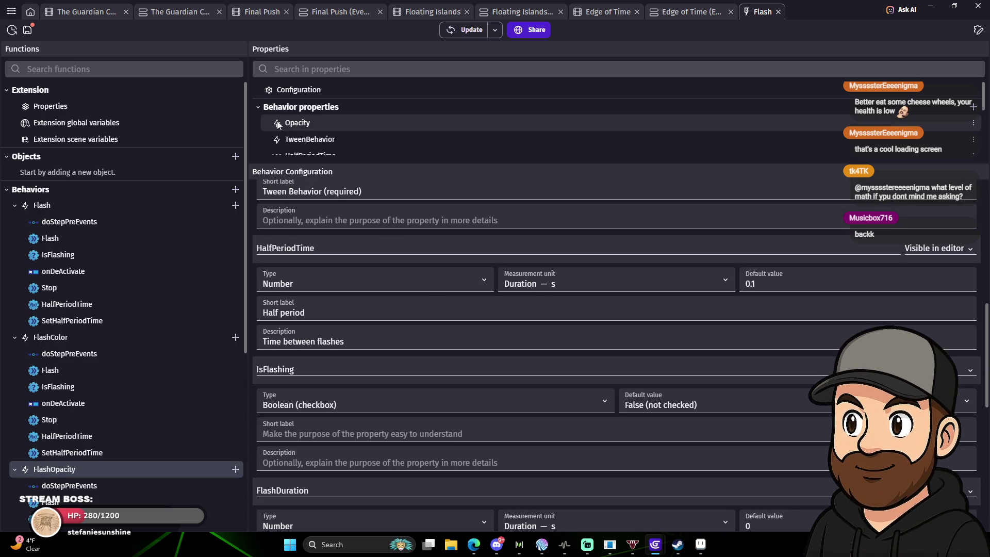
{"action": "left_click", "coordinate": [277, 123]}
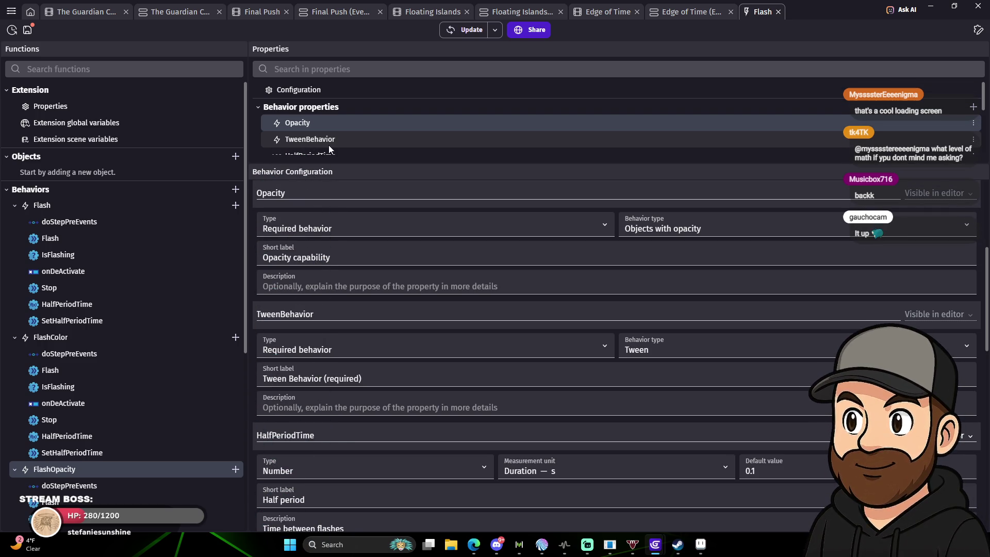
Set the StartingOpacity property's default value to 255 and launch a preview.
{"action": "scroll", "coordinate": [320, 147], "scroll_direction": "down", "scroll_amount": 3}
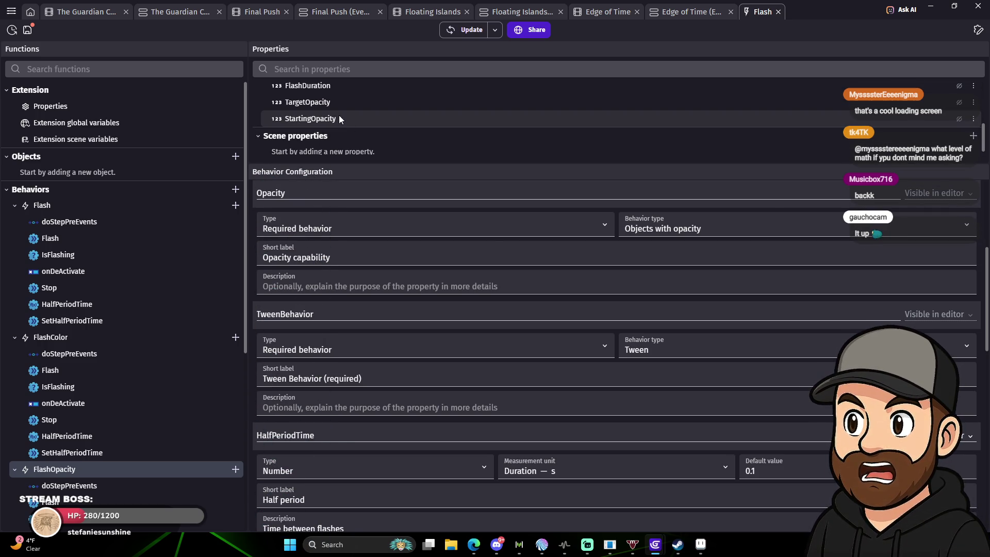
{"action": "left_click", "coordinate": [338, 119]}
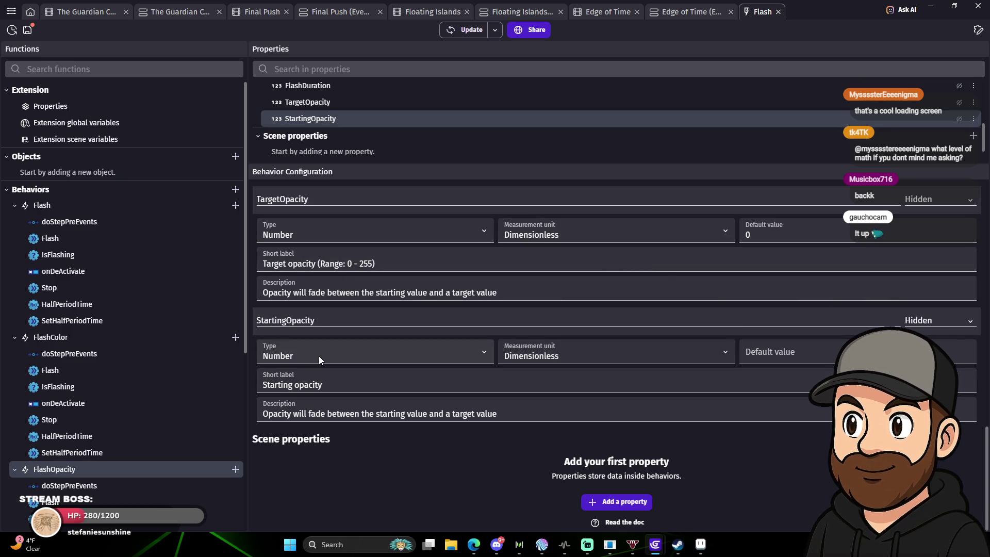
{"action": "left_click", "coordinate": [812, 352]}
{"action": "type", "text": "255"}
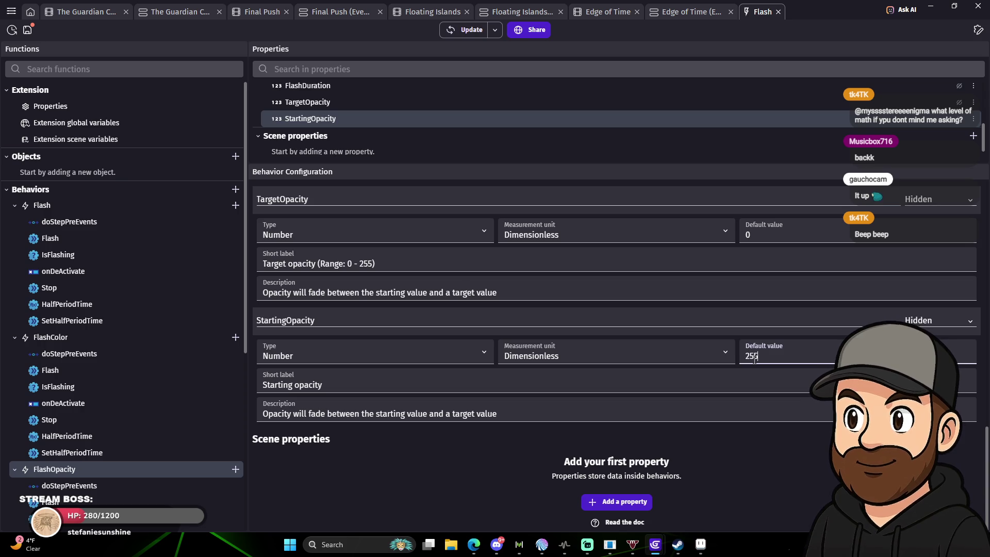
{"action": "left_click", "coordinate": [466, 27]}
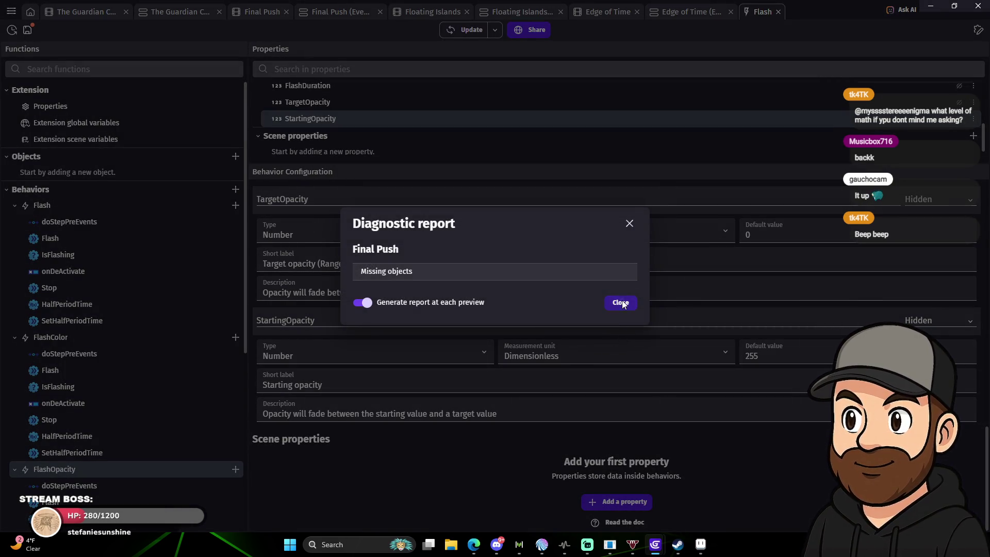
Play the preview, jumping right and moving the character back beside the portal beam.
{"action": "left_click", "coordinate": [621, 303]}
{"action": "mouse_move", "coordinate": [655, 544]}
{"action": "left_click", "coordinate": [704, 495]}
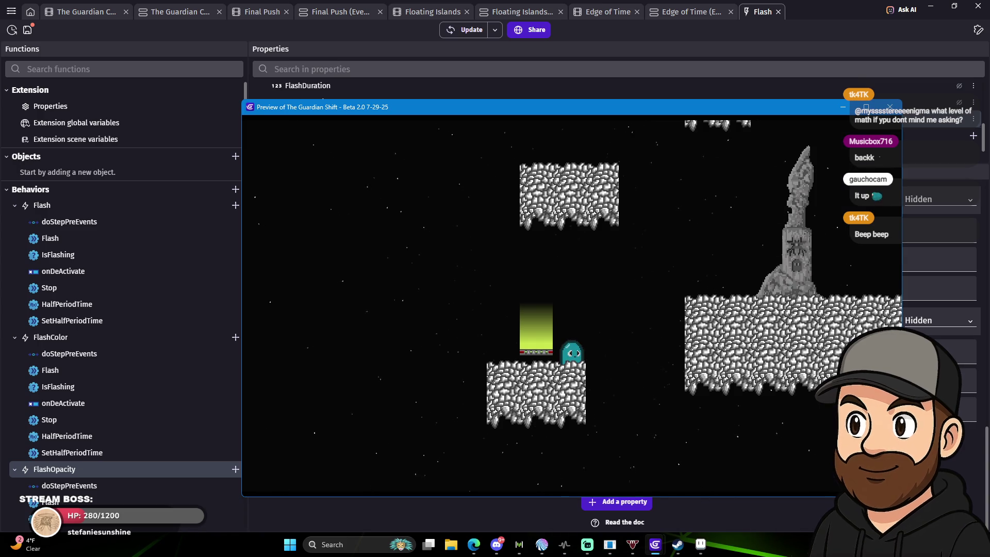
{"action": "key", "text": "space"}
{"action": "key", "text": "Right"}
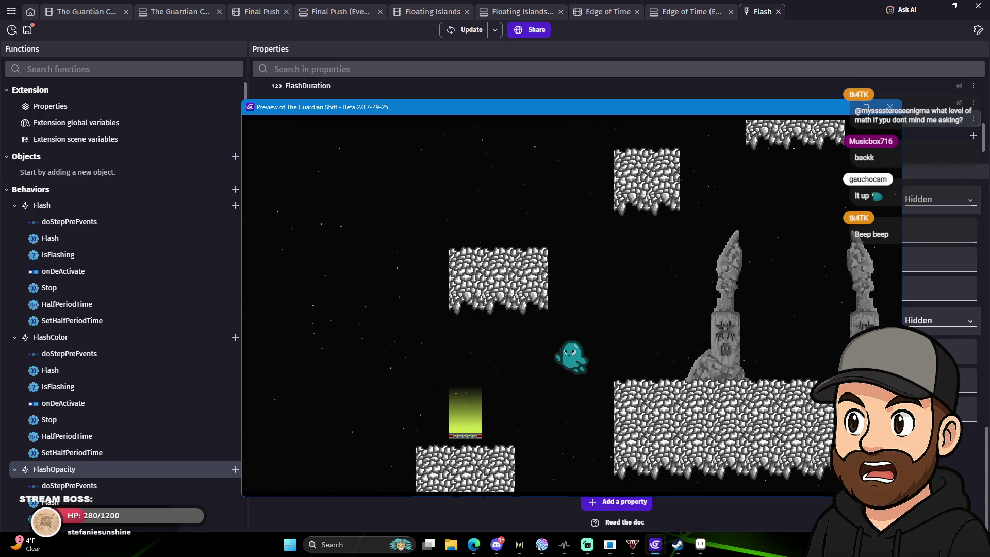
{"action": "key", "text": "Left"}
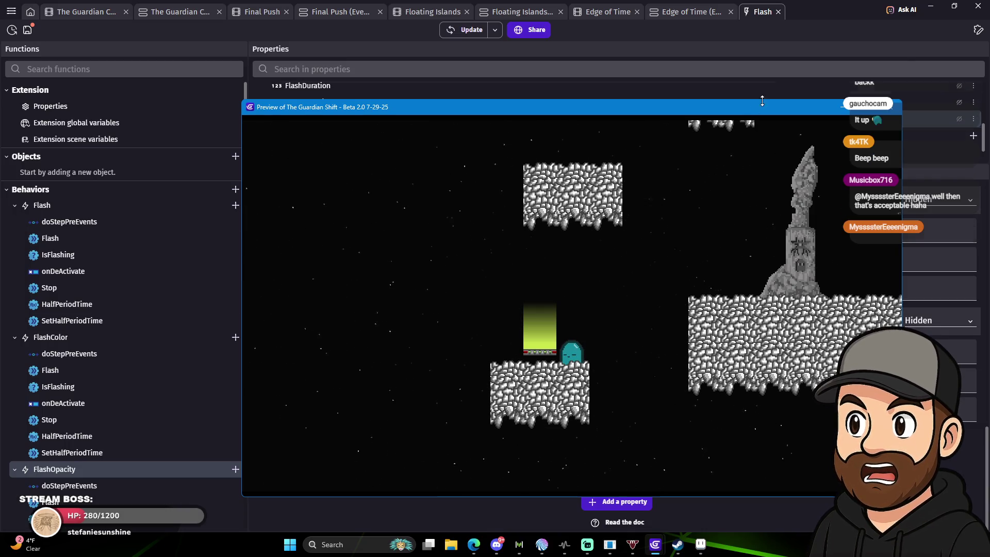
Close the game preview and the Flash extension editor.
{"action": "key", "text": "alt+F4"}
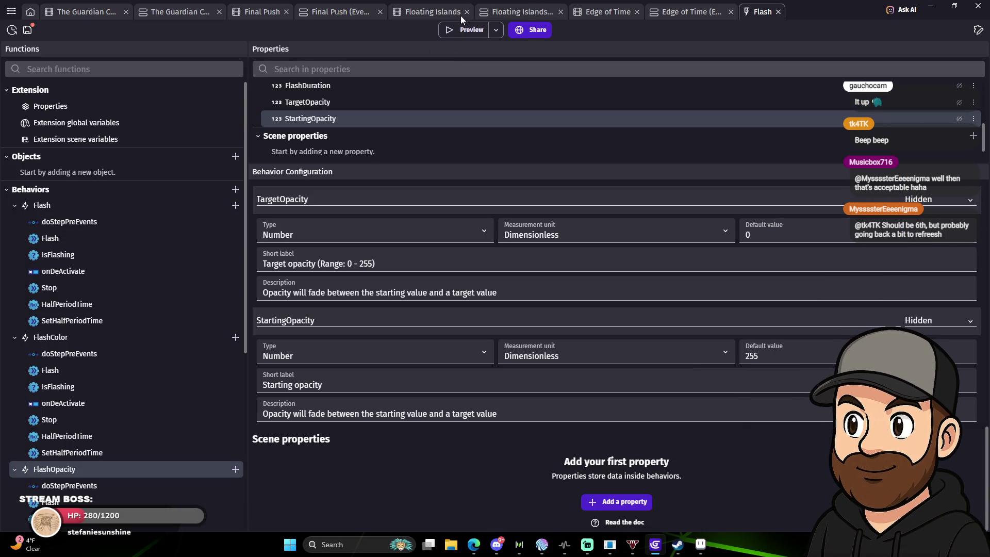
{"action": "left_click", "coordinate": [779, 12]}
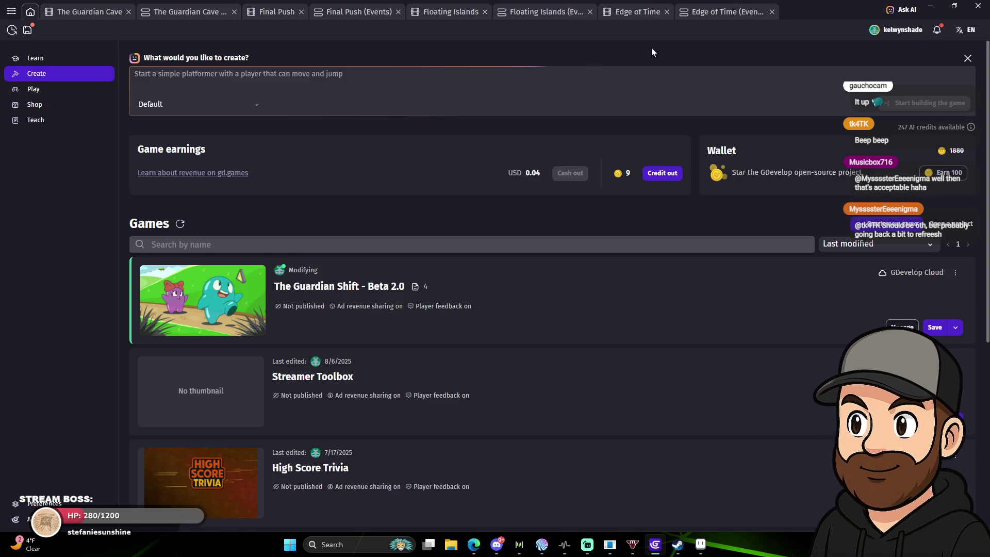
{"action": "left_click", "coordinate": [360, 14]}
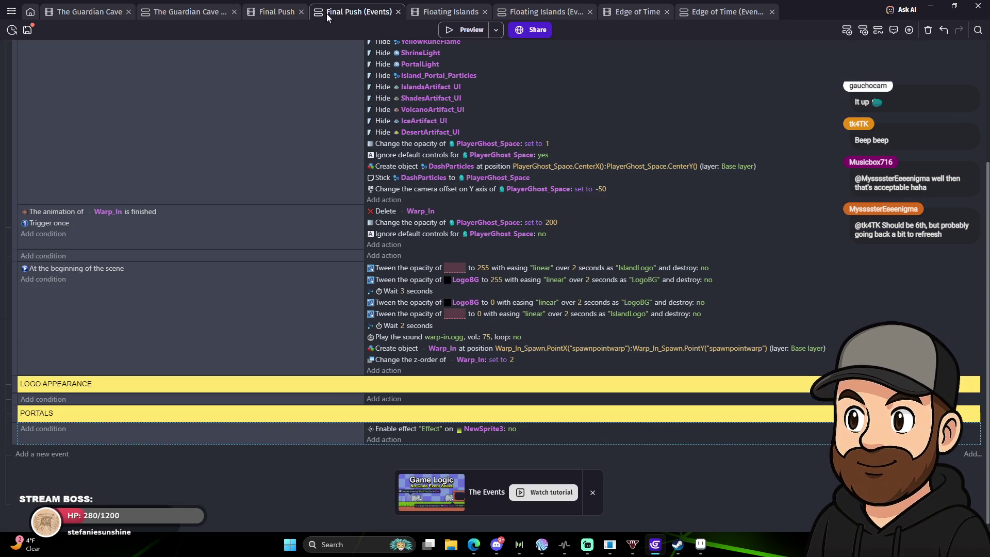
Open NewSprite3's settings in Final Push and clear its object name.
{"action": "left_click", "coordinate": [292, 15]}
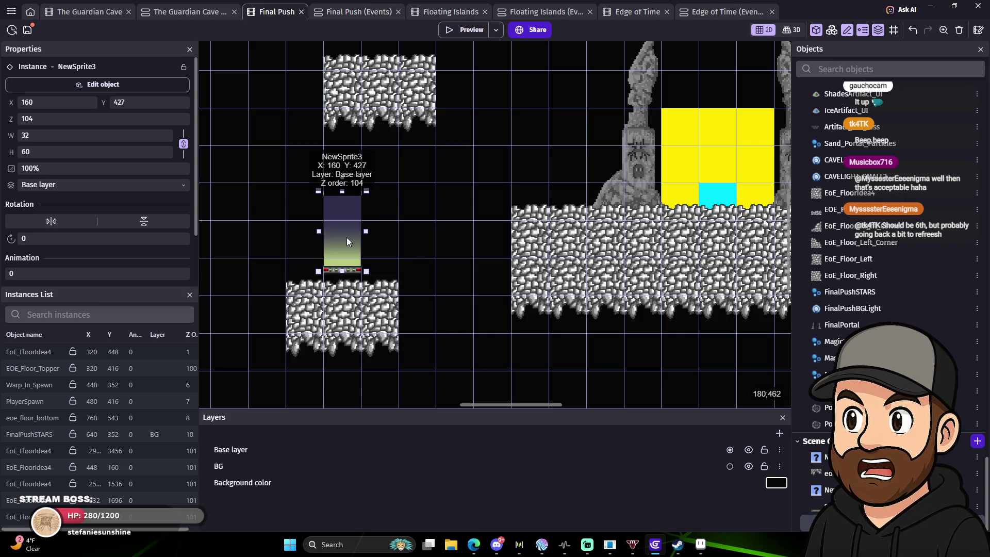
{"action": "double_click", "coordinate": [347, 237]}
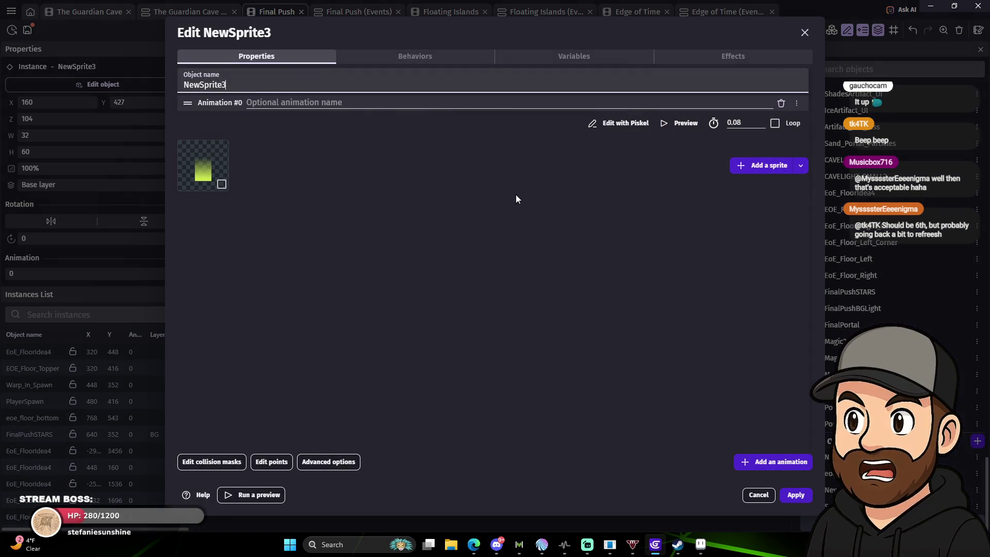
{"action": "double_click", "coordinate": [234, 86]}
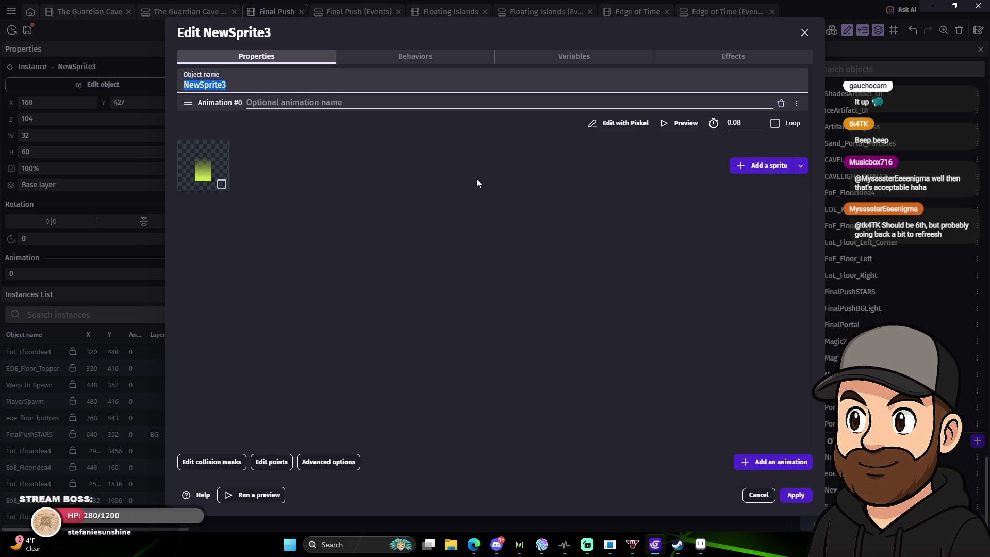
{"action": "key", "text": "BackSpace"}
Remove the FlashOpacity behavior so only Tween remains, and apply the changes.
{"action": "left_click", "coordinate": [438, 61]}
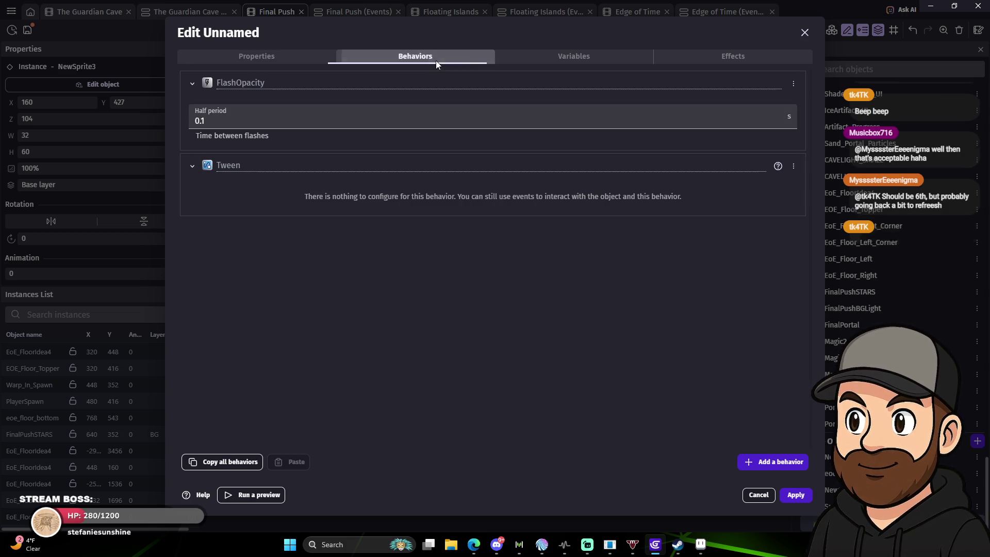
{"action": "left_click", "coordinate": [793, 84]}
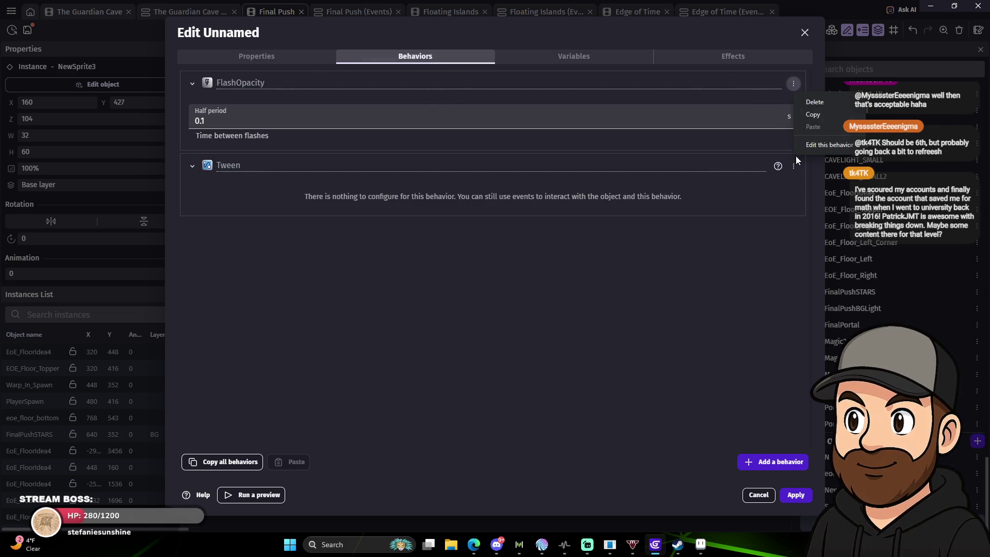
{"action": "left_click", "coordinate": [824, 103]}
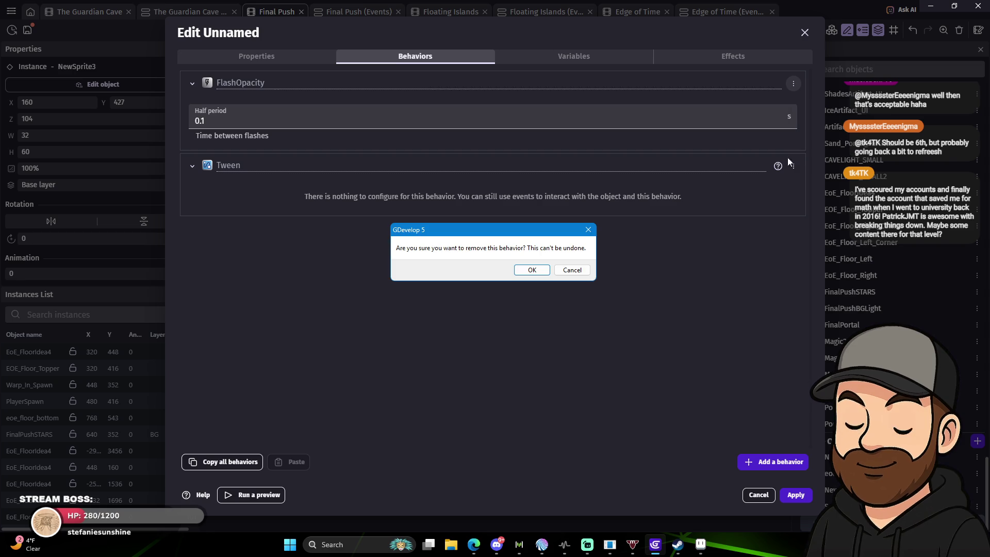
{"action": "left_click", "coordinate": [534, 271]}
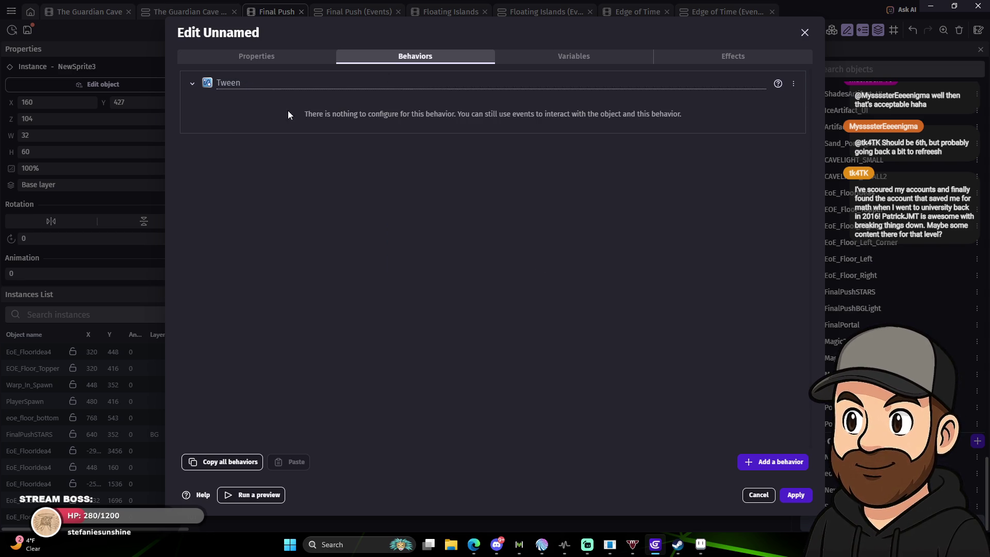
{"action": "left_click", "coordinate": [794, 459]}
{"action": "type", "text": "tween"}
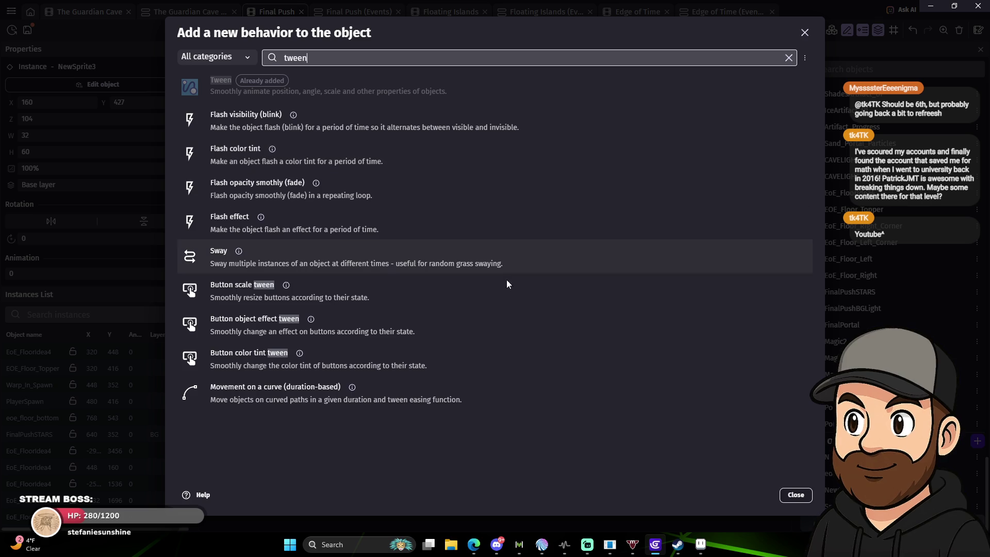
{"action": "left_click", "coordinate": [804, 495]}
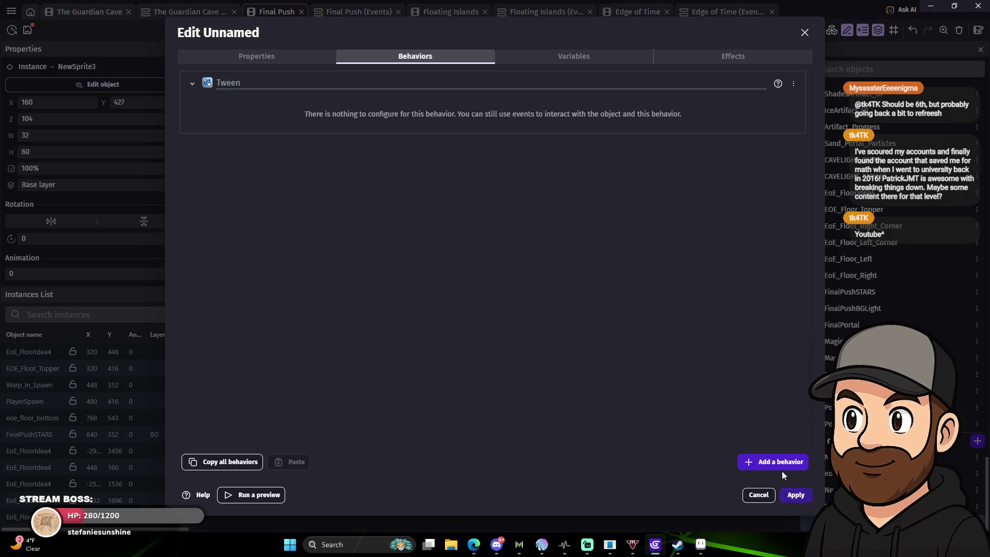
{"action": "left_click", "coordinate": [806, 33]}
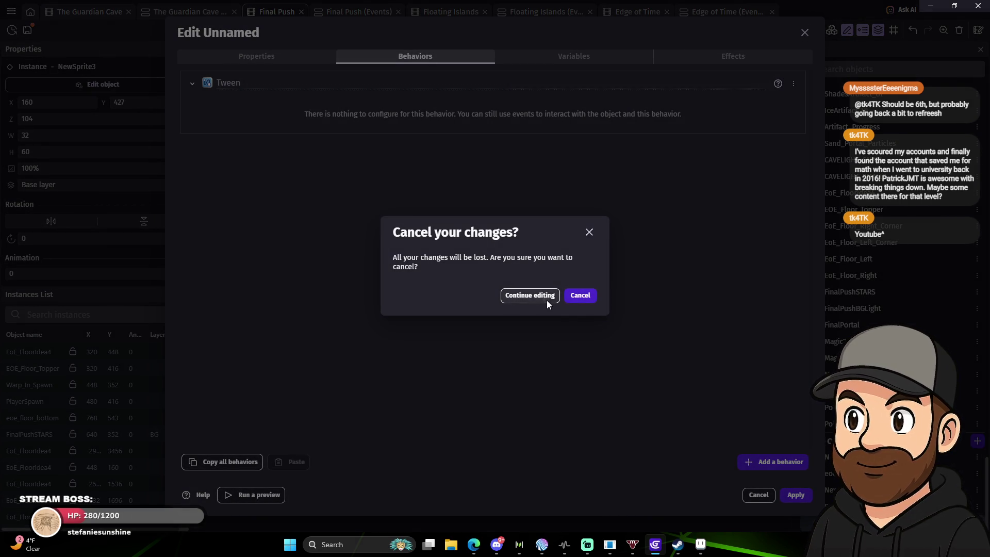
{"action": "left_click", "coordinate": [546, 298]}
{"action": "left_click", "coordinate": [795, 495]}
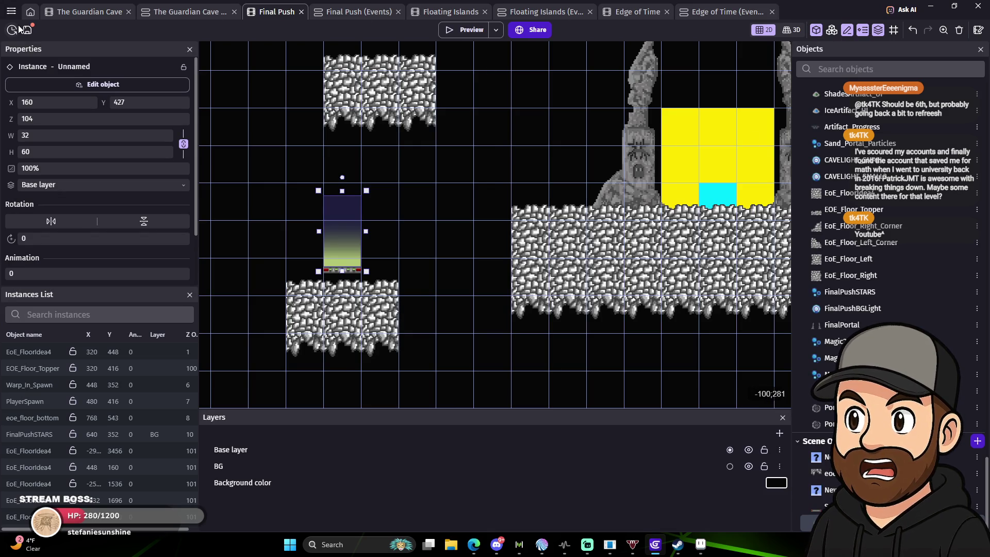
{"action": "left_click", "coordinate": [10, 11]}
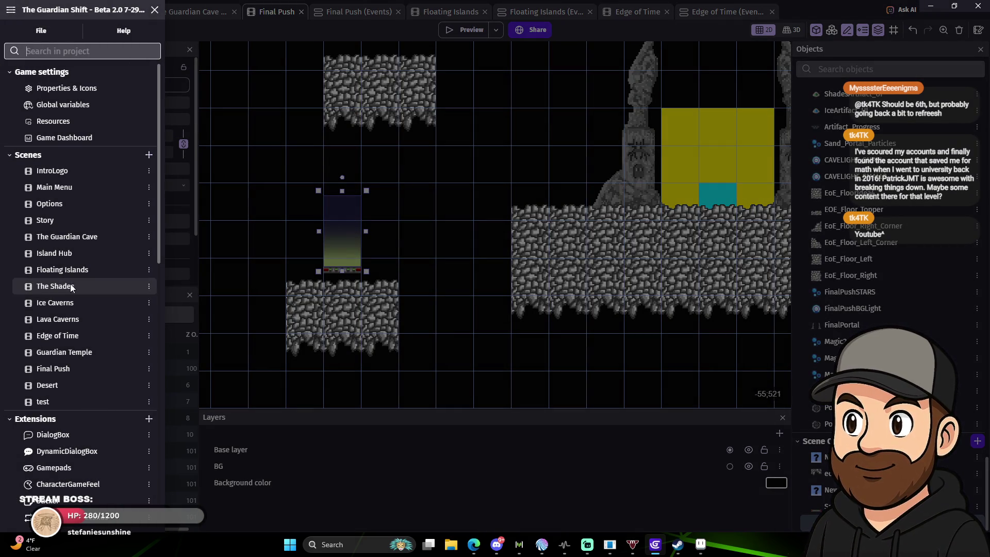
Open the Lava Caverns scene from the project panel.
{"action": "left_click", "coordinate": [69, 322]}
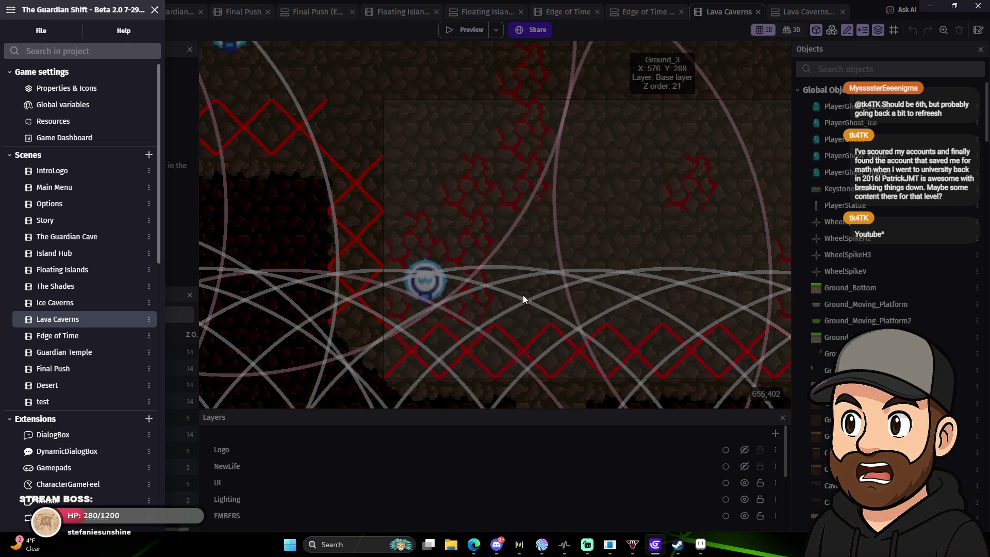
{"action": "left_click", "coordinate": [605, 271]}
{"action": "scroll", "coordinate": [506, 336], "scroll_direction": "down", "scroll_amount": 6}
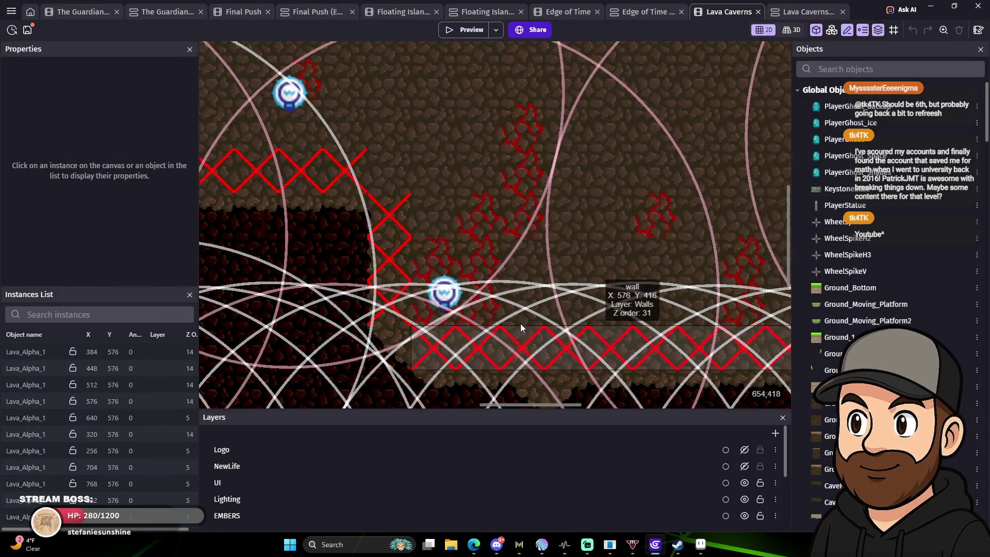
{"action": "scroll", "coordinate": [545, 150], "scroll_direction": "down", "scroll_amount": 3}
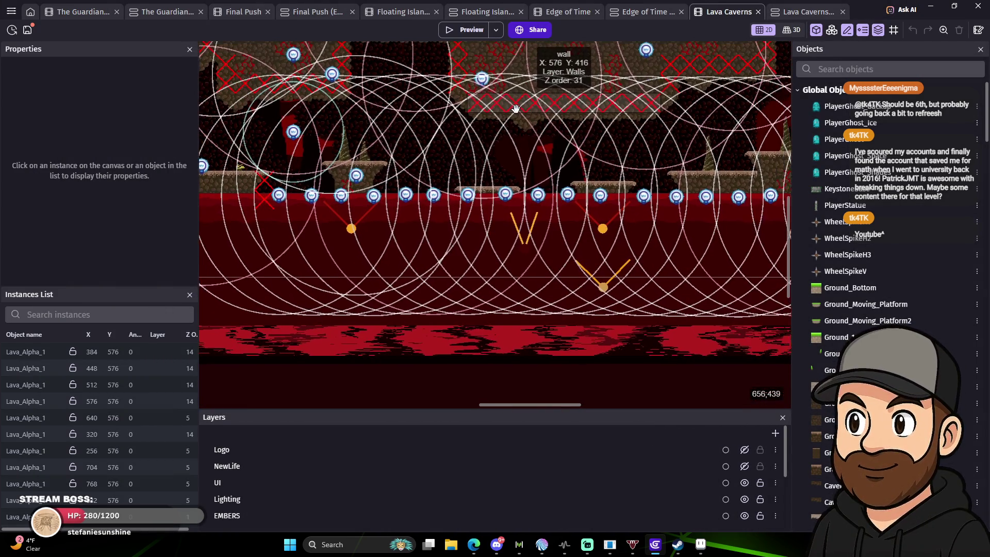
Inspect the Fire light's behaviors, effects and properties, then show the Lava Caverns events.
{"action": "double_click", "coordinate": [466, 211]}
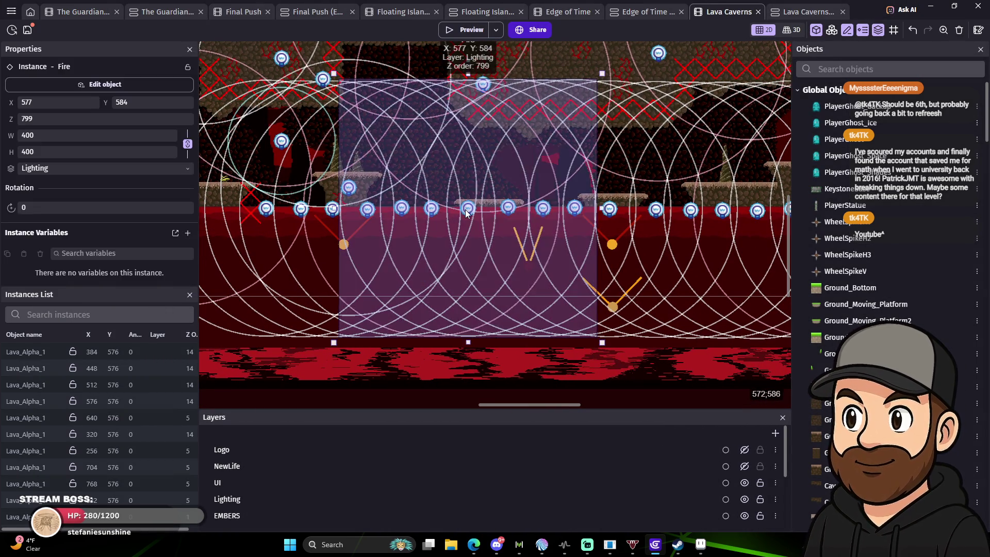
{"action": "left_click", "coordinate": [437, 52]}
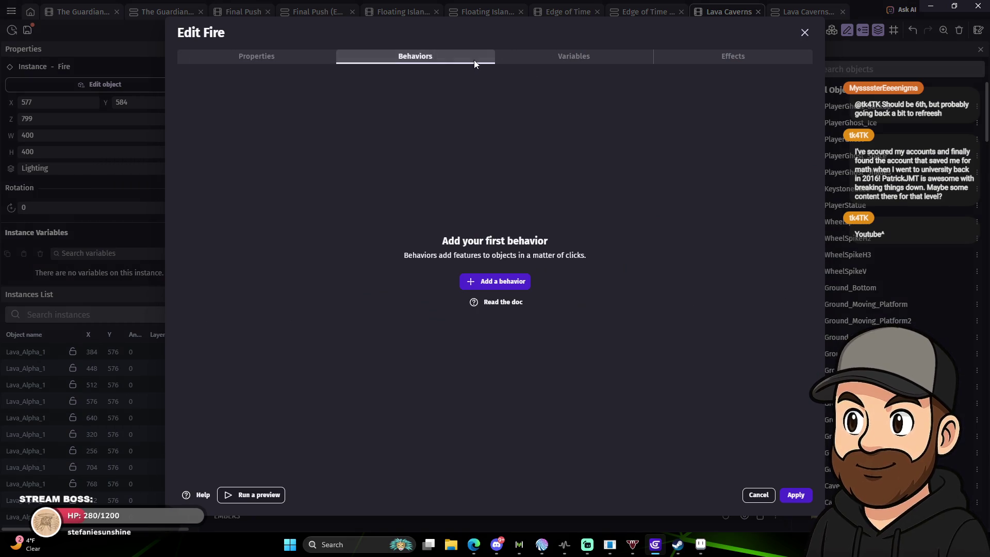
{"action": "left_click", "coordinate": [748, 61]}
{"action": "left_click", "coordinate": [265, 55]}
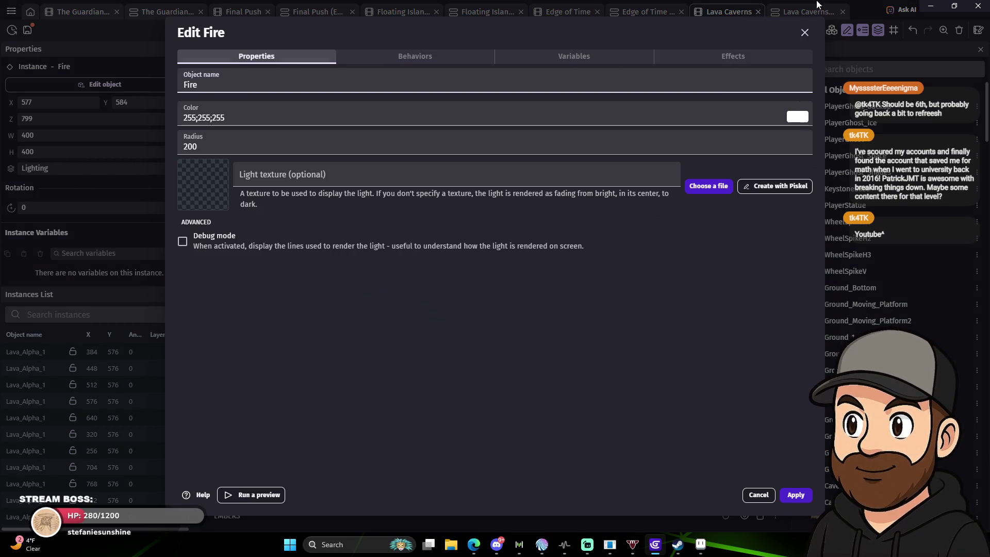
{"action": "left_click", "coordinate": [805, 31]}
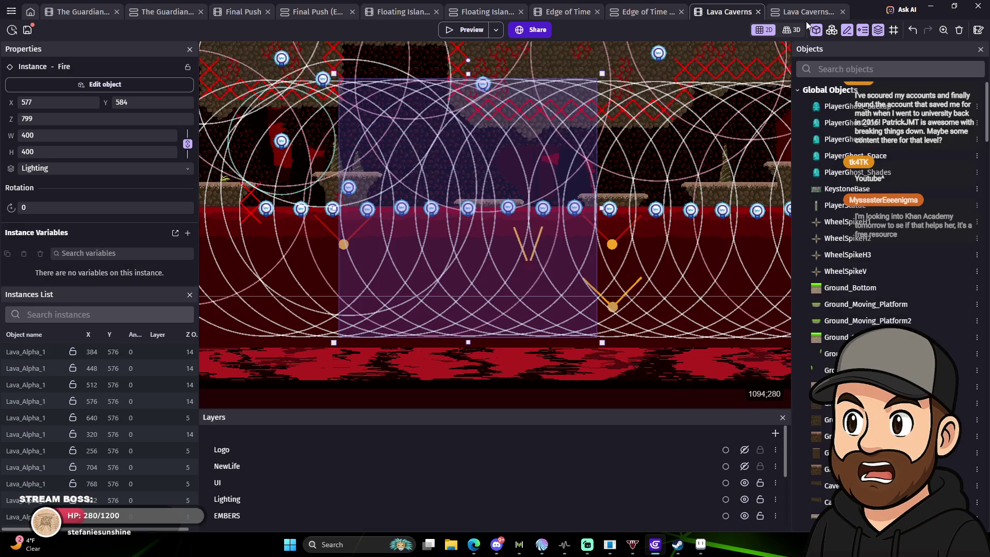
{"action": "left_click", "coordinate": [806, 16]}
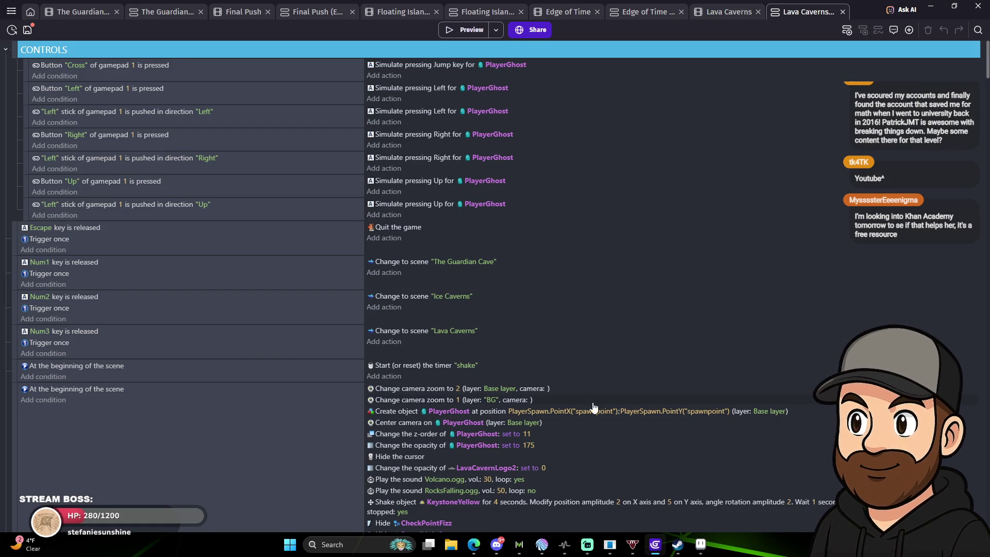
Copy the 'Repeat every .1 seconds using timer lightsflashing' event from LIGHT EFFECTS.
{"action": "scroll", "coordinate": [617, 357], "scroll_direction": "down", "scroll_amount": 10}
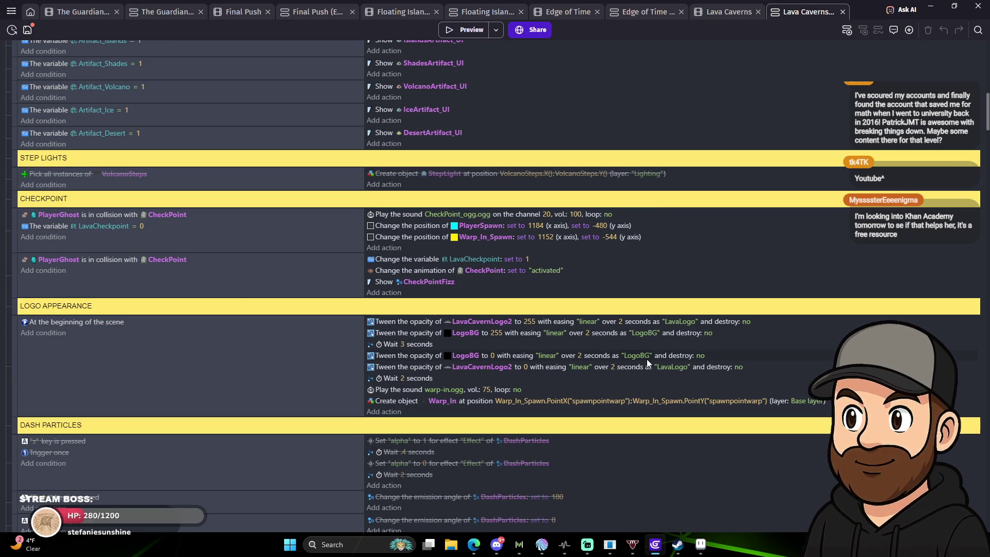
{"action": "scroll", "coordinate": [647, 359], "scroll_direction": "down", "scroll_amount": 5}
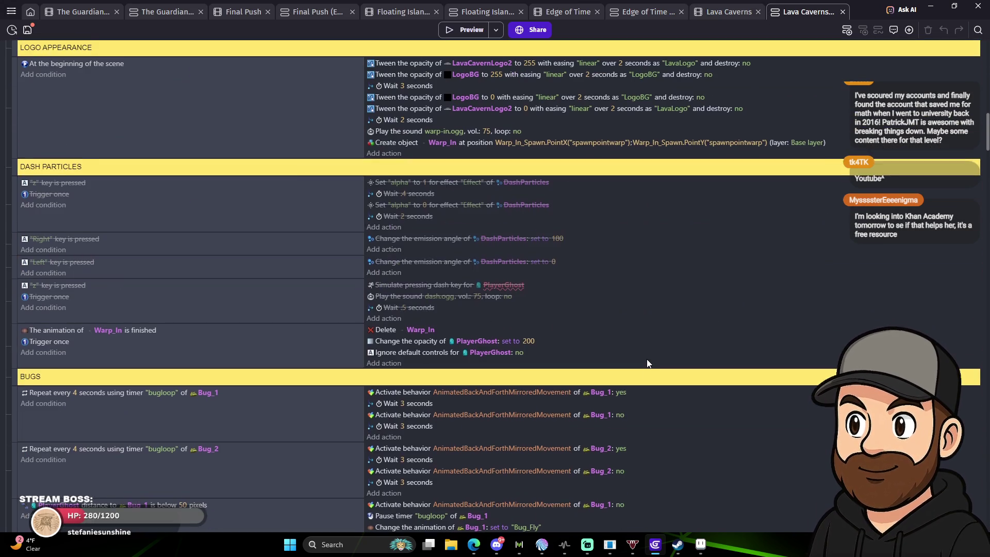
{"action": "scroll", "coordinate": [646, 359], "scroll_direction": "down", "scroll_amount": 4}
{"action": "scroll", "coordinate": [647, 359], "scroll_direction": "down", "scroll_amount": 15}
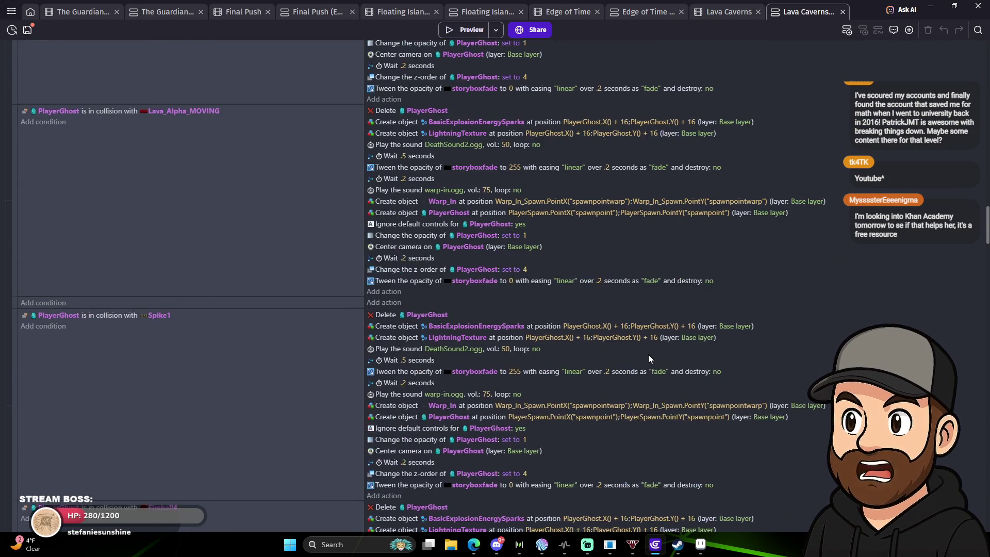
{"action": "scroll", "coordinate": [648, 354], "scroll_direction": "down", "scroll_amount": 15}
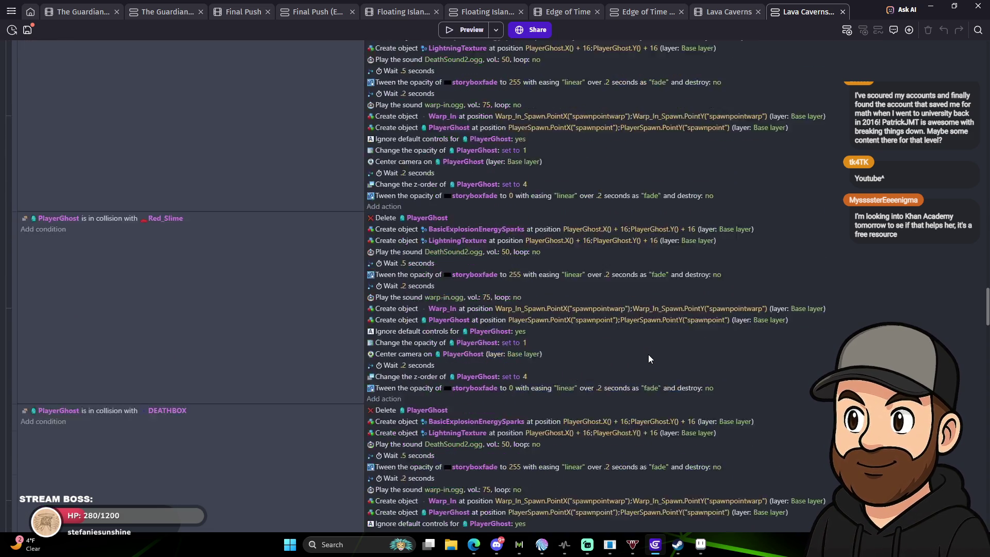
{"action": "scroll", "coordinate": [648, 360], "scroll_direction": "down", "scroll_amount": 12}
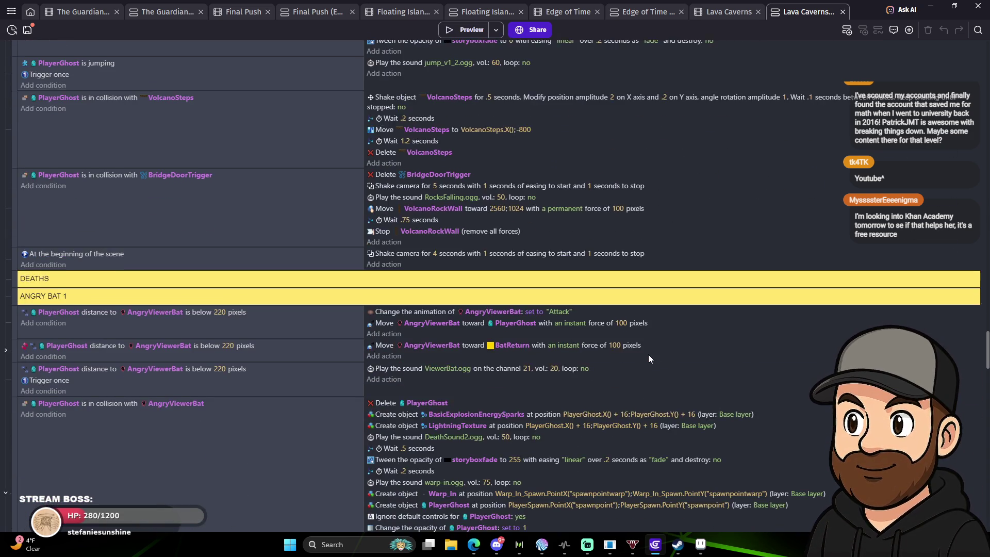
{"action": "scroll", "coordinate": [649, 358], "scroll_direction": "down", "scroll_amount": 14}
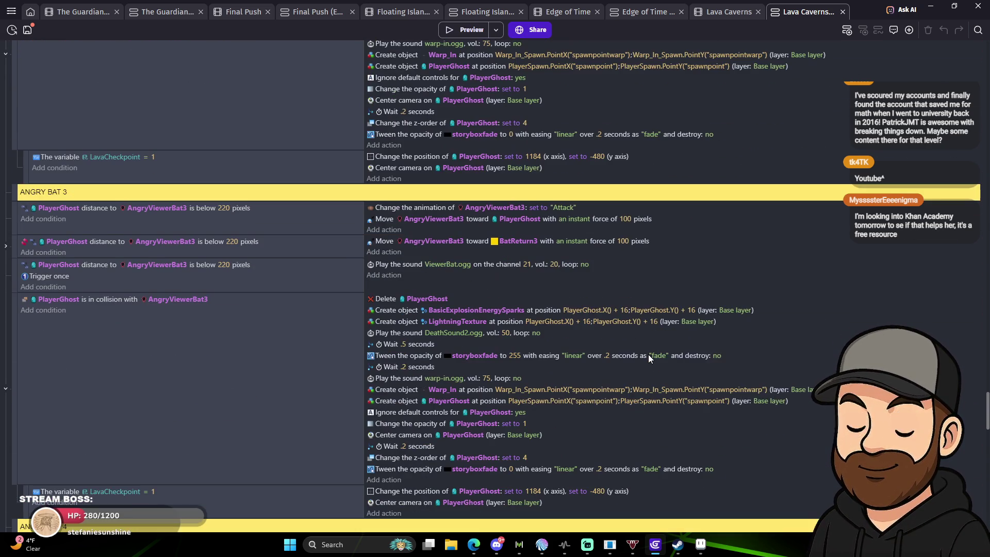
{"action": "scroll", "coordinate": [648, 355], "scroll_direction": "down", "scroll_amount": 10}
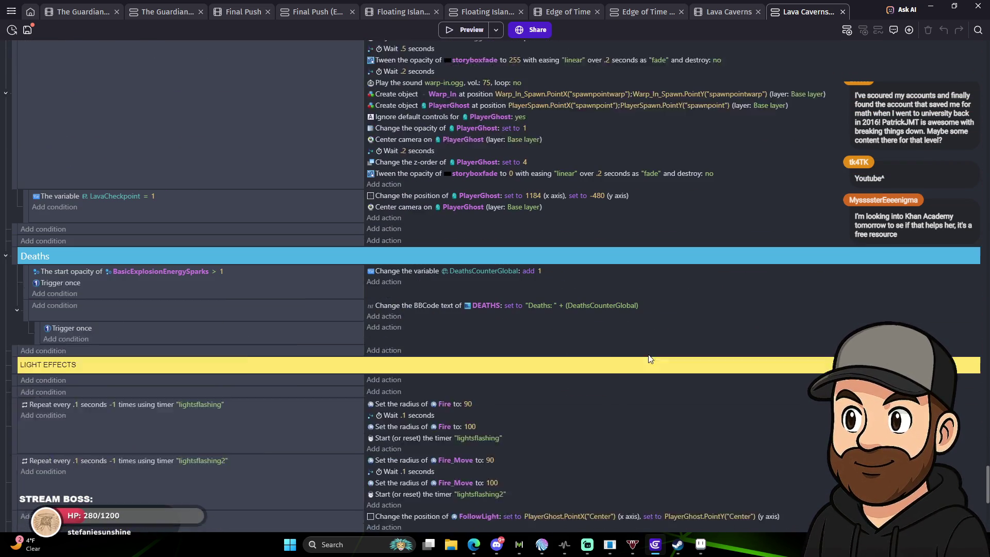
{"action": "scroll", "coordinate": [649, 360], "scroll_direction": "down", "scroll_amount": 3}
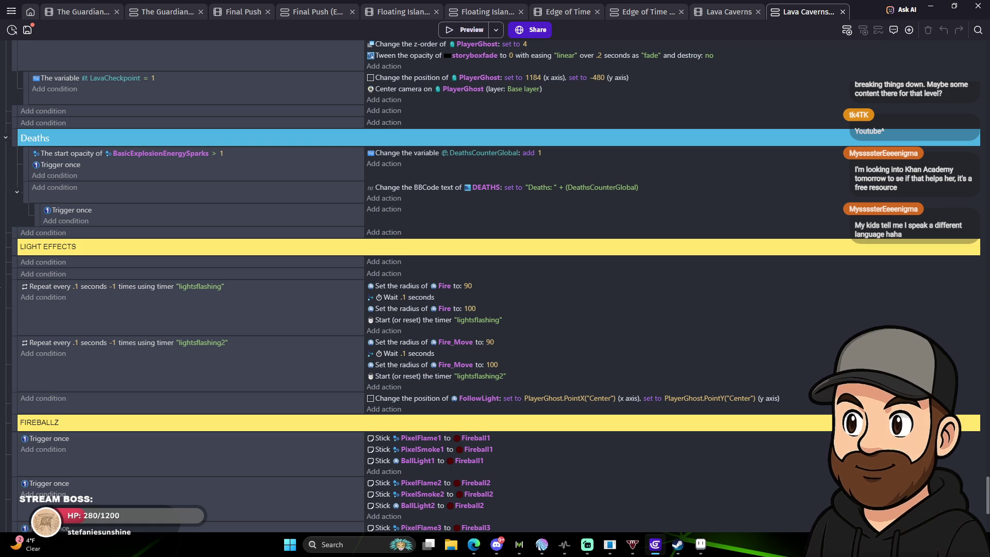
{"action": "left_click", "coordinate": [19, 292]}
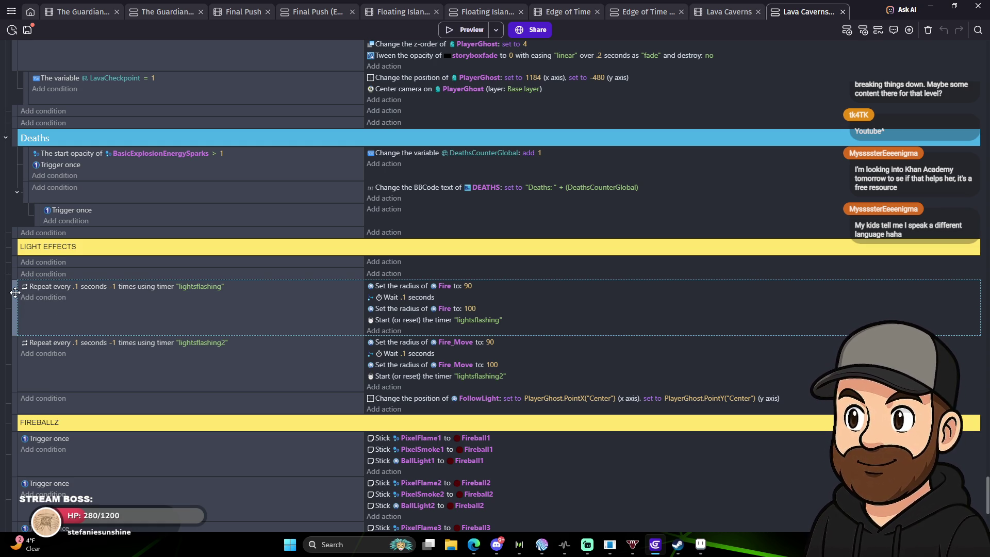
{"action": "right_click", "coordinate": [16, 293]}
{"action": "left_click", "coordinate": [28, 309]}
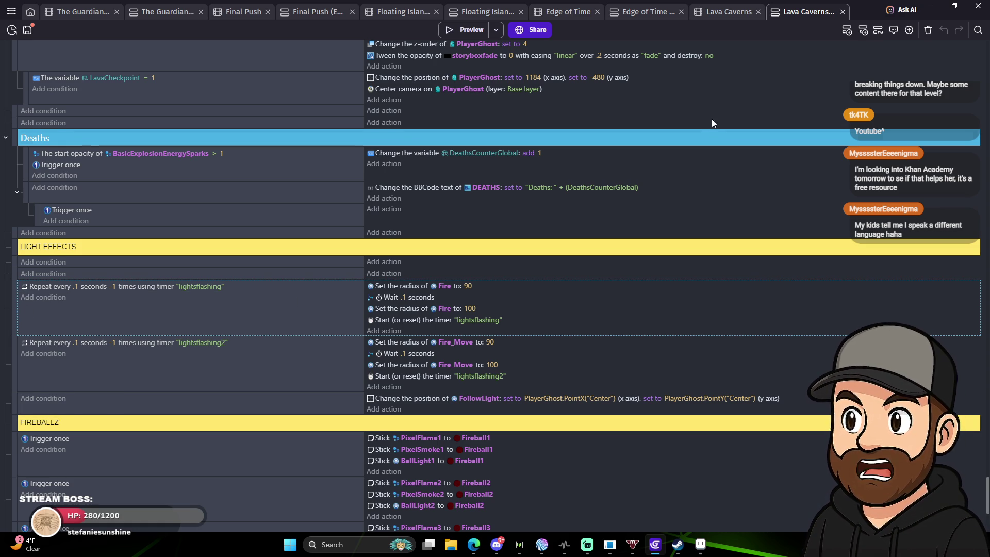
Replace the PORTALS Enable effect action with the pasted repeating timer event.
{"action": "left_click", "coordinate": [326, 14]}
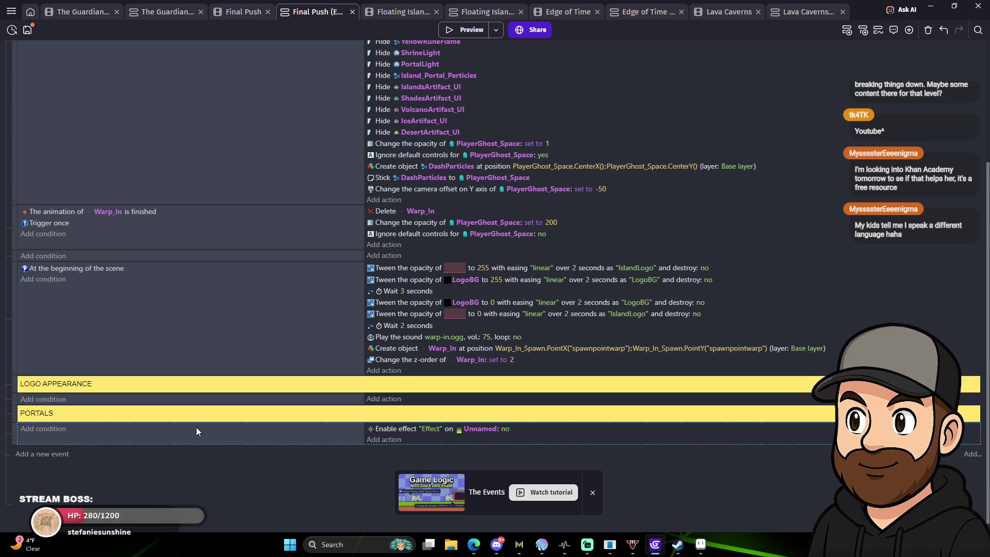
{"action": "left_click", "coordinate": [602, 436]}
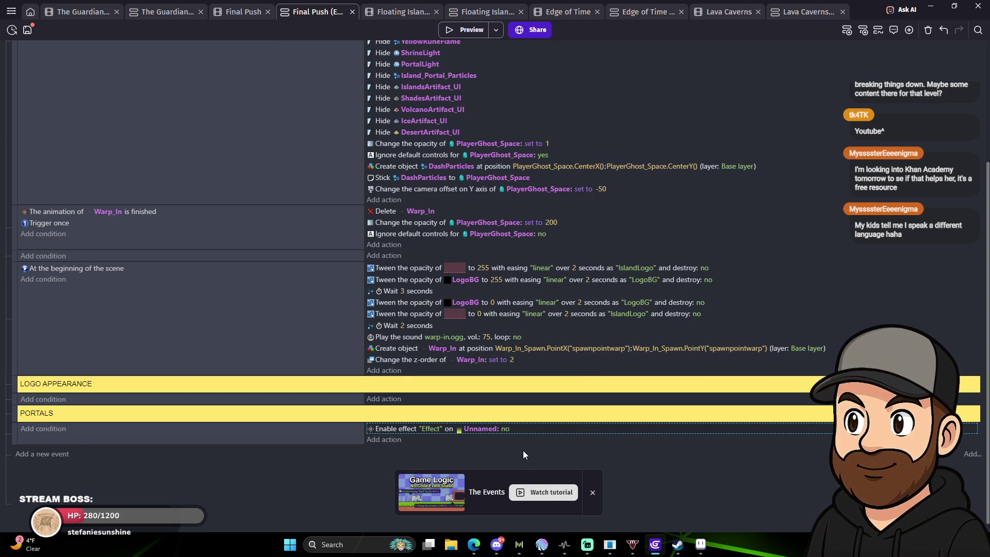
{"action": "key", "text": "Delete"}
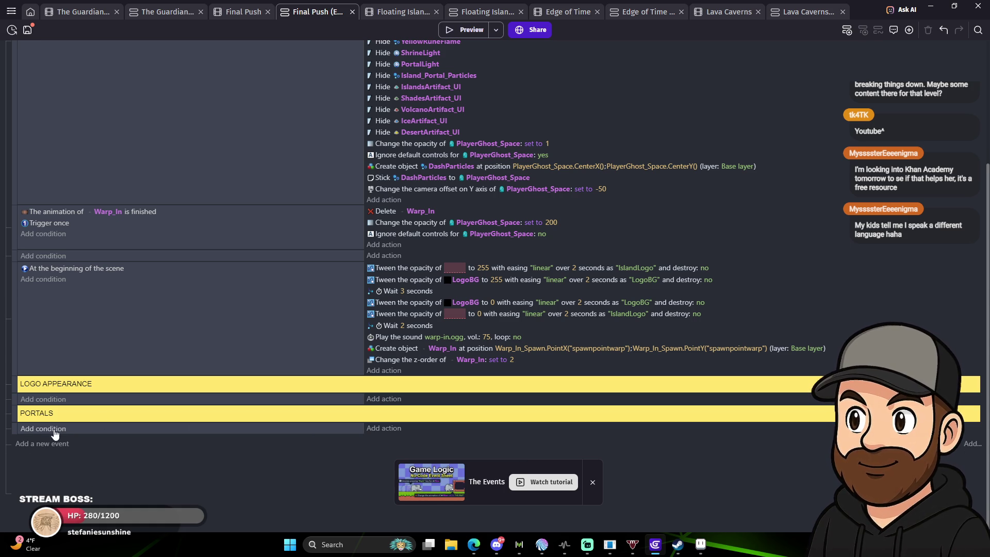
{"action": "right_click", "coordinate": [11, 427]}
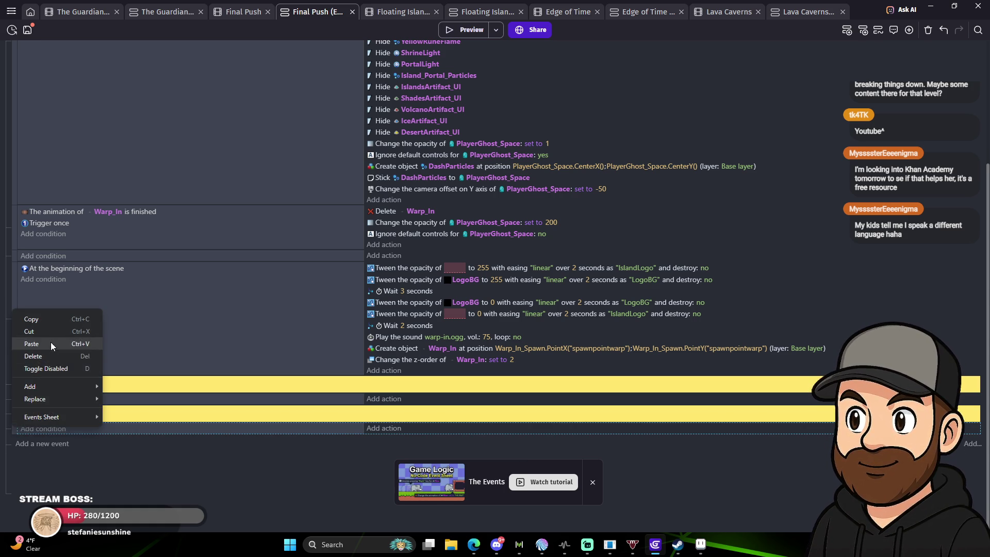
{"action": "left_click", "coordinate": [51, 342]}
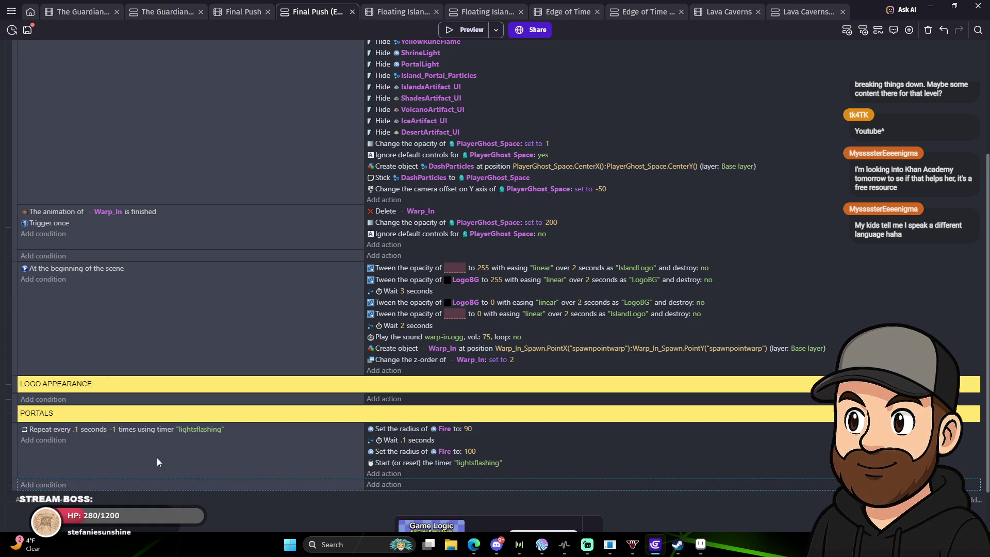
Rename the repeat condition's and restart action's timers to smallportalflashing.
{"action": "left_click", "coordinate": [208, 431]}
{"action": "left_click_drag", "start_coordinate": [254, 455], "coordinate": [180, 461]}
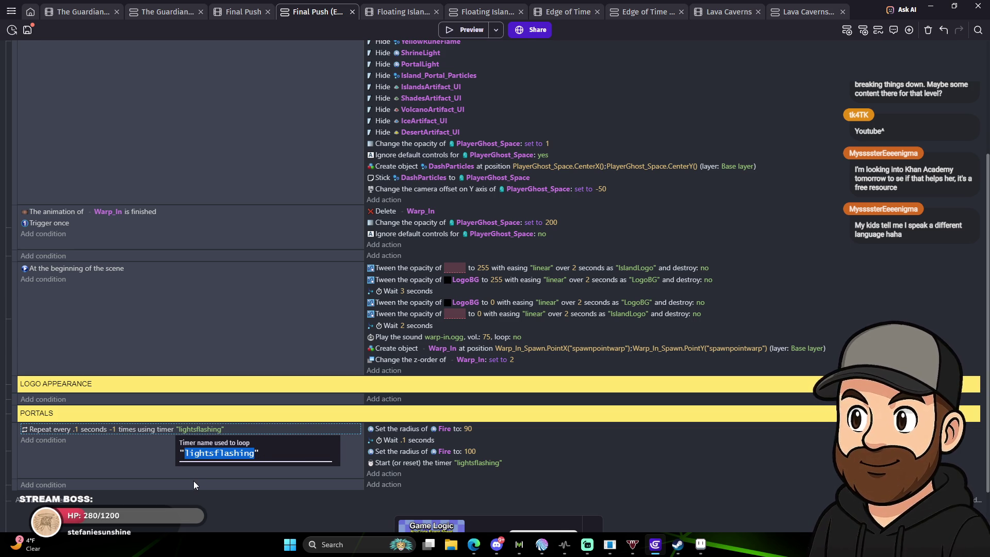
{"action": "type", "text": "smallportalf"}
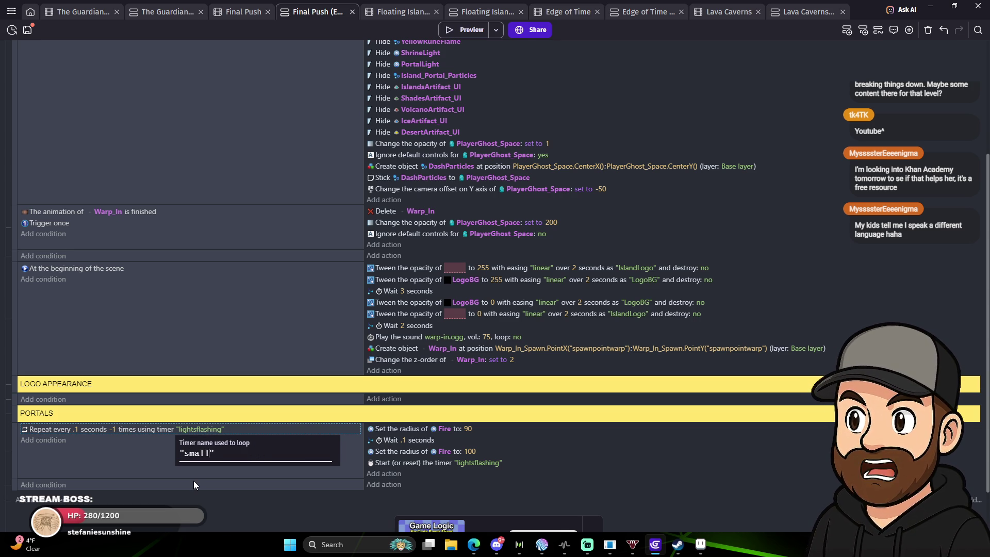
{"action": "type", "text": "lashing"}
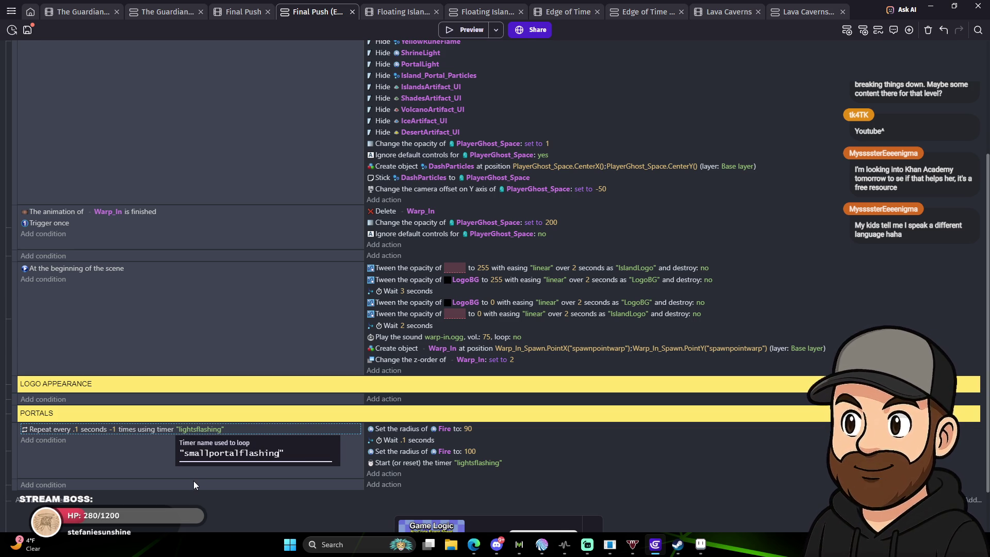
{"action": "left_click", "coordinate": [796, 471]}
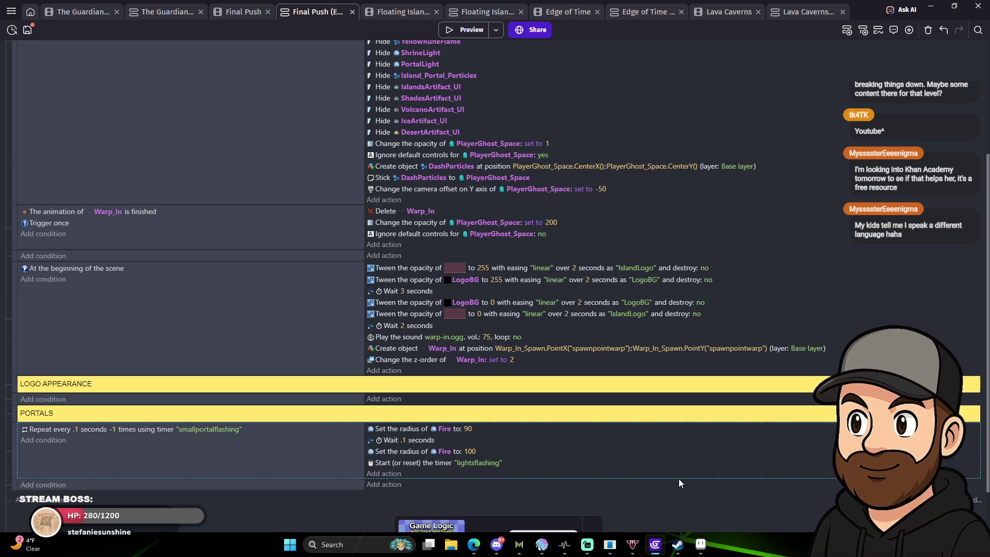
{"action": "left_click", "coordinate": [483, 463]}
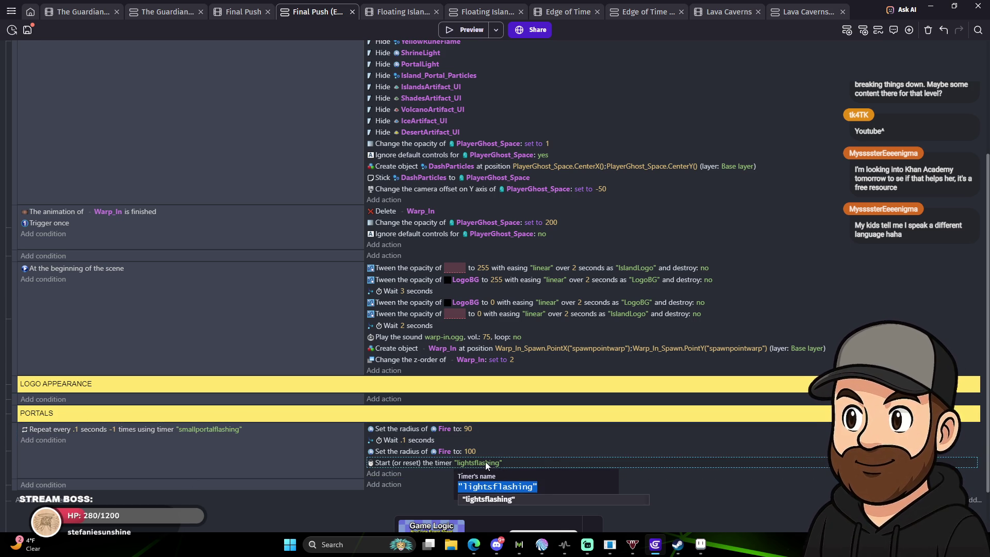
{"action": "left_click_drag", "start_coordinate": [533, 488], "coordinate": [464, 493]}
{"action": "type", "text": "sm"}
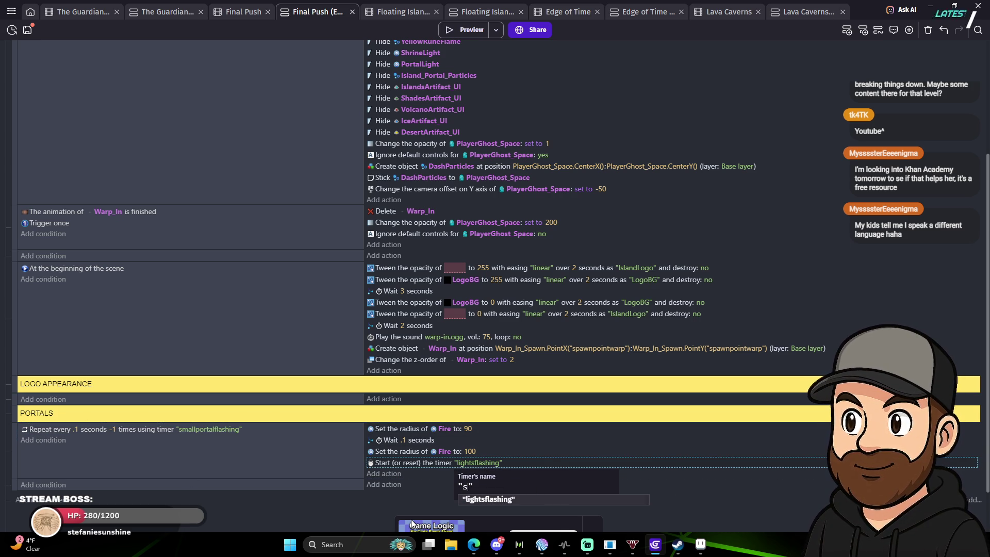
{"action": "type", "text": "all"}
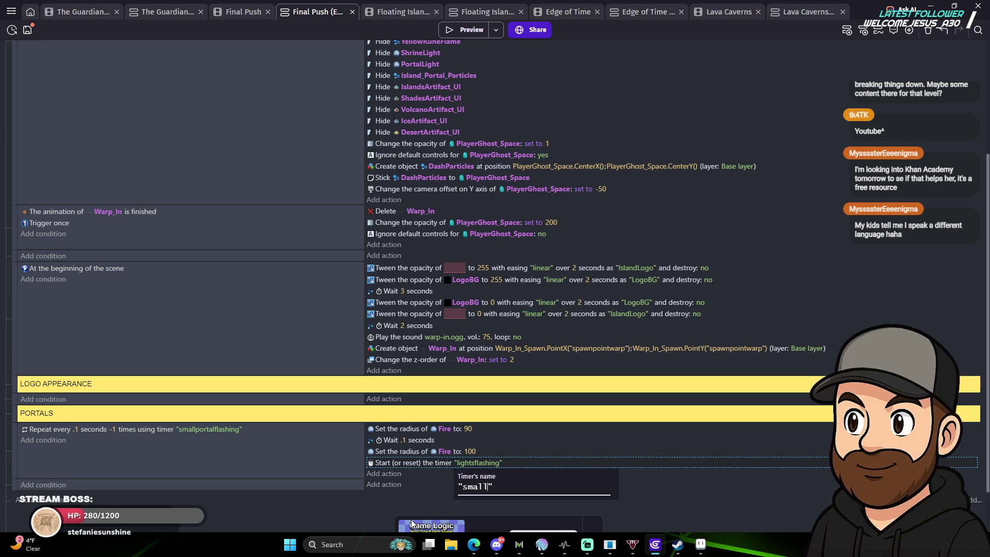
{"action": "type", "text": "shing"}
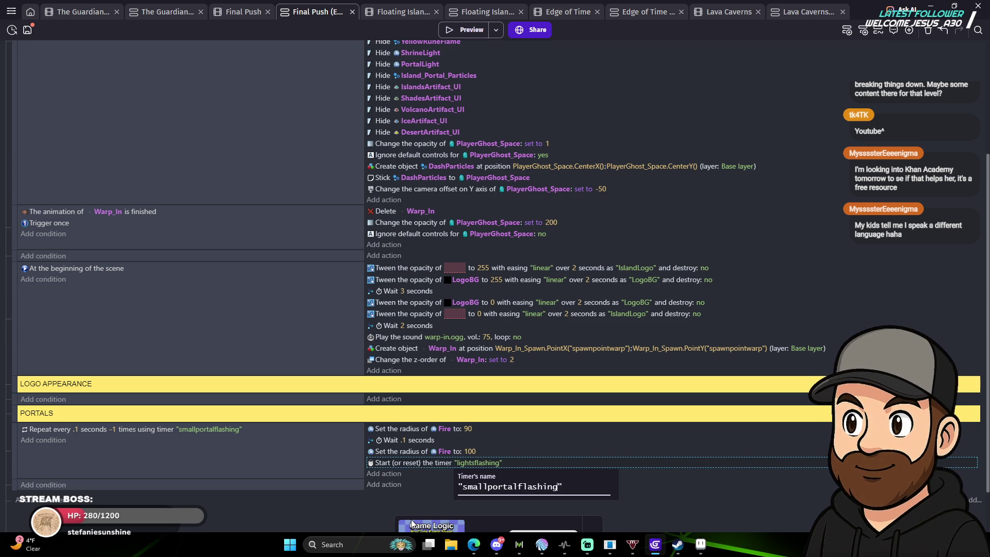
{"action": "left_click", "coordinate": [655, 487]}
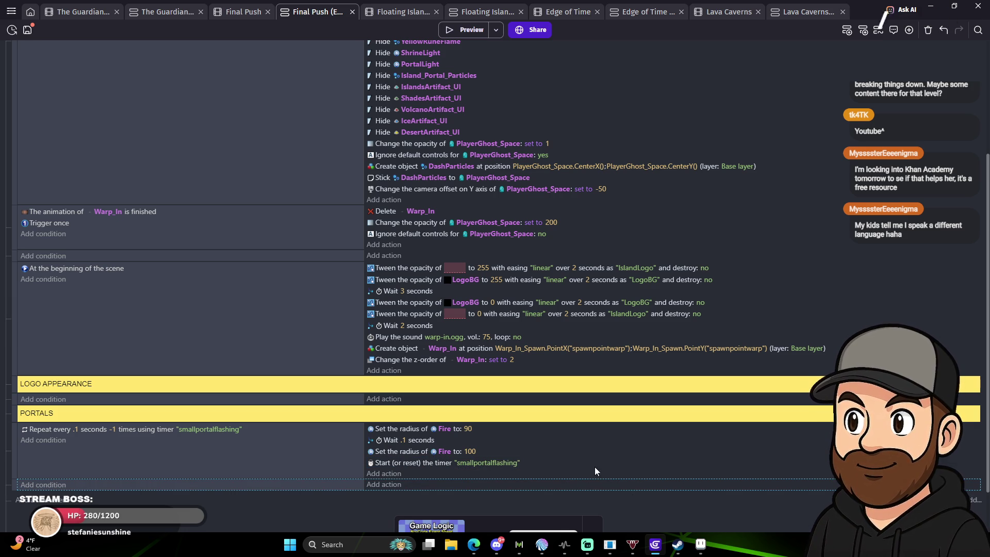
{"action": "left_click", "coordinate": [788, 12]}
{"action": "left_click_drag", "start_coordinate": [988, 489], "coordinate": [983, 71]}
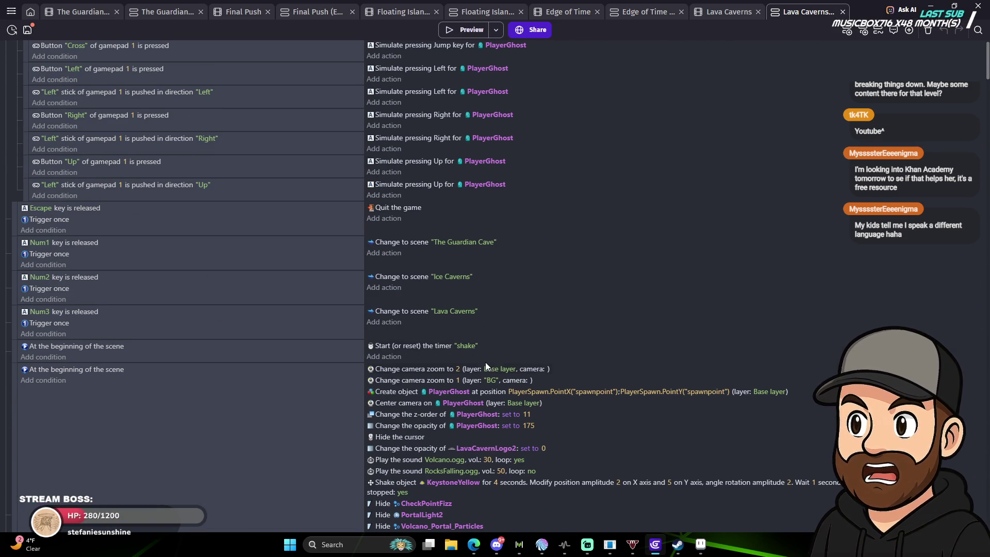
{"action": "scroll", "coordinate": [580, 354], "scroll_direction": "down", "scroll_amount": 5}
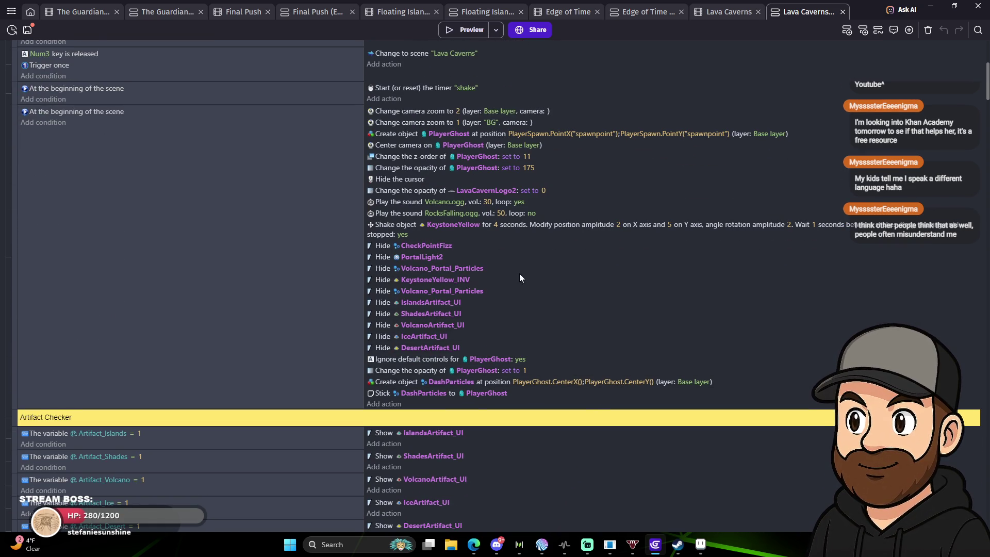
{"action": "scroll", "coordinate": [528, 279], "scroll_direction": "up", "scroll_amount": 1}
{"action": "scroll", "coordinate": [529, 274], "scroll_direction": "up", "scroll_amount": 3}
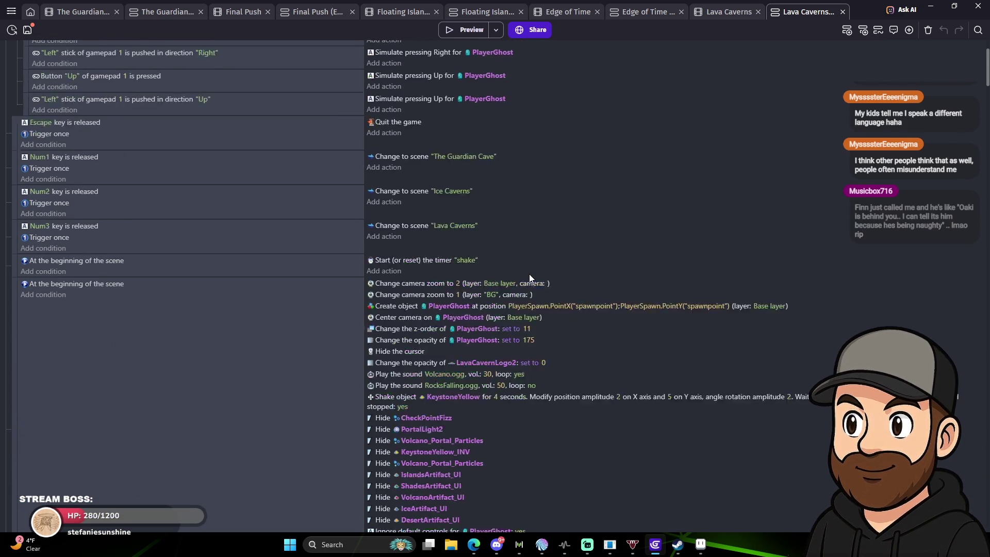
{"action": "scroll", "coordinate": [533, 277], "scroll_direction": "down", "scroll_amount": 5}
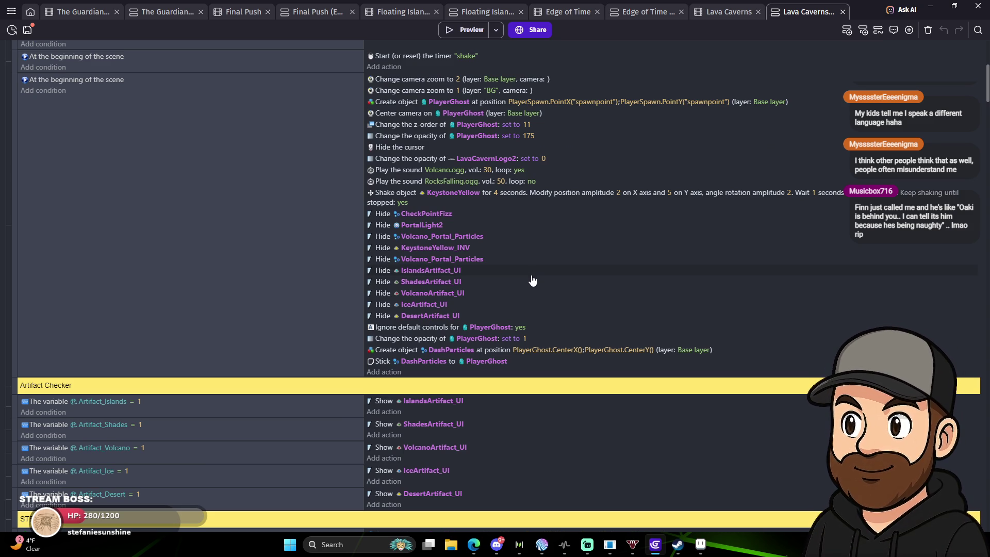
{"action": "scroll", "coordinate": [557, 276], "scroll_direction": "down", "scroll_amount": 6}
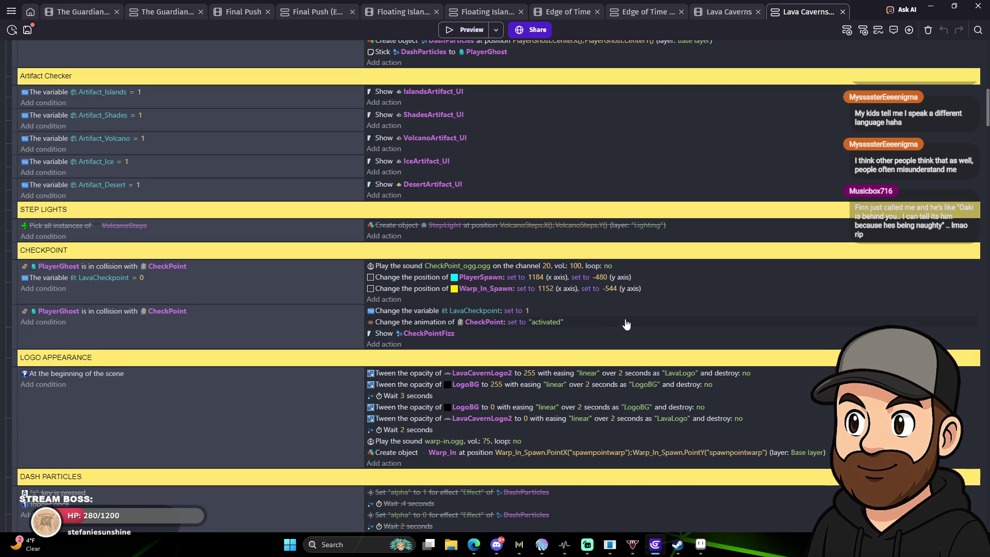
{"action": "scroll", "coordinate": [645, 315], "scroll_direction": "down", "scroll_amount": 4}
{"action": "scroll", "coordinate": [675, 304], "scroll_direction": "down", "scroll_amount": 2}
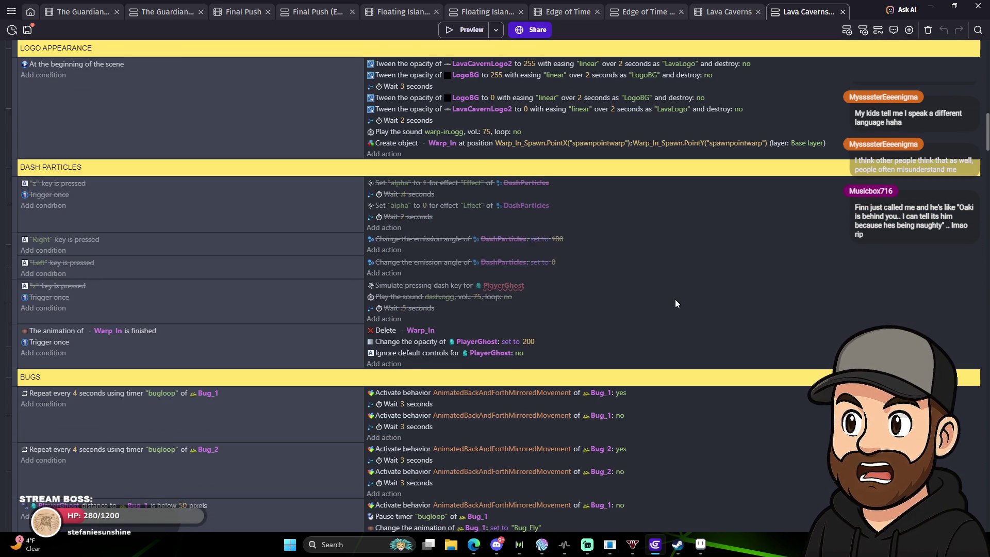
{"action": "scroll", "coordinate": [675, 303], "scroll_direction": "down", "scroll_amount": 5}
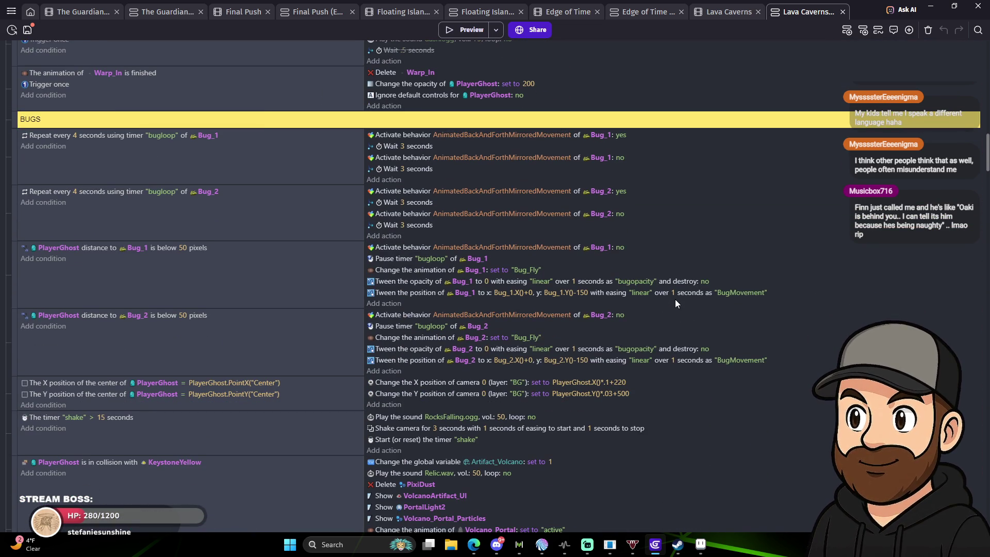
{"action": "scroll", "coordinate": [734, 385], "scroll_direction": "down", "scroll_amount": 10}
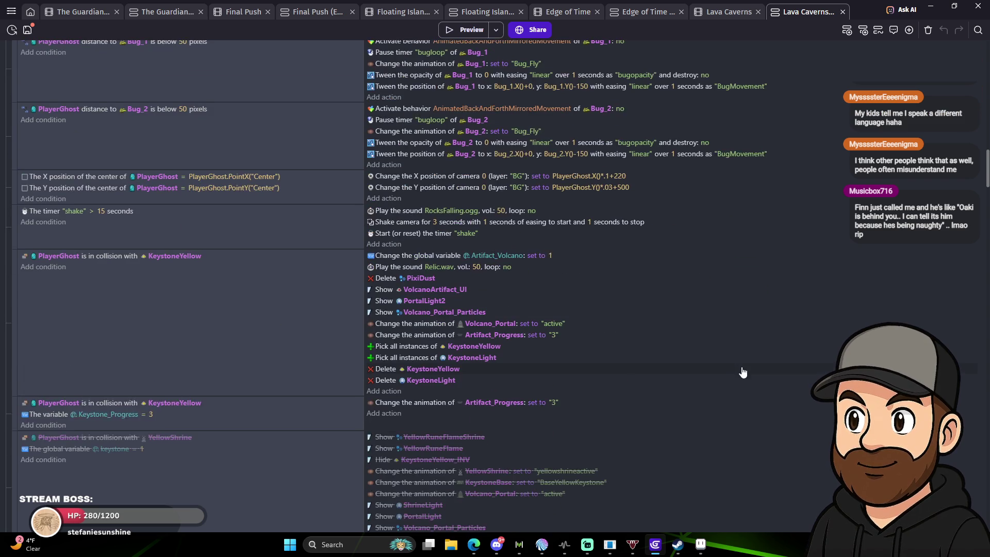
{"action": "scroll", "coordinate": [744, 369], "scroll_direction": "down", "scroll_amount": 6}
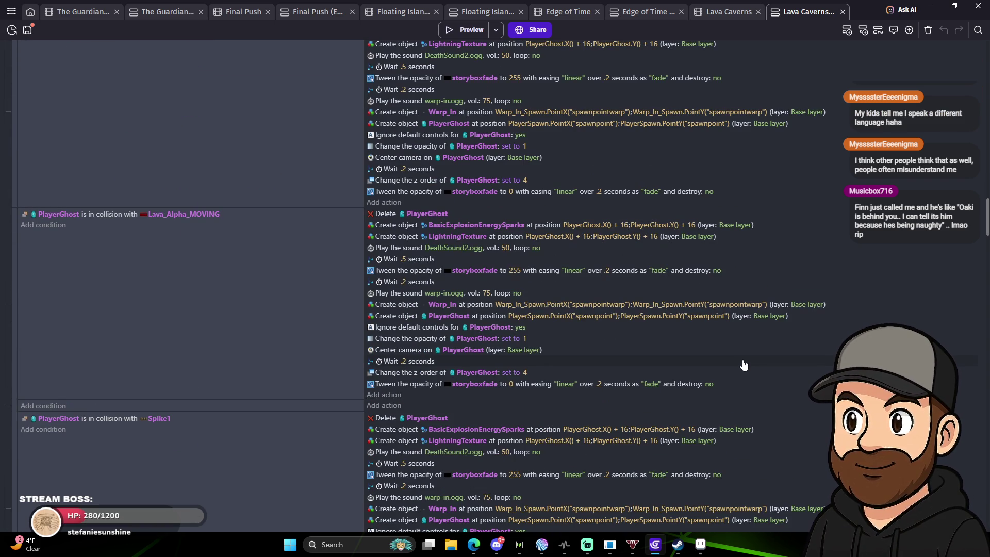
{"action": "scroll", "coordinate": [744, 364], "scroll_direction": "down", "scroll_amount": 4}
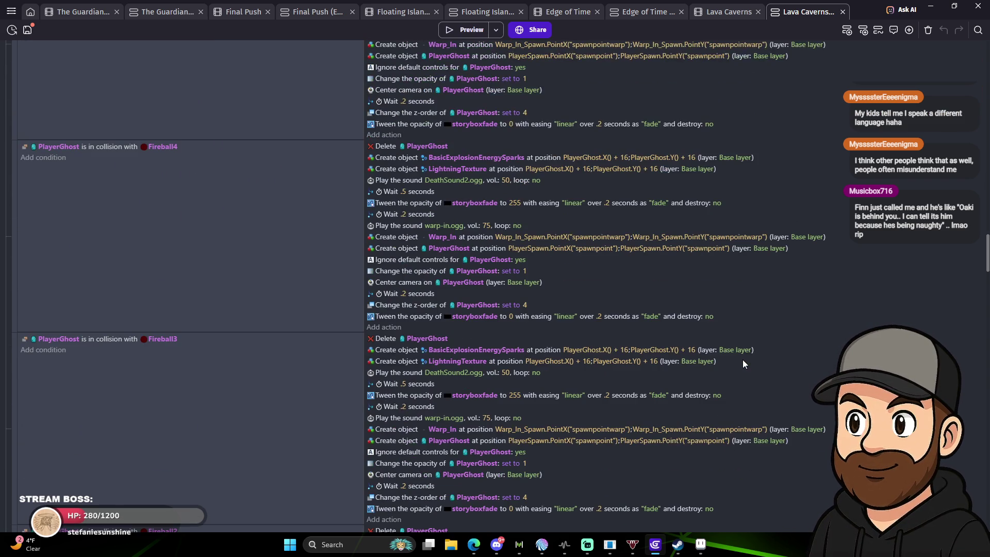
{"action": "scroll", "coordinate": [744, 364], "scroll_direction": "down", "scroll_amount": 3}
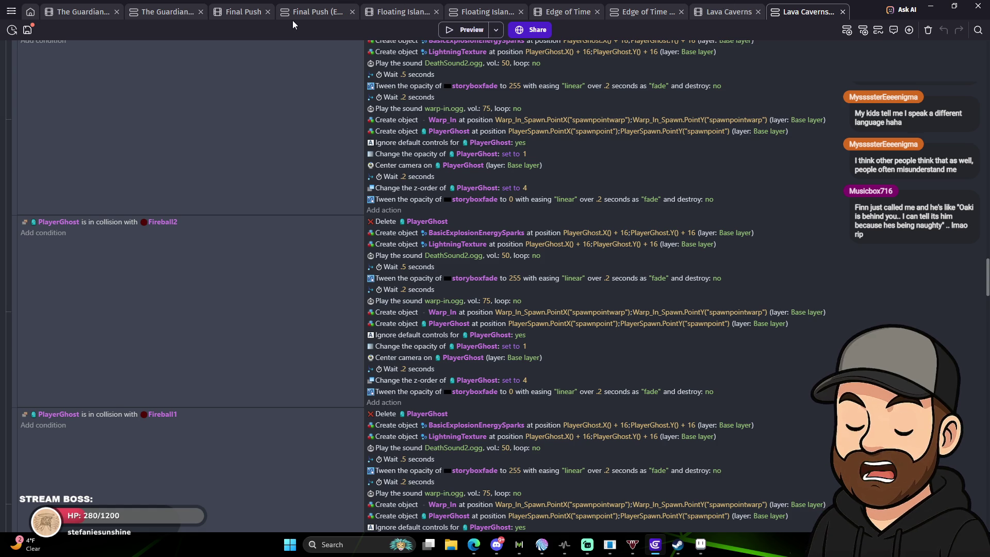
{"action": "left_click", "coordinate": [312, 13]}
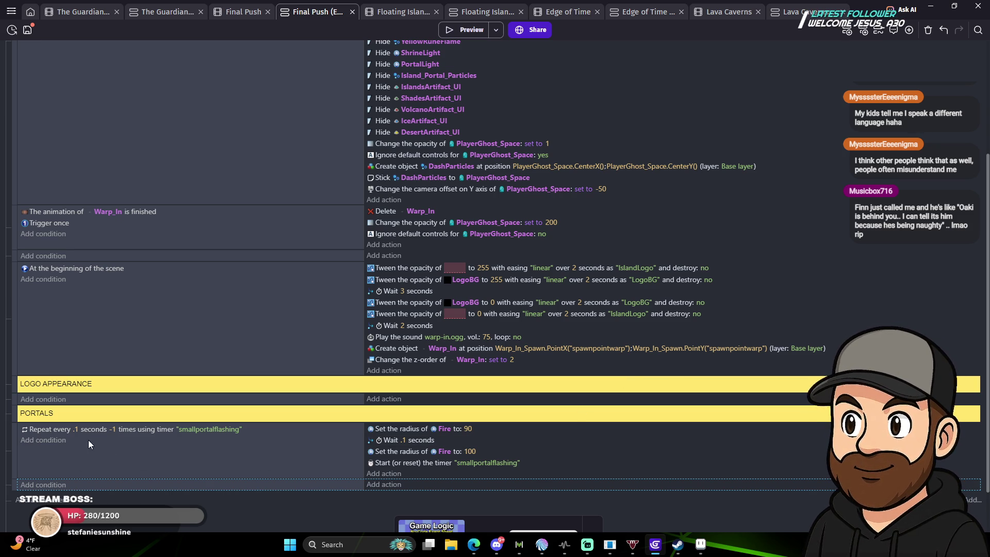
Change the PORTALS Repeat every interval from .1 to .2 seconds.
{"action": "left_click", "coordinate": [76, 430]}
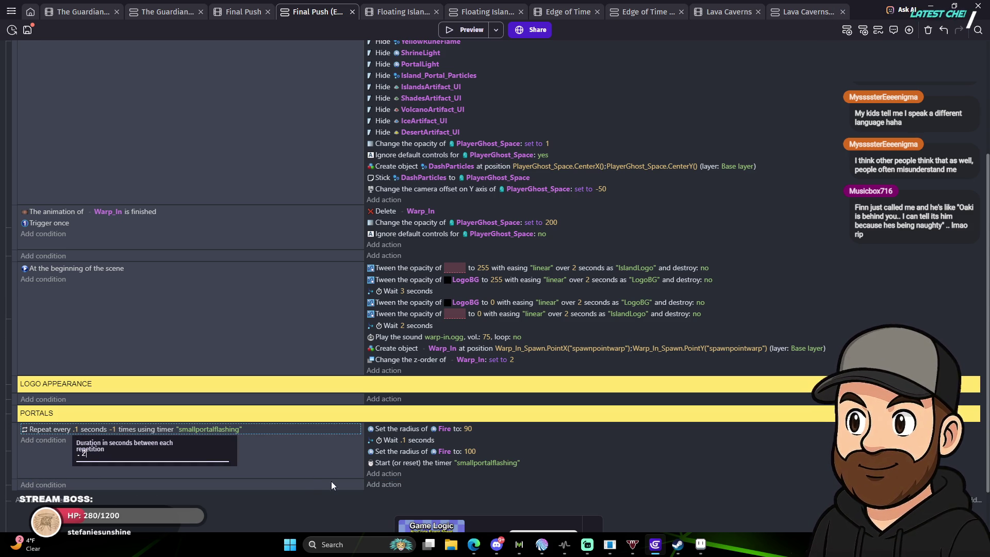
{"action": "left_click", "coordinate": [304, 471]}
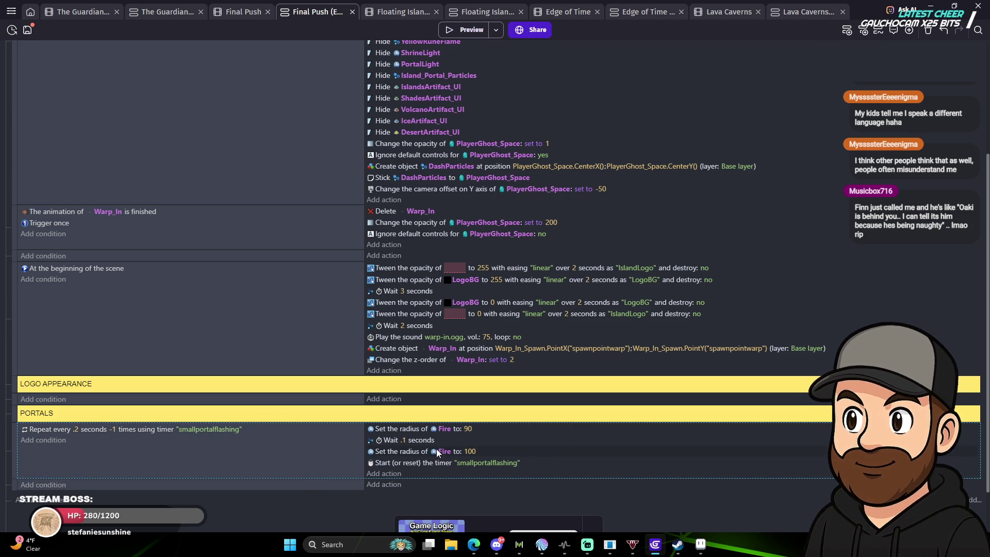
{"action": "double_click", "coordinate": [396, 428]}
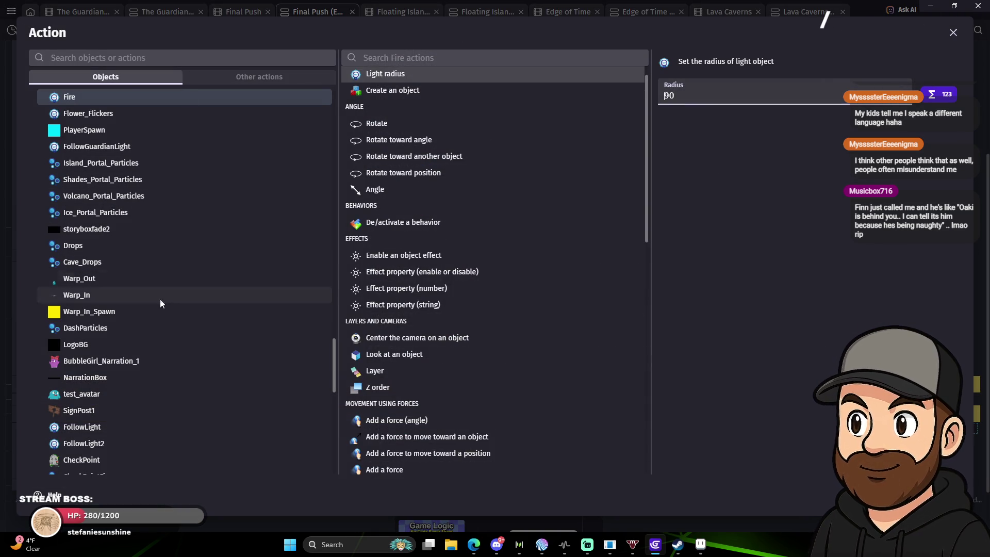
Pick Unnamed under Scene objects as the new action's target object.
{"action": "scroll", "coordinate": [162, 263], "scroll_direction": "down", "scroll_amount": 2}
{"action": "scroll", "coordinate": [175, 279], "scroll_direction": "down", "scroll_amount": 8}
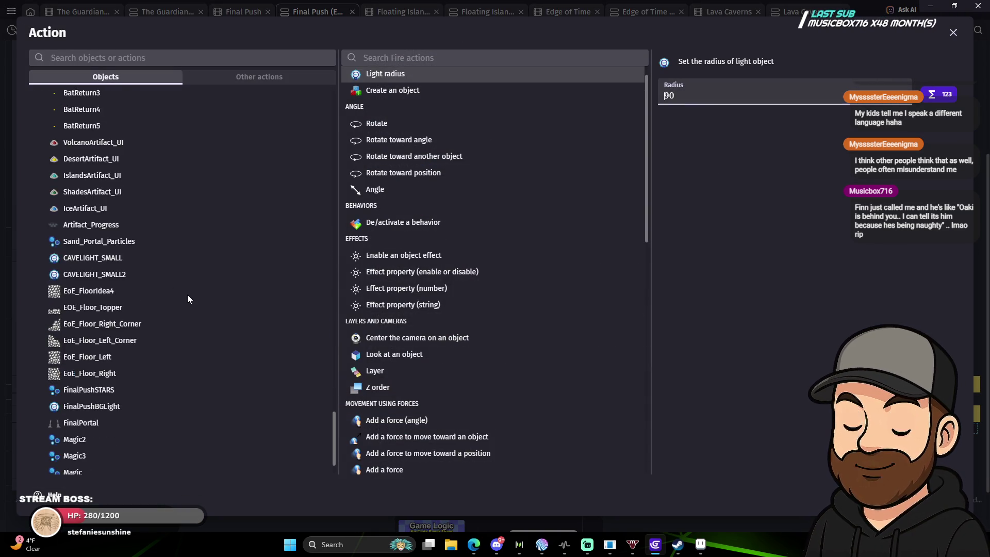
{"action": "scroll", "coordinate": [194, 335], "scroll_direction": "up", "scroll_amount": 20}
{"action": "scroll", "coordinate": [206, 351], "scroll_direction": "up", "scroll_amount": 15}
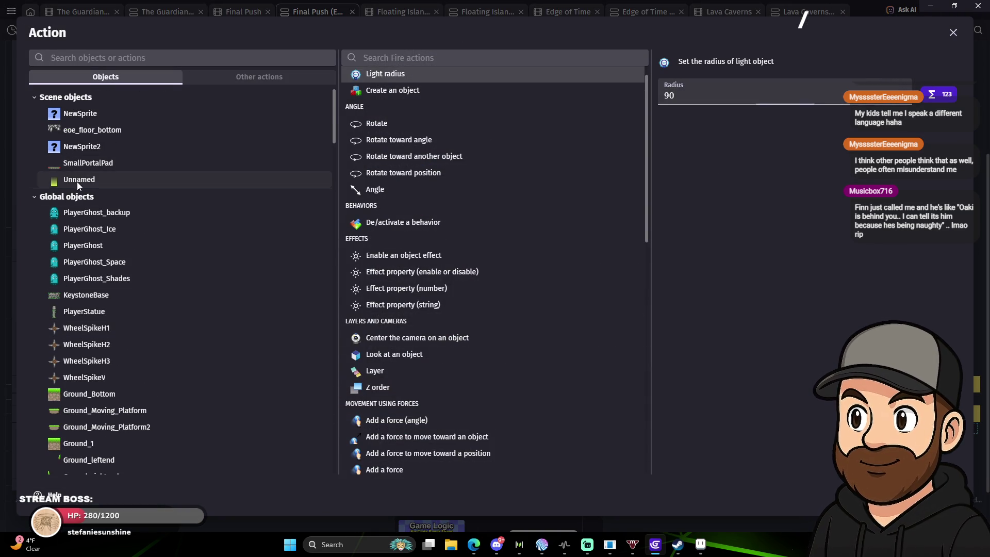
{"action": "left_click", "coordinate": [76, 181]}
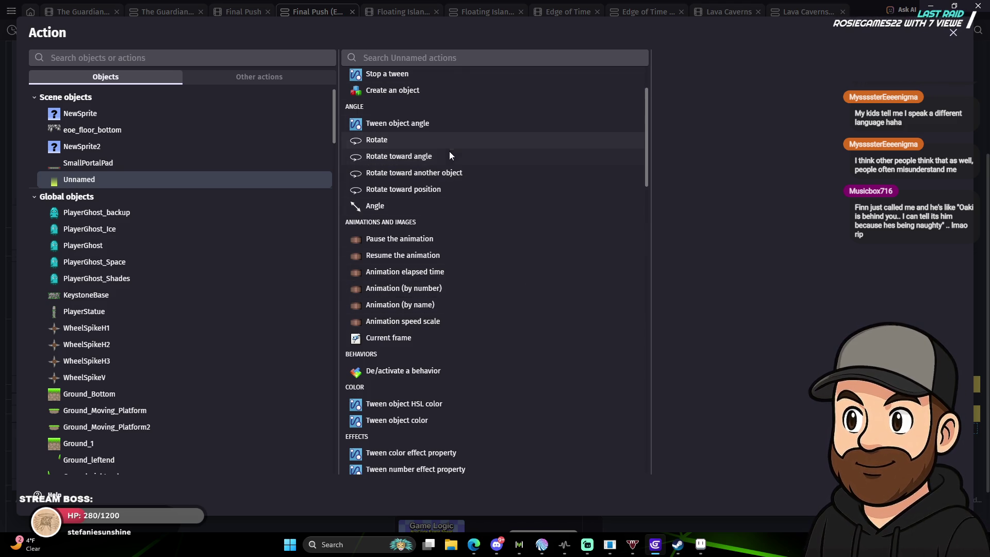
Browse the Unnamed object's available actions, including its tween actions.
{"action": "scroll", "coordinate": [546, 364], "scroll_direction": "down", "scroll_amount": 4}
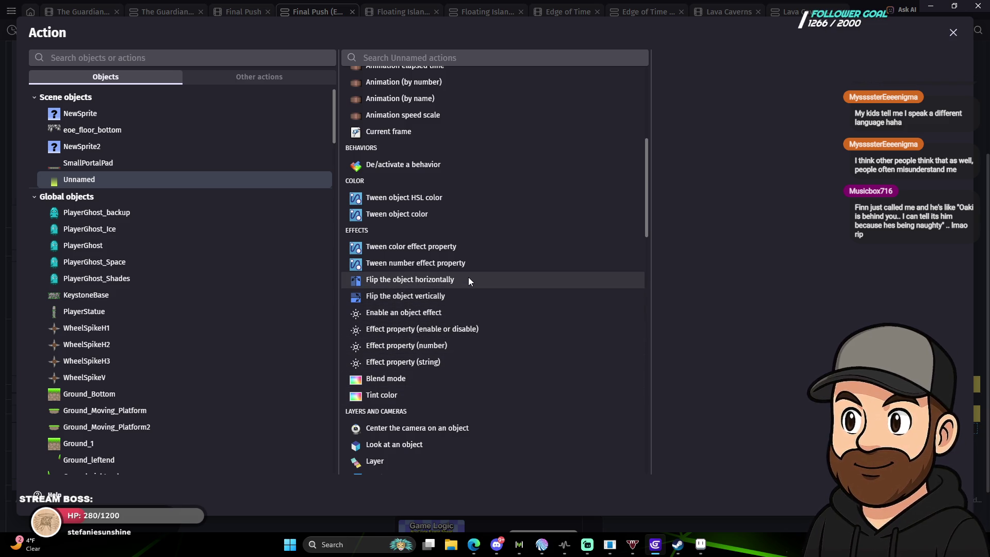
{"action": "scroll", "coordinate": [454, 273], "scroll_direction": "down", "scroll_amount": 4}
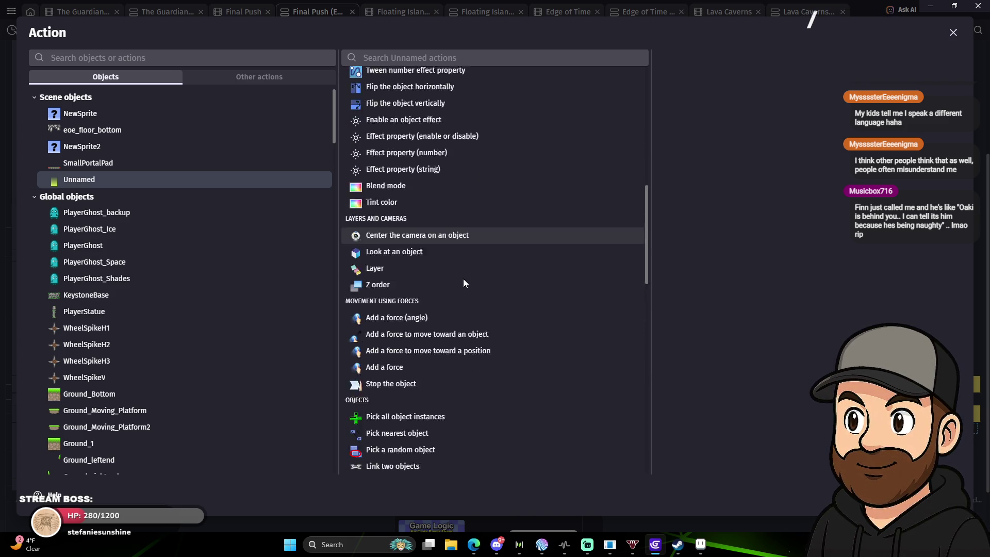
{"action": "scroll", "coordinate": [464, 280], "scroll_direction": "down", "scroll_amount": 7}
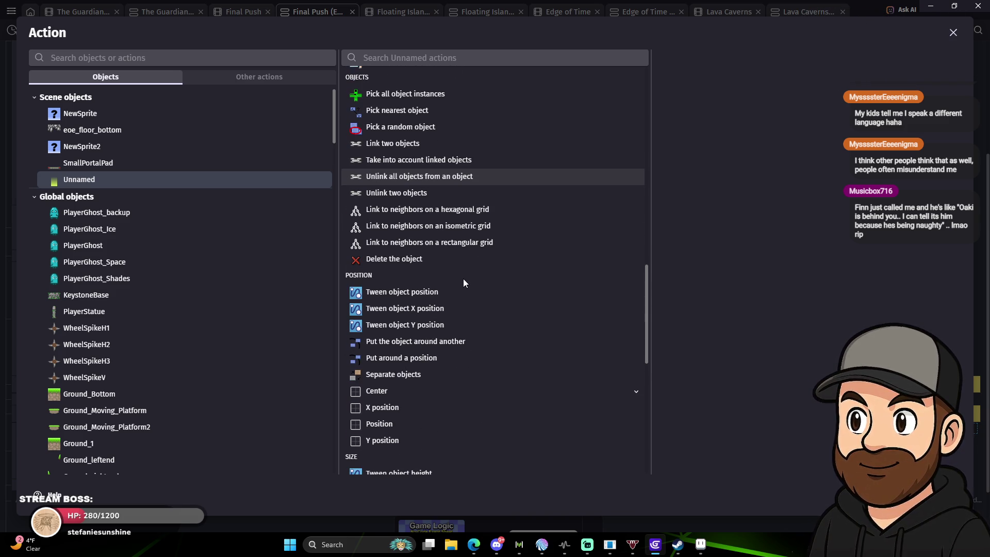
{"action": "scroll", "coordinate": [446, 336], "scroll_direction": "up", "scroll_amount": 15}
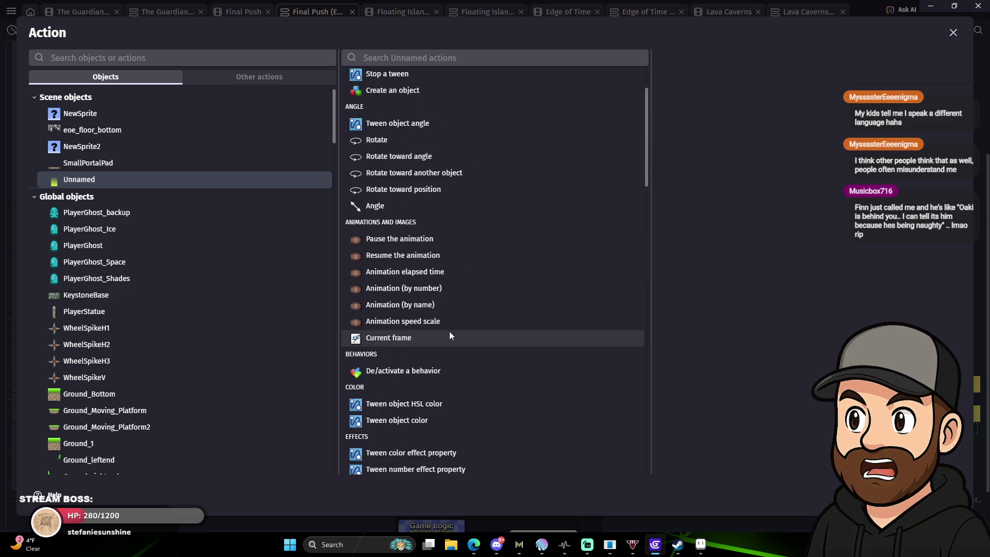
{"action": "scroll", "coordinate": [468, 371], "scroll_direction": "down", "scroll_amount": 1}
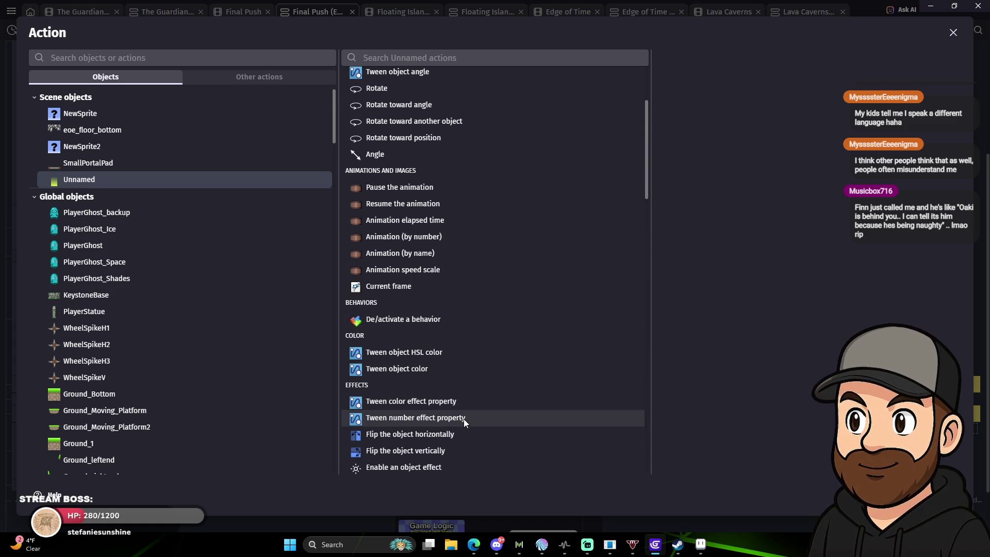
{"action": "scroll", "coordinate": [465, 429], "scroll_direction": "down", "scroll_amount": 1}
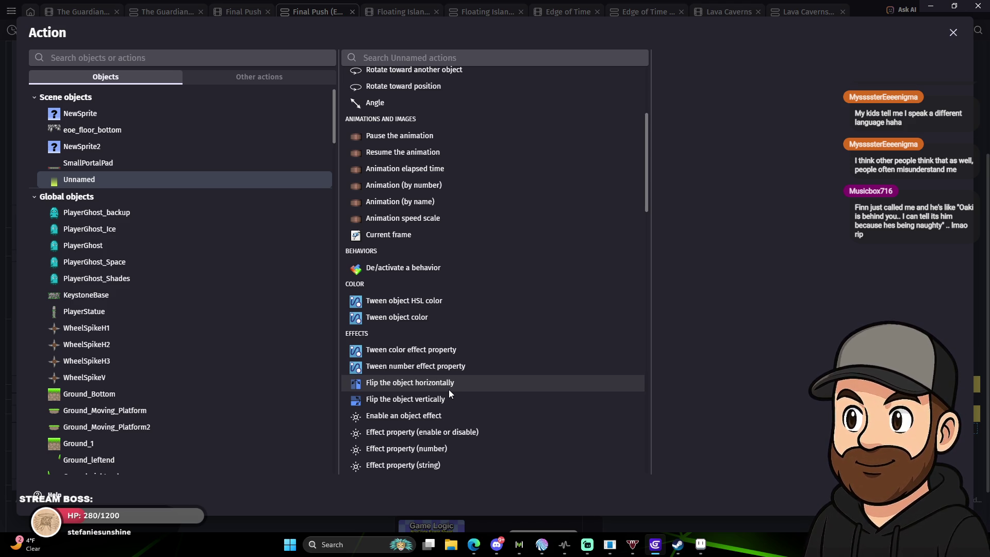
{"action": "left_click", "coordinate": [438, 58]}
Configure a Tween object opacity action: identifier "smallyellowlight", opacity 0, duration 1.
{"action": "type", "text": "tween"}
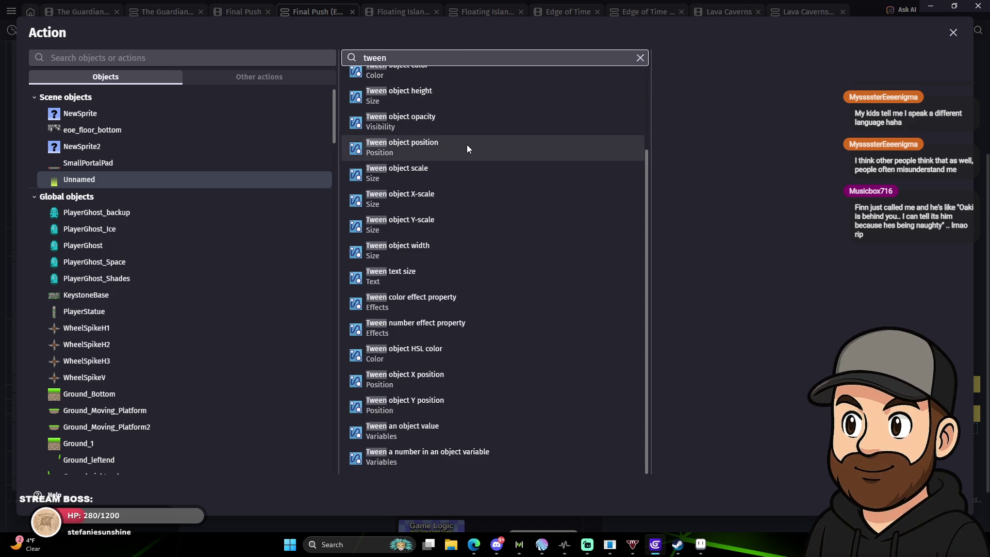
{"action": "left_click", "coordinate": [462, 125]}
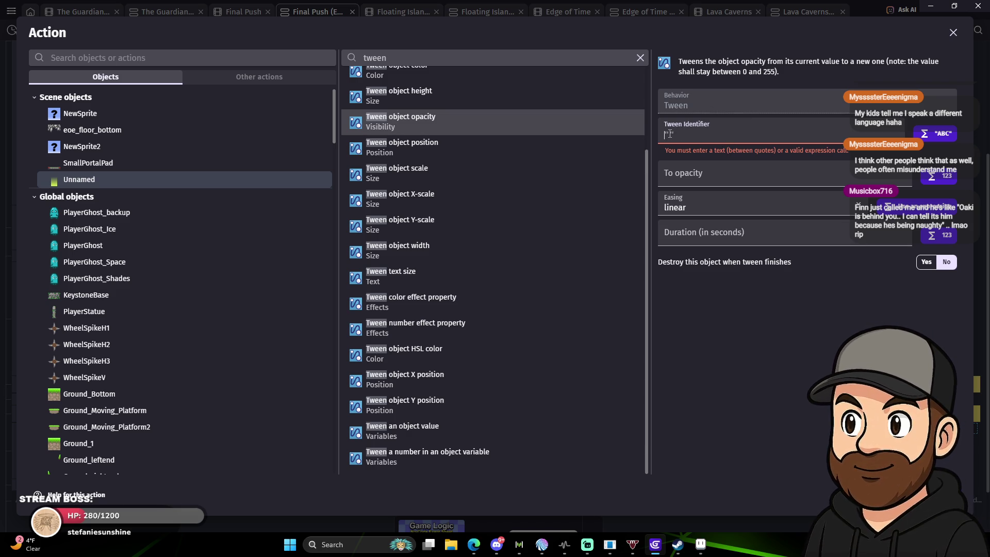
{"action": "left_click", "coordinate": [699, 175]}
{"action": "type", "text": "0"}
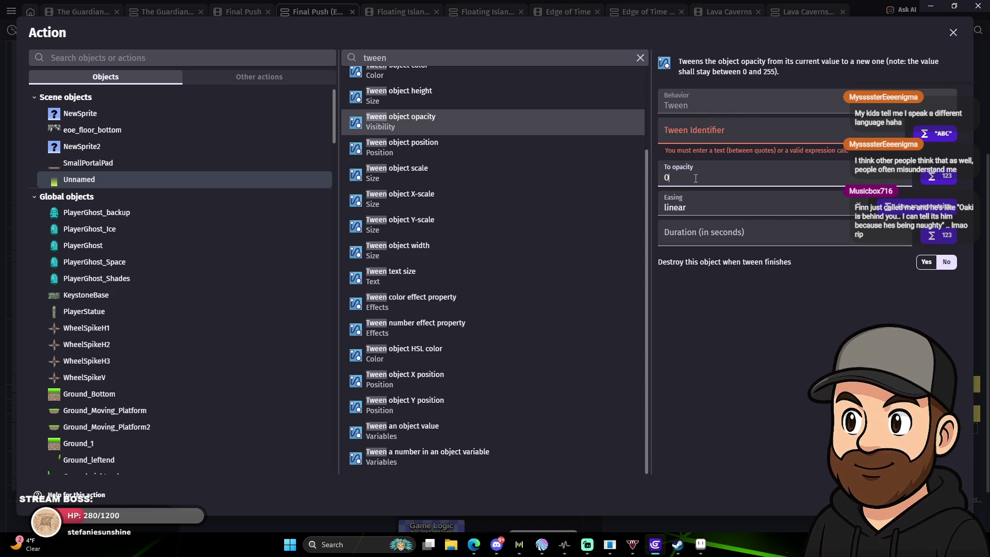
{"action": "left_click", "coordinate": [695, 132]}
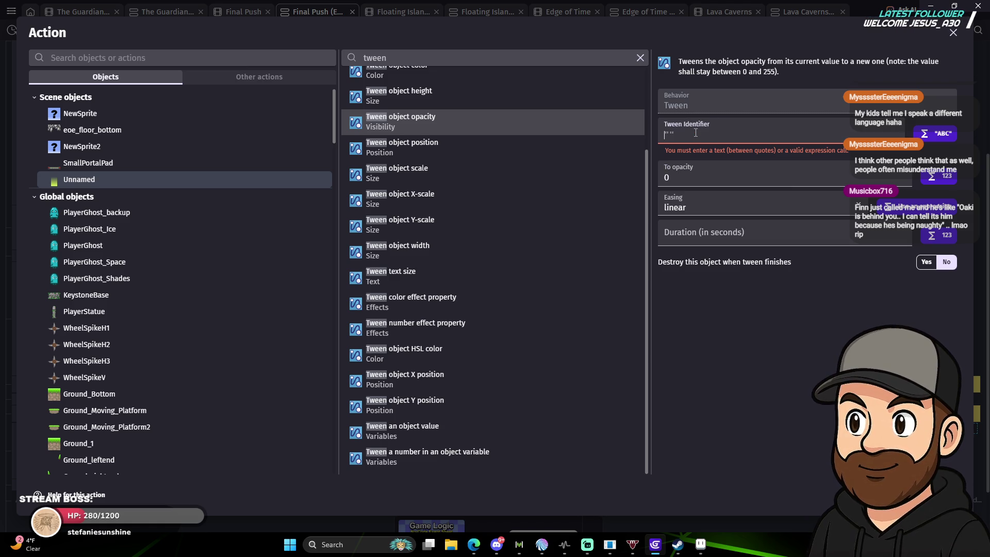
{"action": "type", "text": "\""}
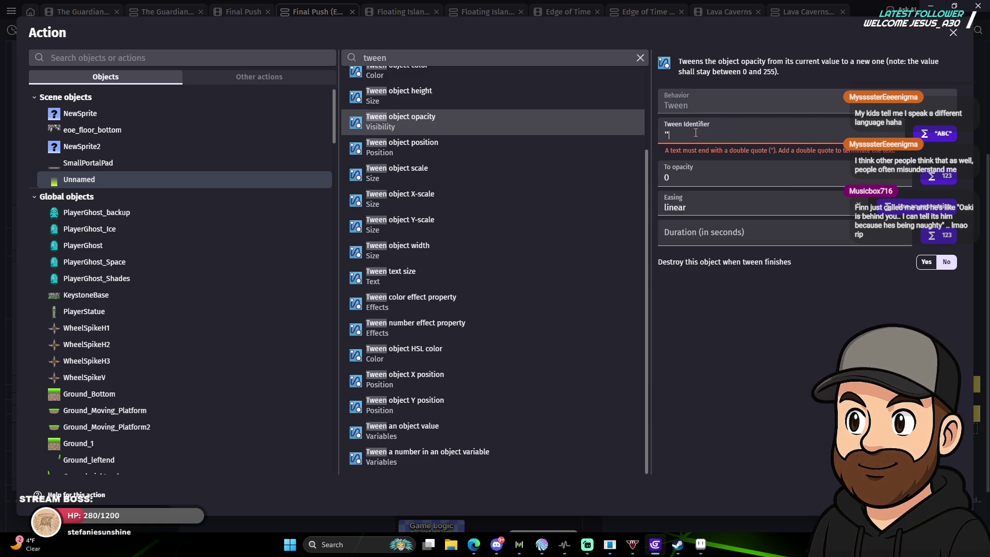
{"action": "type", "text": "small"}
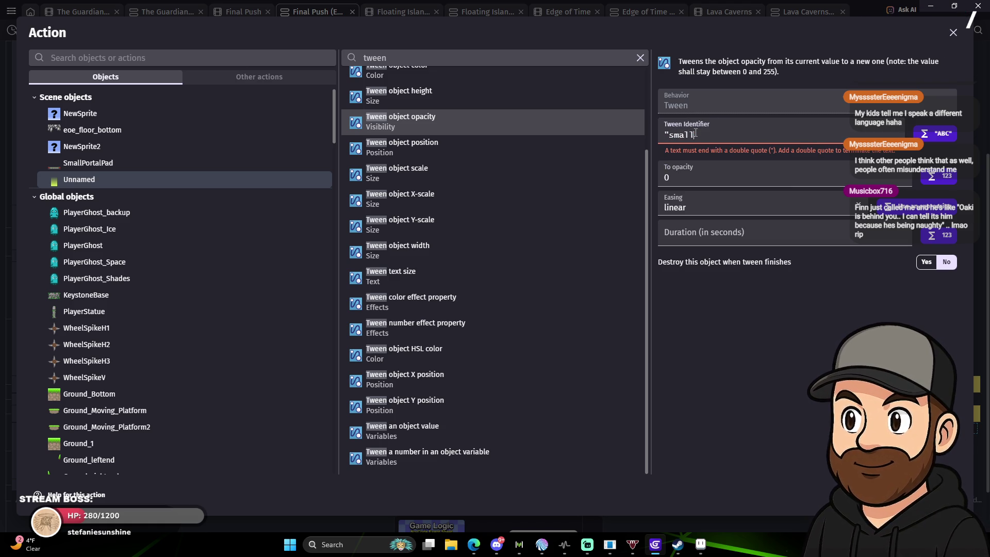
{"action": "type", "text": "portal"}
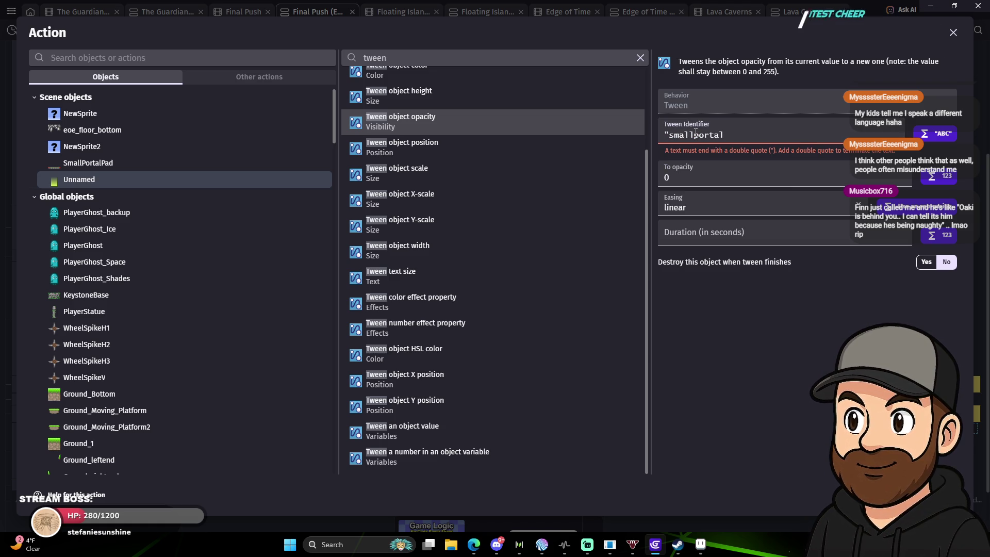
{"action": "key", "text": "BackSpace"}
{"action": "key", "text": "BackSpace"}
{"action": "key", "text": "BackSpace"}
{"action": "key", "text": "BackSpace"}
{"action": "key", "text": "BackSpace"}
{"action": "key", "text": "BackSpace"}
{"action": "type", "text": "yellowlight\""}
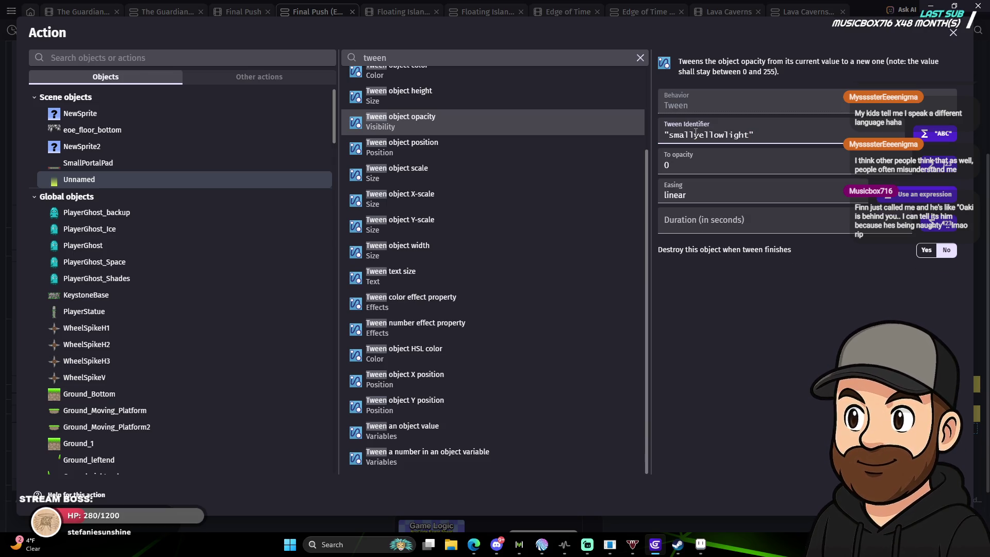
{"action": "left_click", "coordinate": [789, 223]}
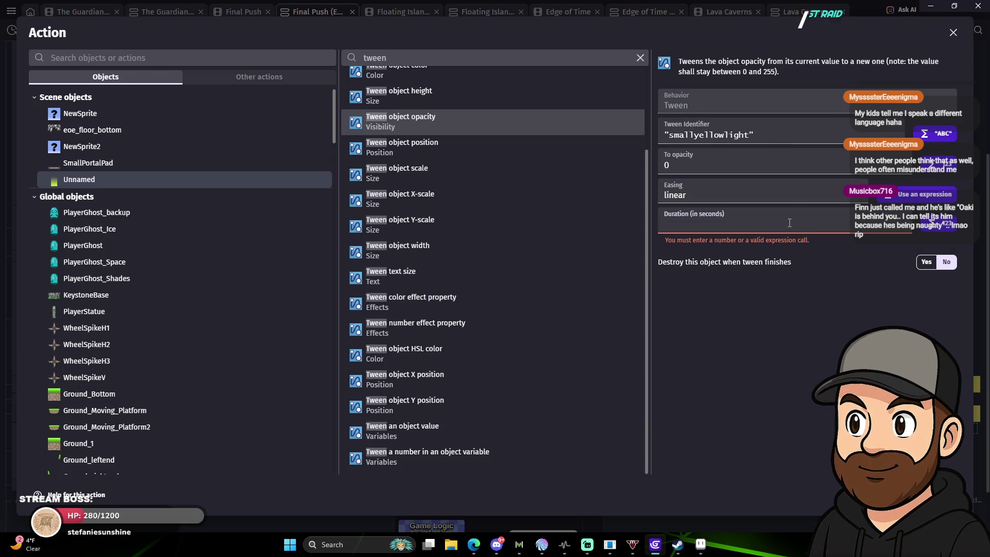
{"action": "type", "text": "1"}
{"action": "left_click", "coordinate": [790, 299]}
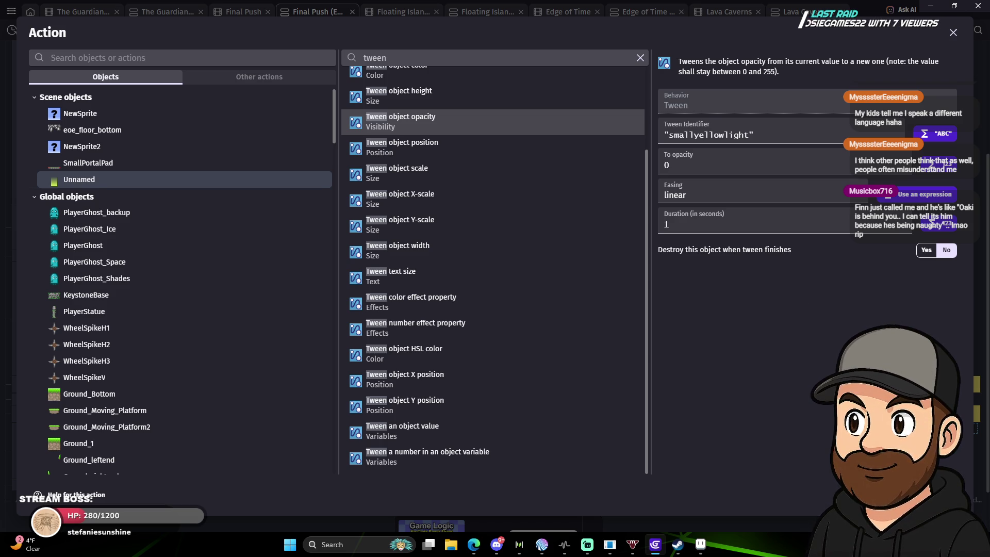
Add the fade-out tween to the event and change the Wait to 1 second.
{"action": "left_click", "coordinate": [948, 496]}
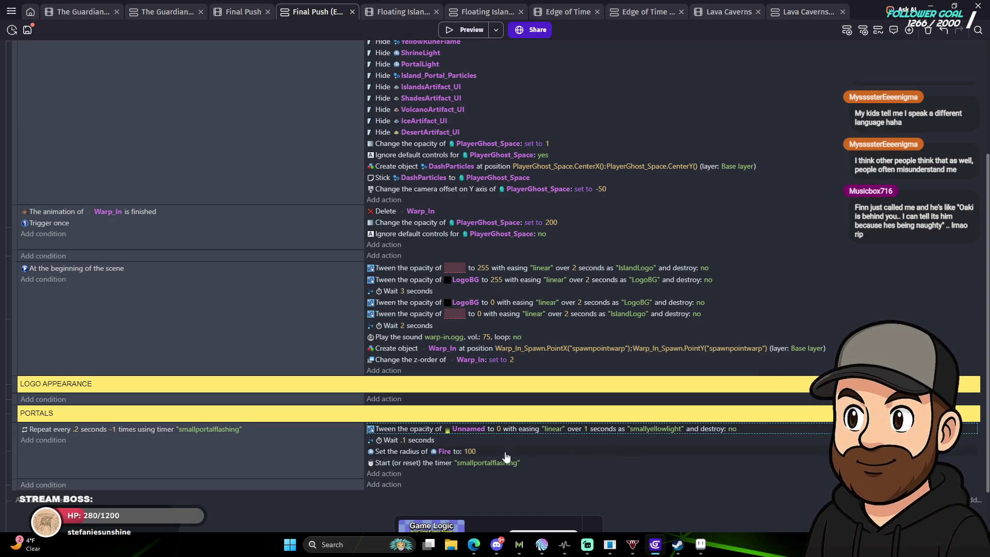
{"action": "left_click", "coordinate": [403, 441]}
{"action": "type", "text": "1"}
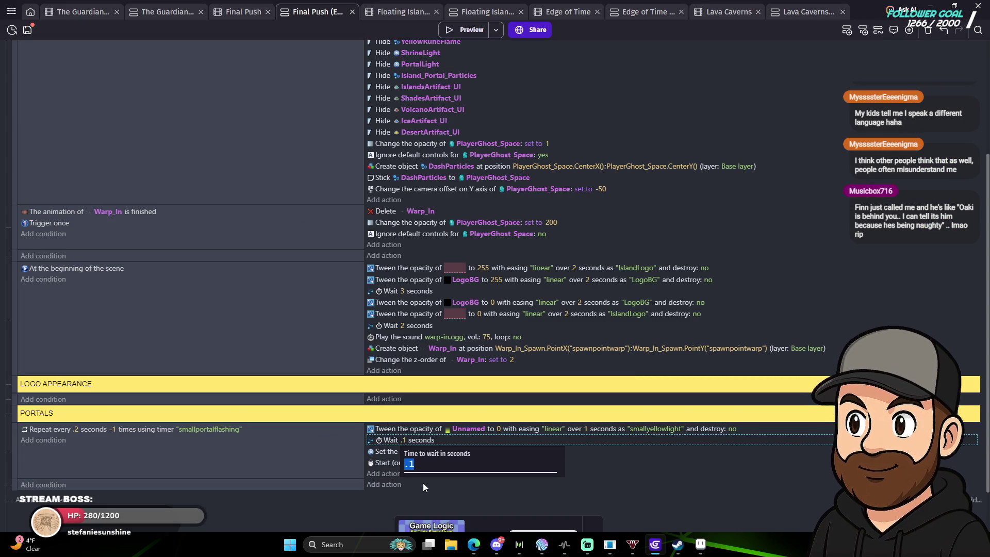
{"action": "key", "text": "Return"}
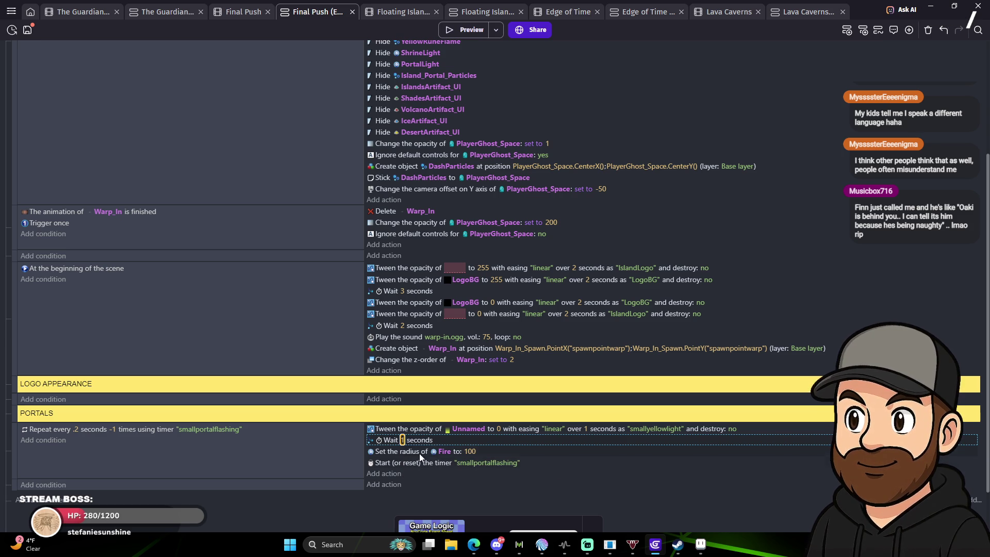
Paste a copy of the opacity tween after the wait, targeting opacity 255.
{"action": "left_click", "coordinate": [420, 429]}
{"action": "left_click", "coordinate": [401, 450]}
{"action": "key", "text": "ctrl+v"}
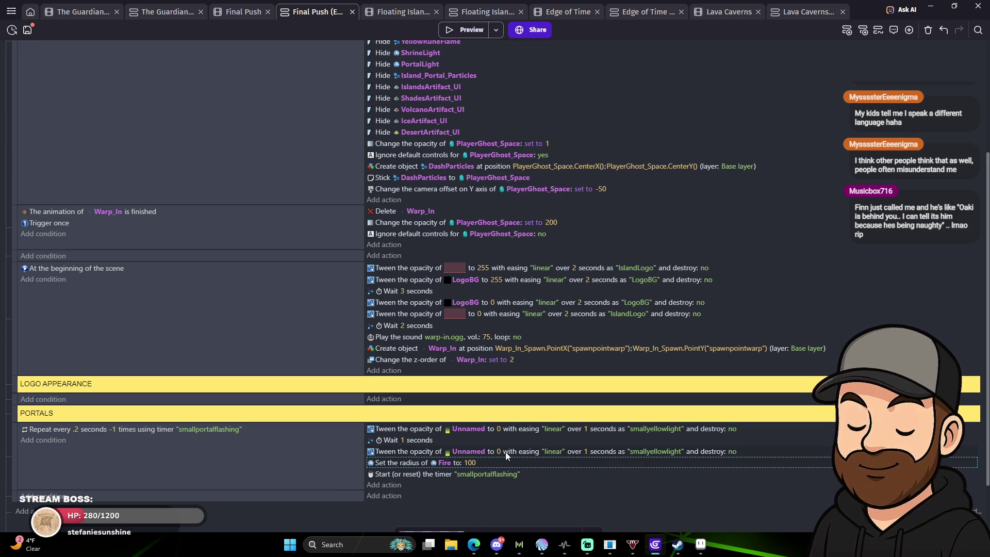
{"action": "left_click", "coordinate": [499, 452]}
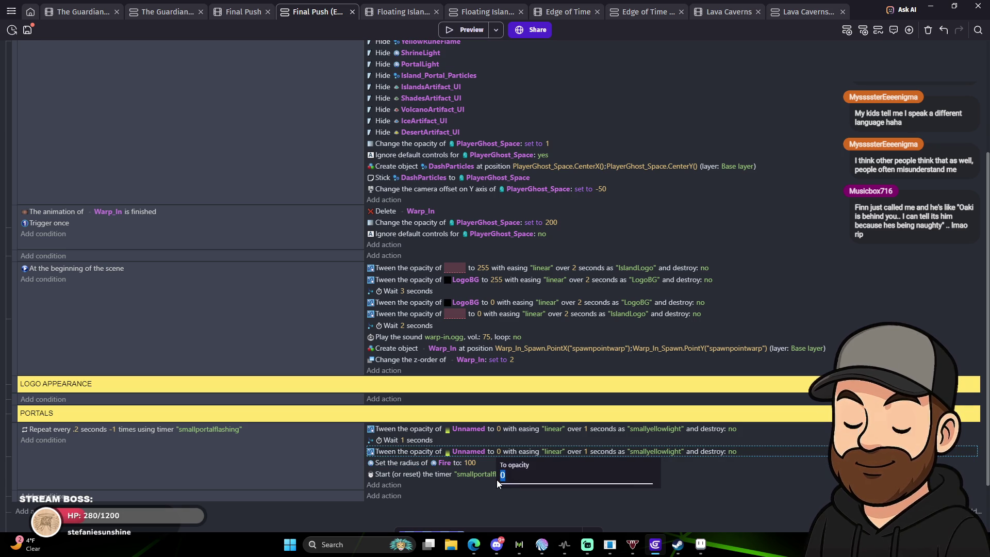
{"action": "type", "text": "55"}
{"action": "key", "text": "Return"}
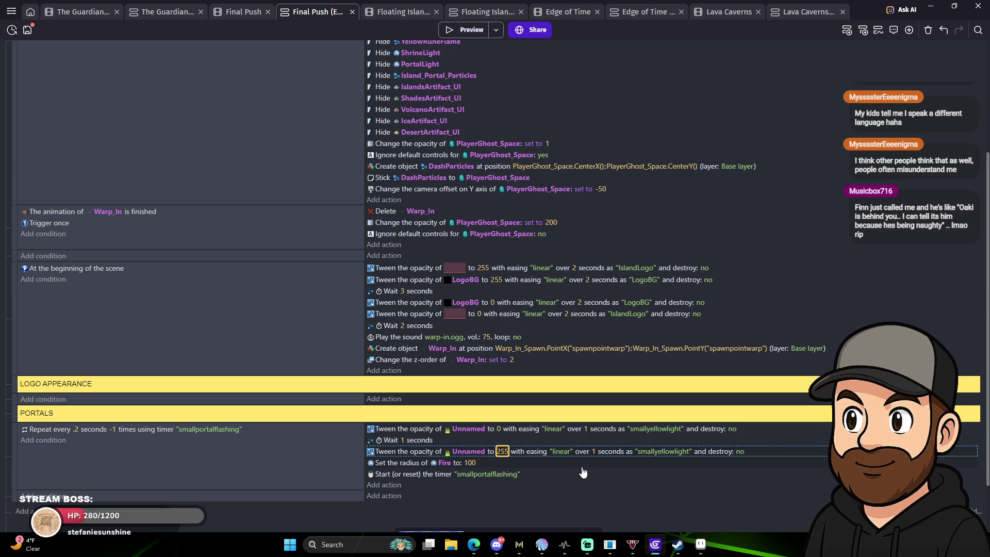
Delete the Fire radius 90 action and launch a game preview.
{"action": "left_click", "coordinate": [484, 464]}
{"action": "key", "text": "Delete"}
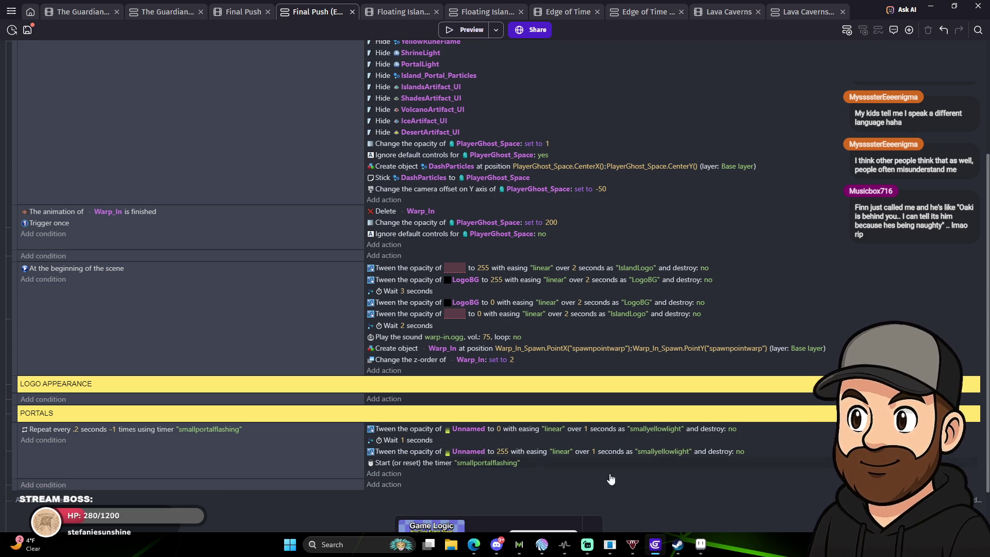
{"action": "left_click", "coordinate": [453, 31]}
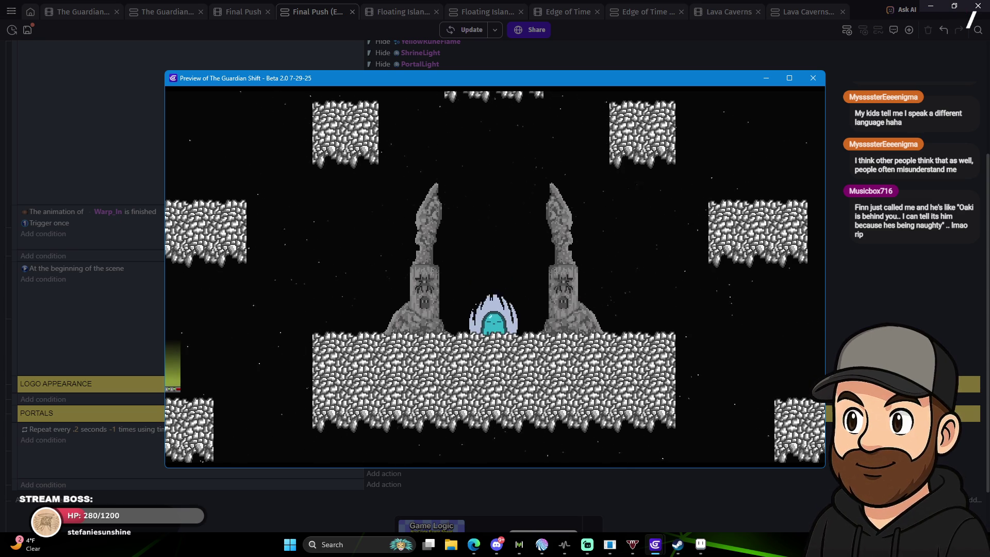
Walk the ghost back and forth through the green portal light, then exit fullscreen and close the preview.
{"action": "key", "text": "Left"}
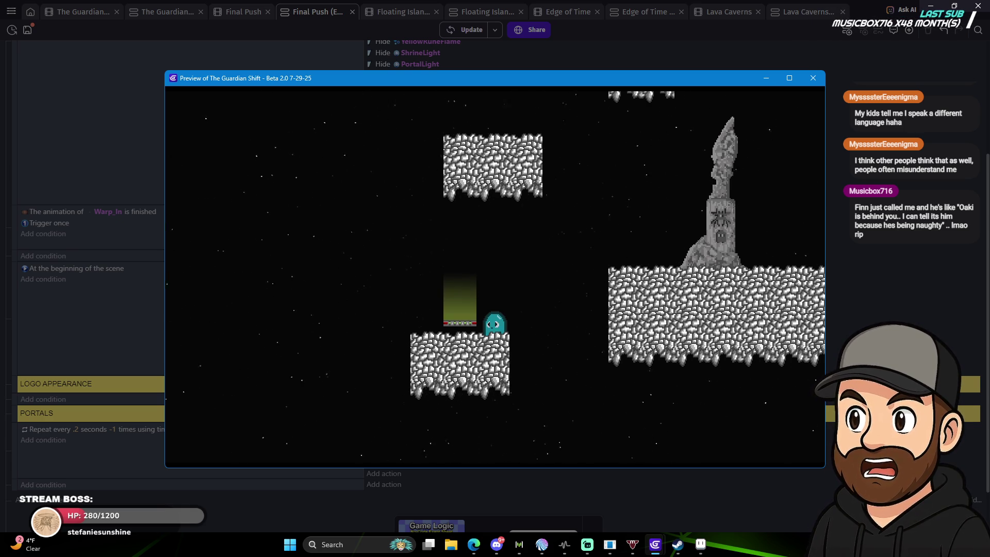
{"action": "key", "text": "Left"}
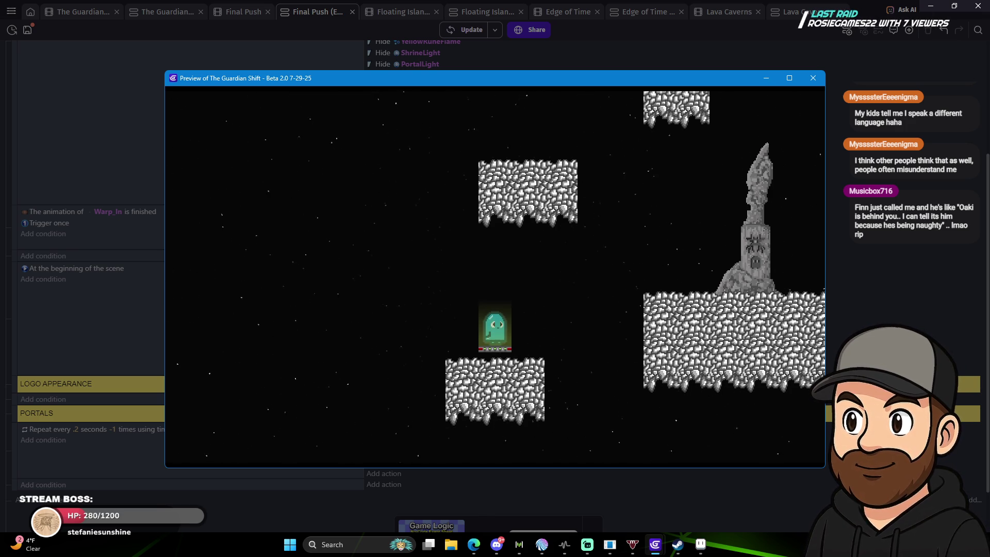
{"action": "key", "text": "Right"}
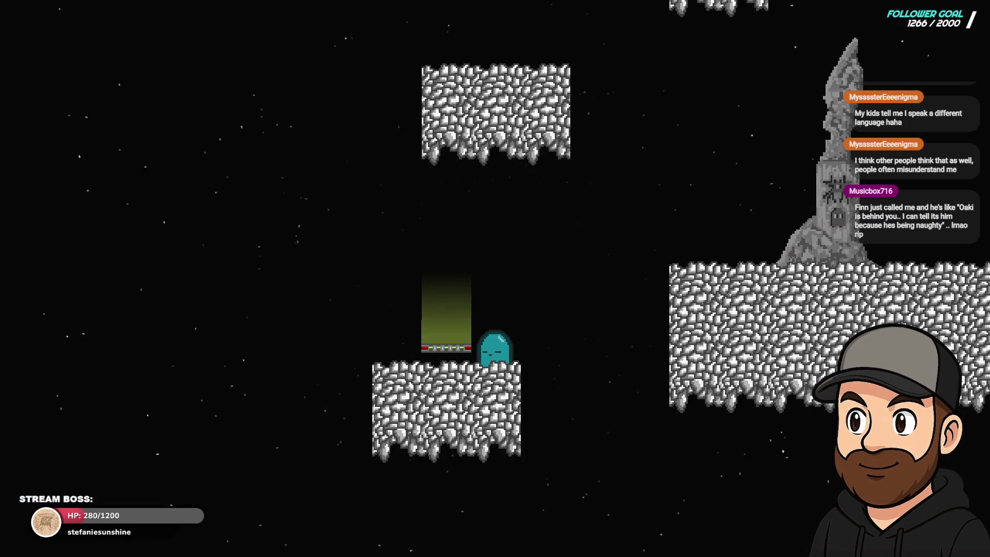
{"action": "key", "text": "Left"}
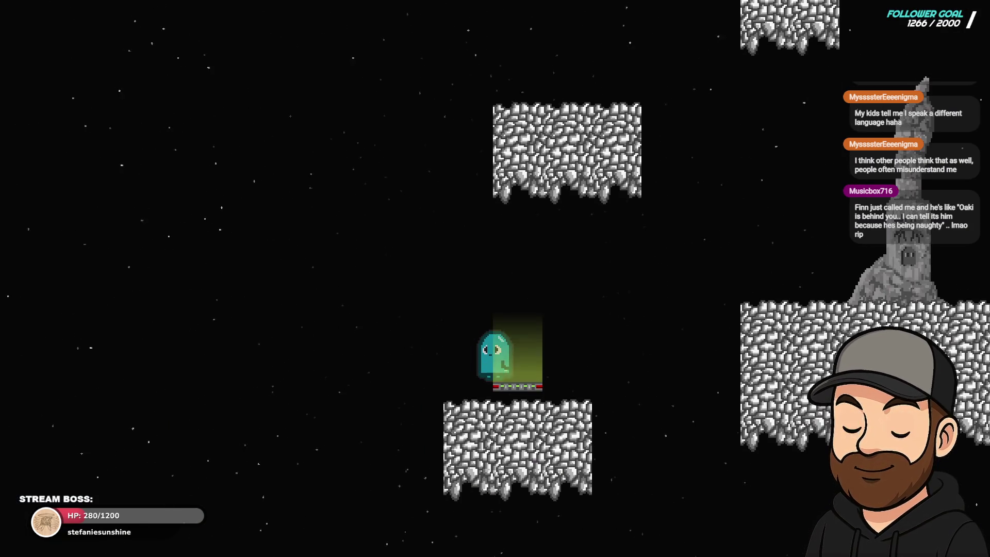
{"action": "key", "text": "Right"}
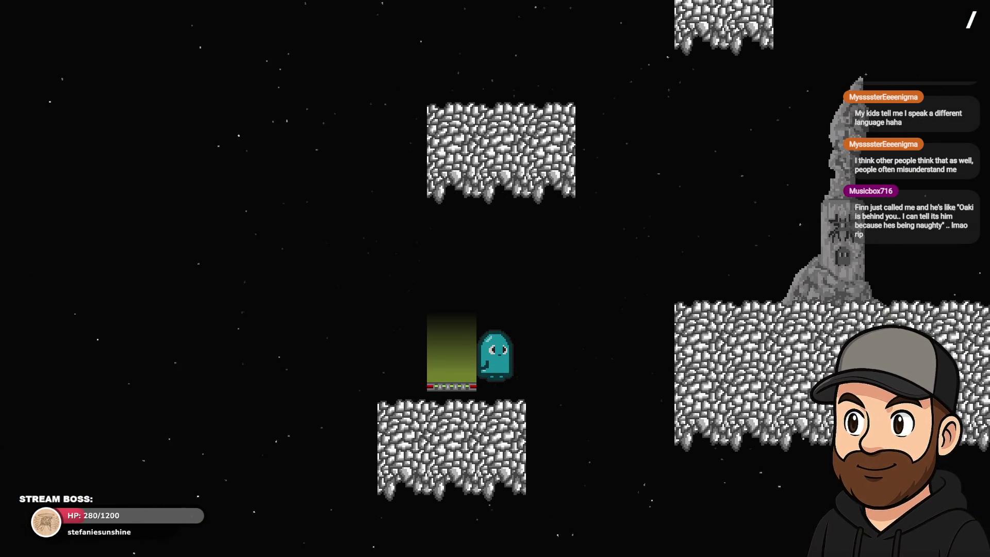
{"action": "key", "text": "Right"}
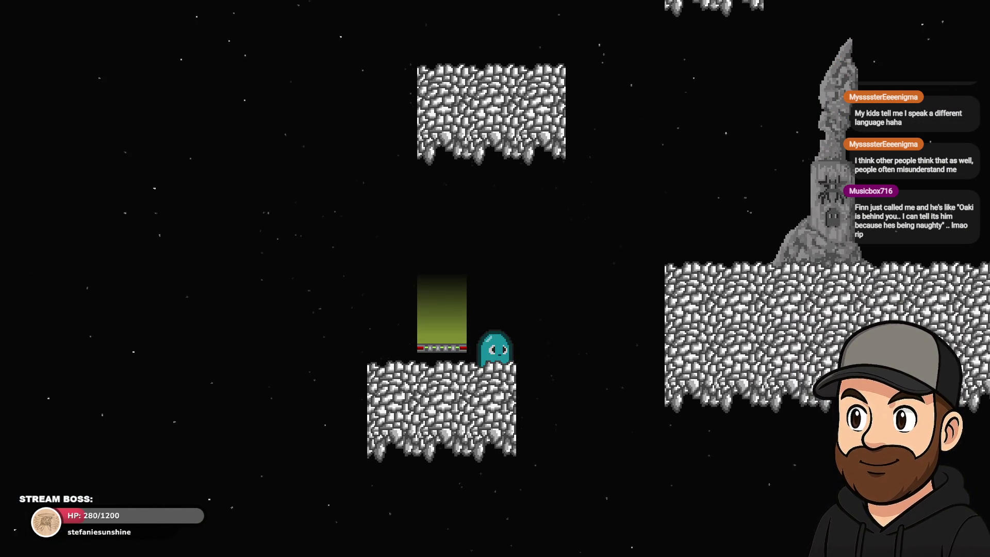
{"action": "key", "text": "F11"}
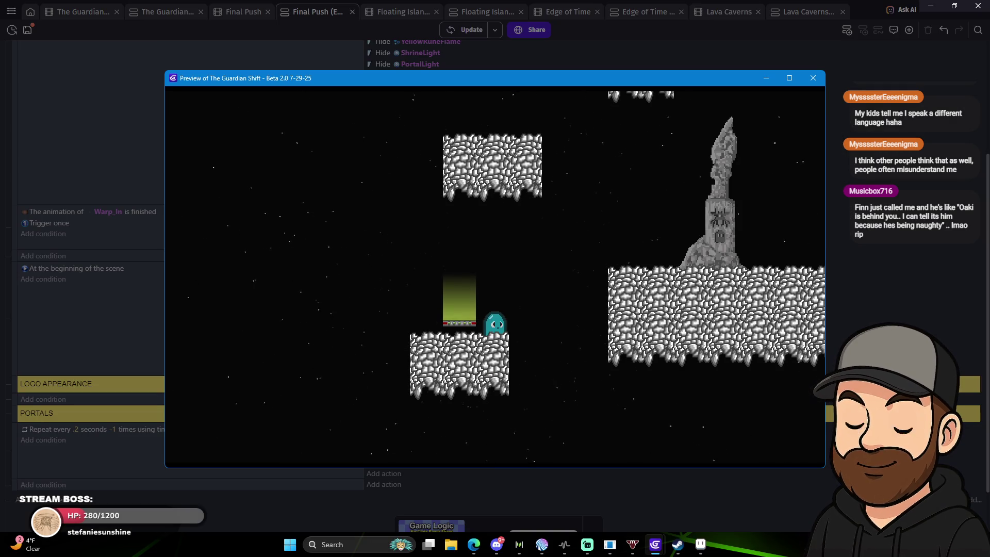
{"action": "left_click", "coordinate": [814, 78]}
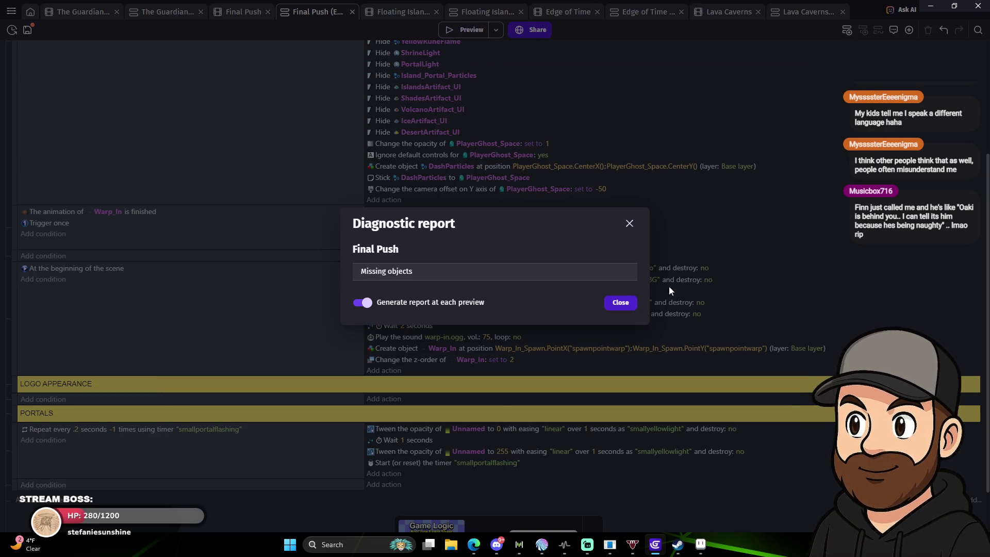
Dismiss the diagnostic report and set the PORTALS repeat interval back to .1 seconds.
{"action": "left_click", "coordinate": [621, 303]}
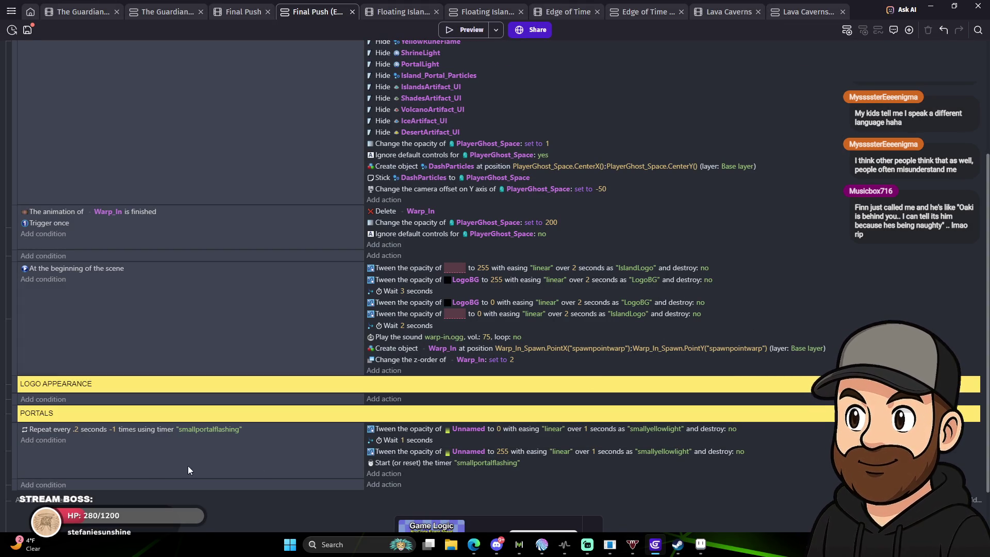
{"action": "left_click", "coordinate": [76, 430]}
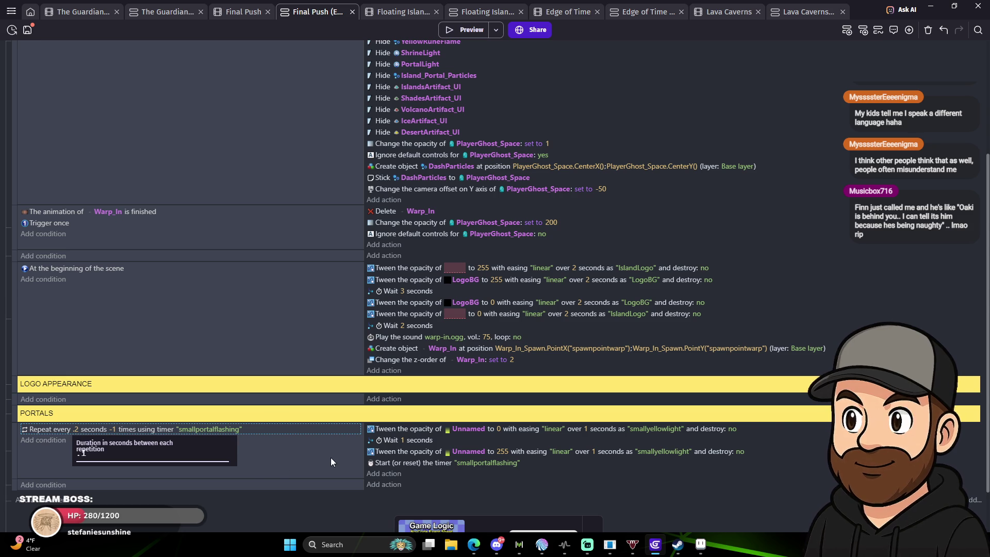
{"action": "key", "text": "Return"}
Preview the game, walking the ghost left and moving the preview window aside.
{"action": "left_click", "coordinate": [461, 30]}
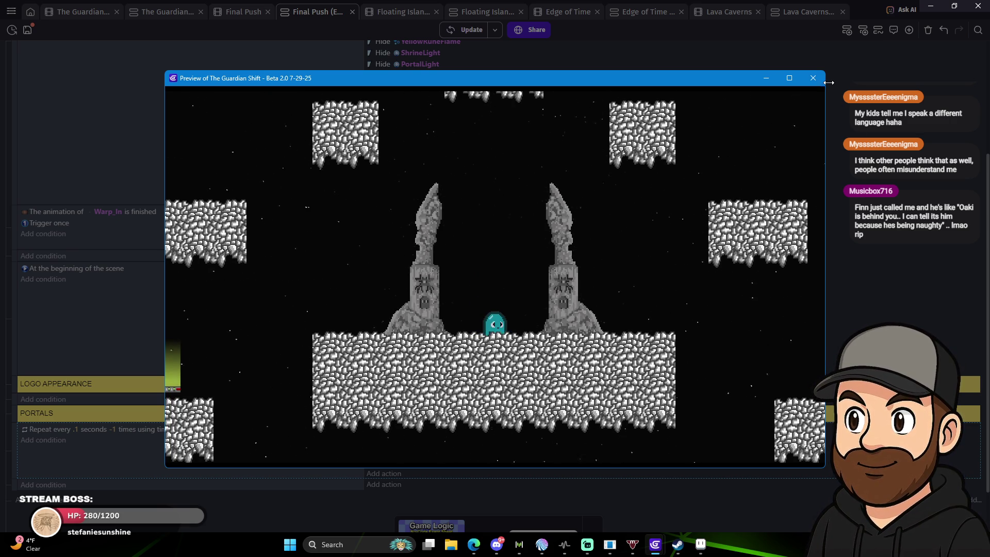
{"action": "left_click_drag", "start_coordinate": [717, 77], "coordinate": [767, 80]}
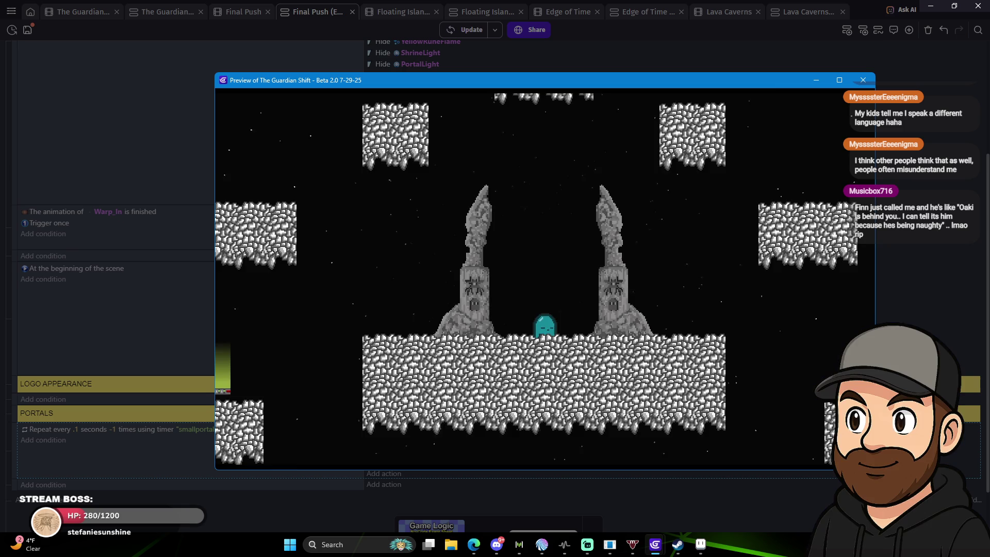
{"action": "key", "text": "Left"}
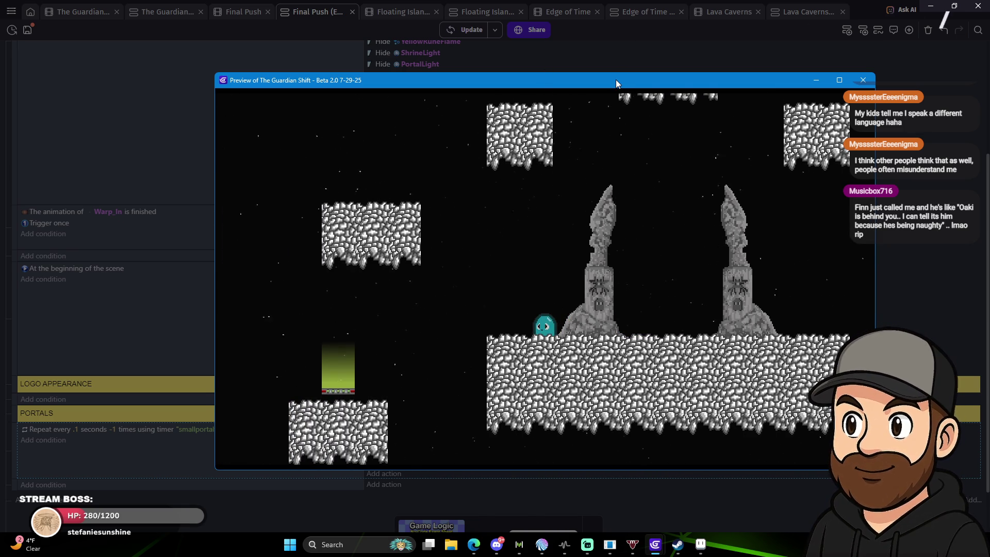
{"action": "mouse_move", "coordinate": [616, 79]}
{"action": "left_mouse_down"}
{"action": "mouse_move", "coordinate": [763, 114]}
{"action": "mouse_move", "coordinate": [0, 123]}
{"action": "left_mouse_up"}
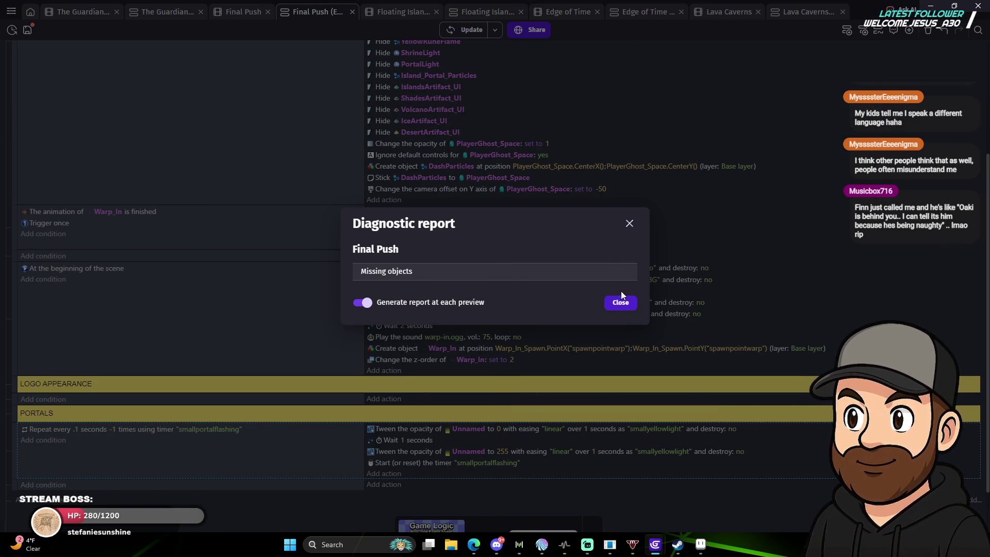
Dismiss the report and change the Wait between fades from 1 to .5 seconds.
{"action": "left_click", "coordinate": [623, 303]}
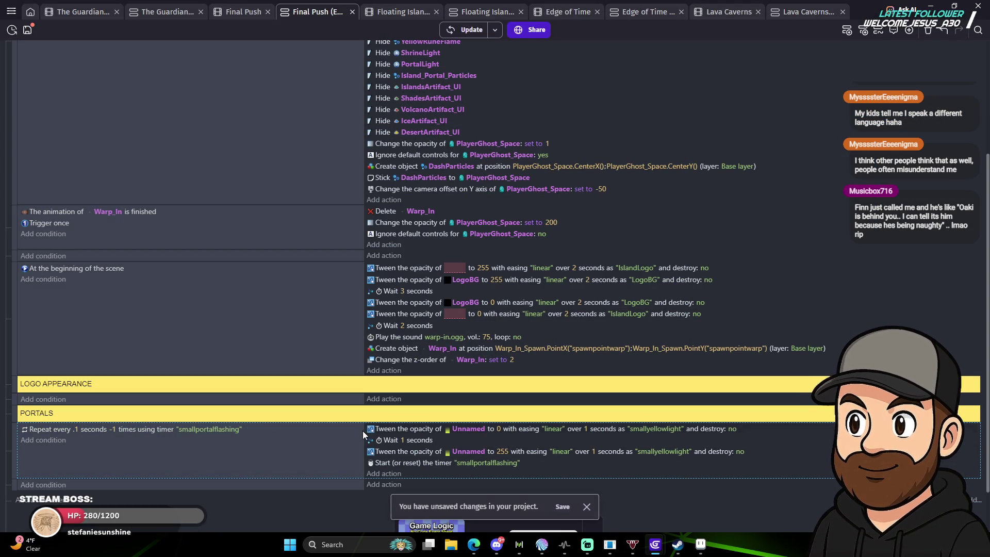
{"action": "left_click", "coordinate": [402, 440]}
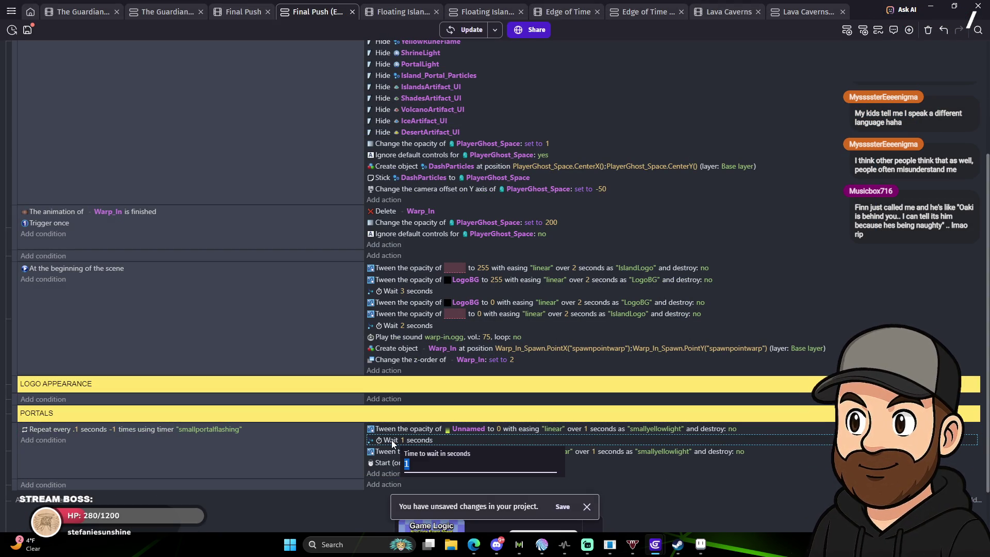
{"action": "type", "text": "5"}
{"action": "key", "text": "Return"}
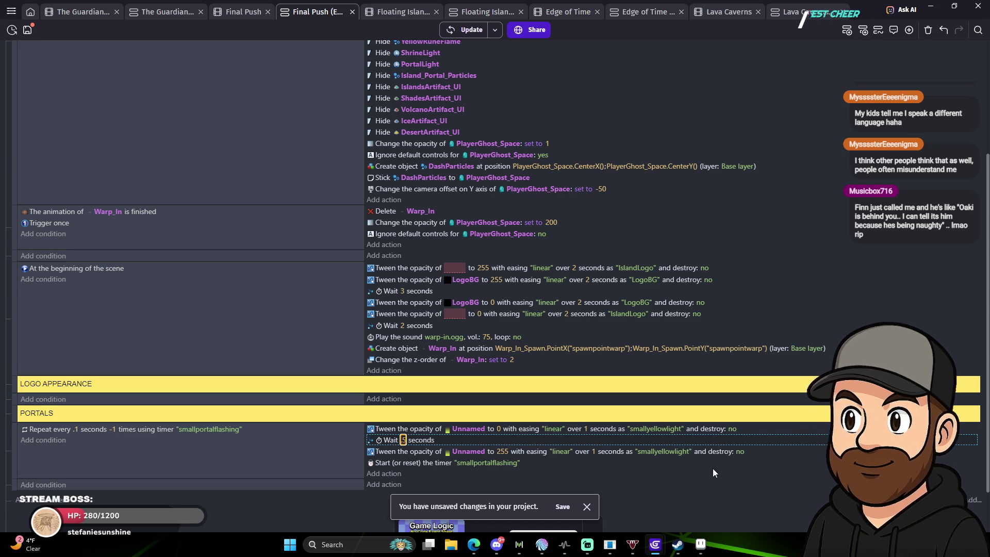
Relaunch the preview, walk and jump the ghost past the portal, then close it.
{"action": "left_click", "coordinate": [464, 32]}
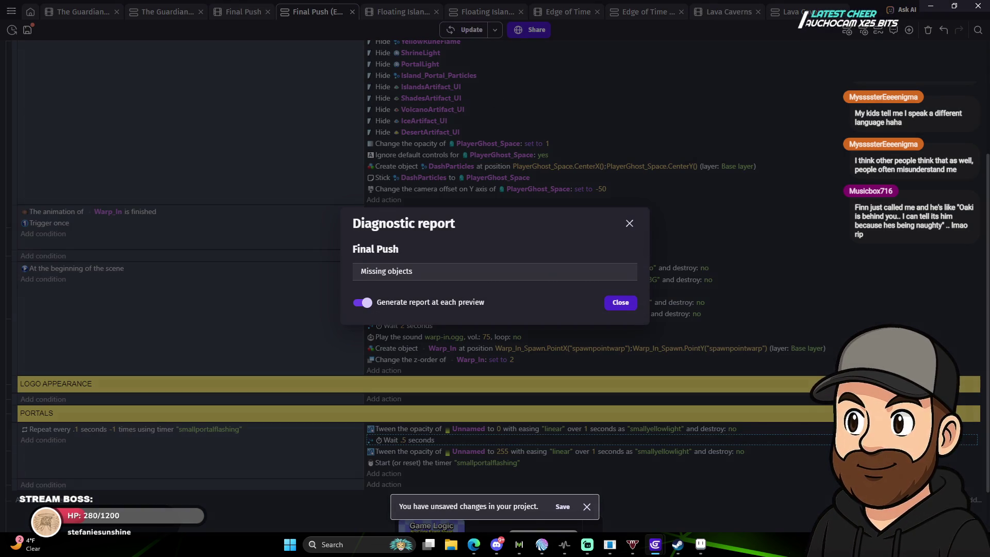
{"action": "left_click", "coordinate": [620, 303]}
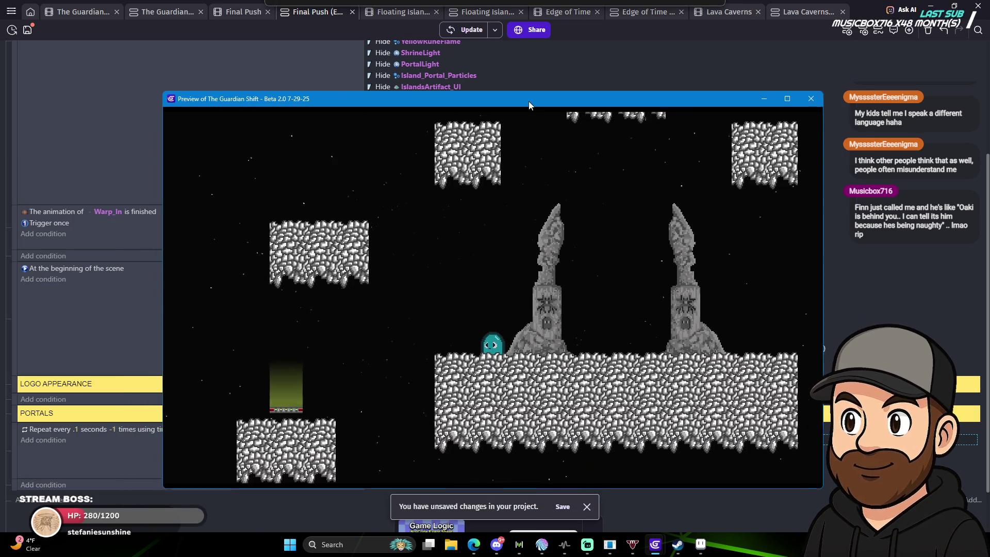
{"action": "left_click_drag", "start_coordinate": [528, 101], "coordinate": [571, 89]}
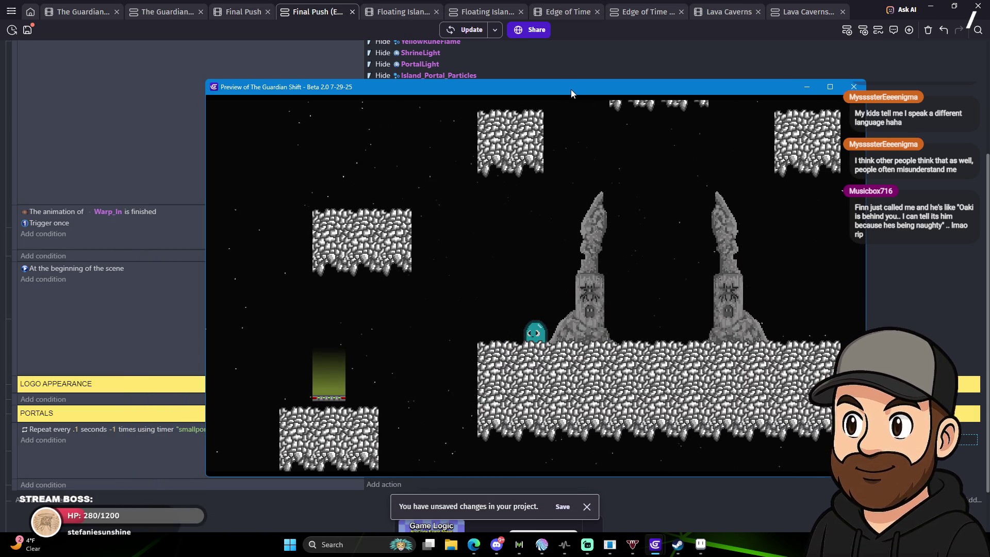
{"action": "key", "text": "Left"}
{"action": "key", "text": "Left"}
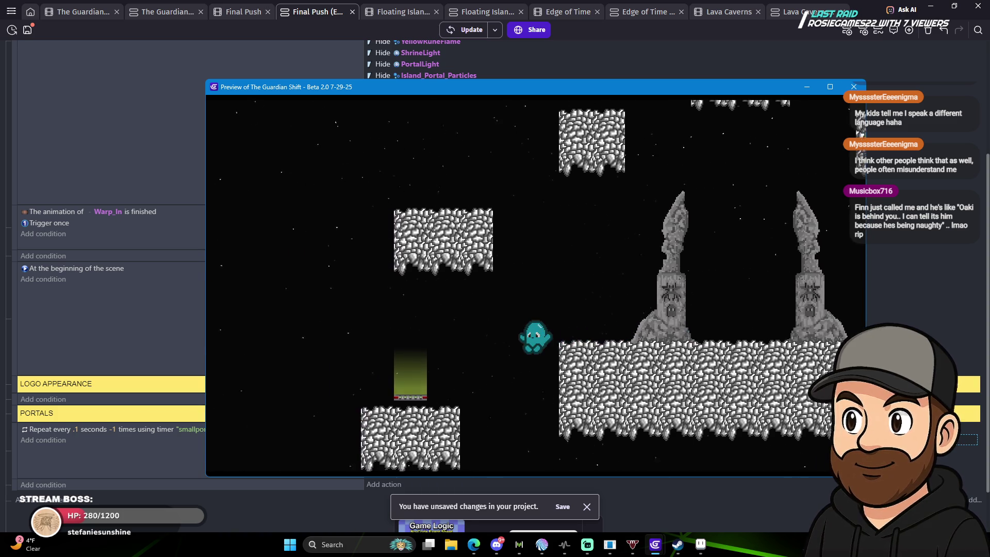
{"action": "key", "text": "space"}
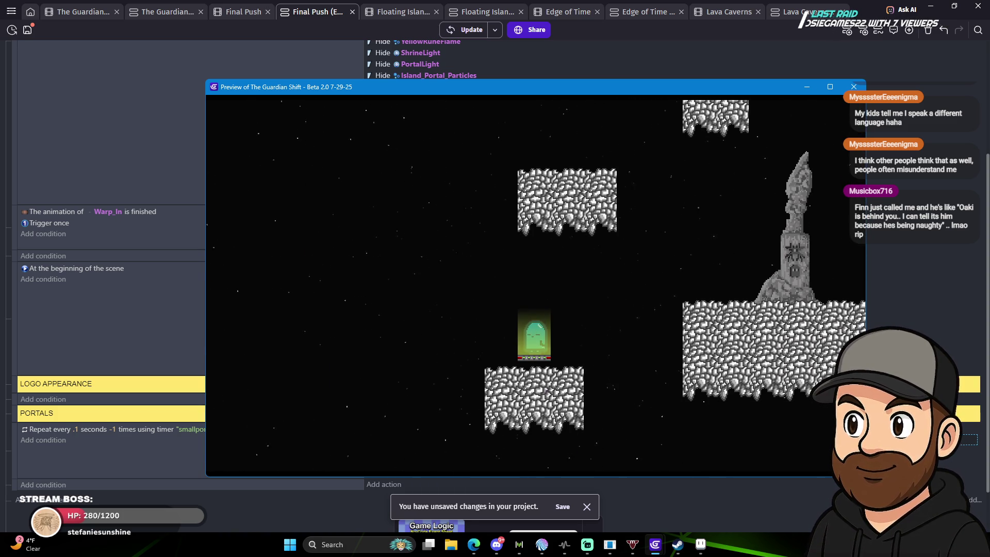
{"action": "key", "text": "Right"}
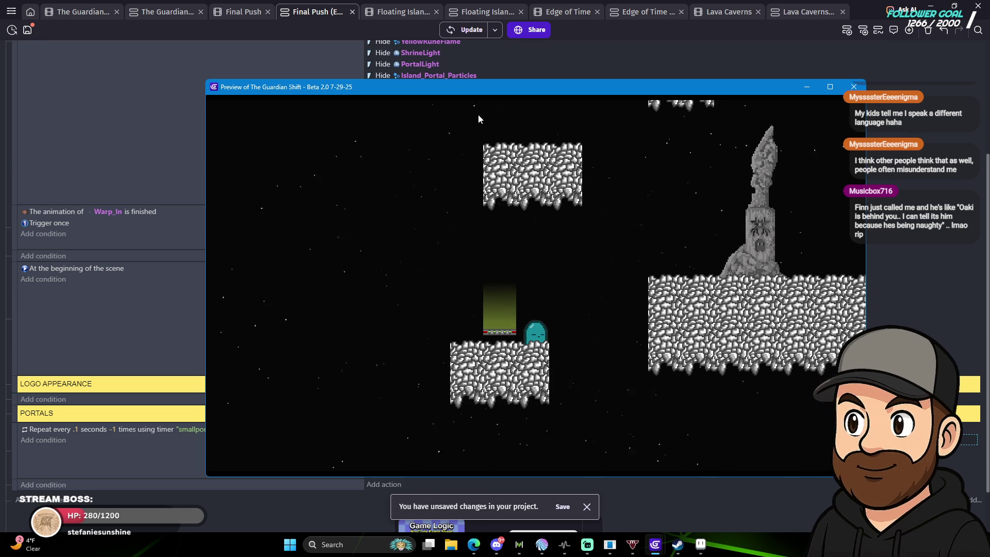
{"action": "left_click", "coordinate": [854, 87]}
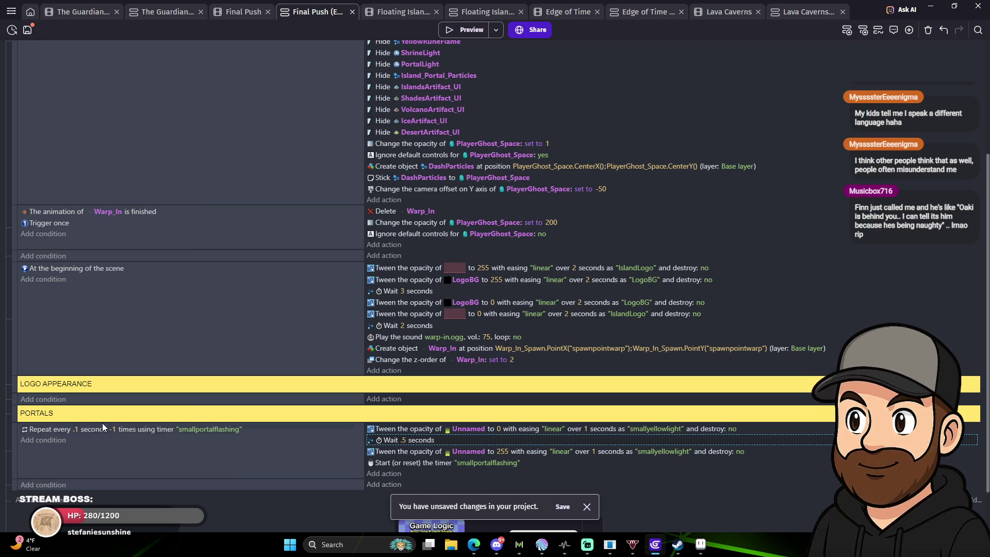
Leave the repeat interval unchanged and set the fade-out tween's duration to .5 seconds.
{"action": "left_click", "coordinate": [76, 429]}
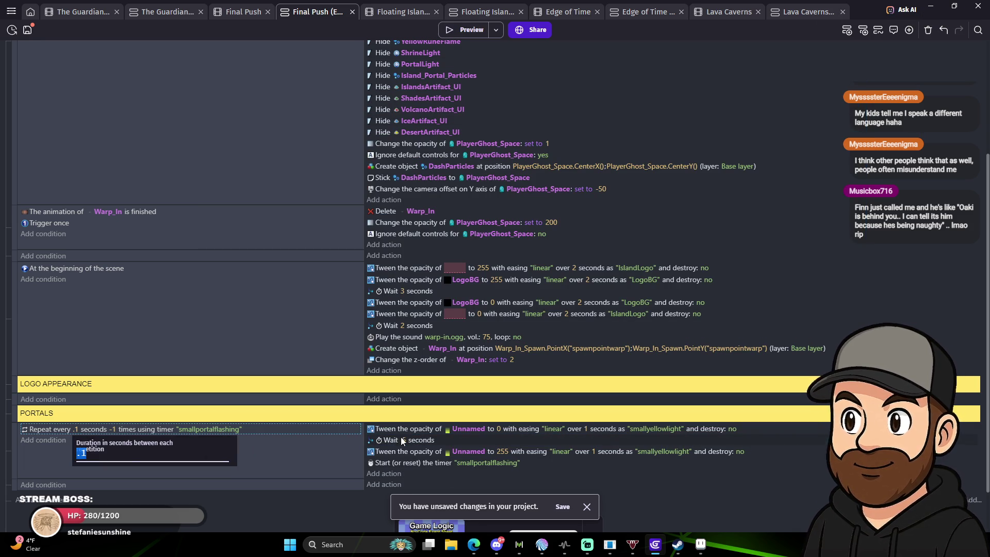
{"action": "left_click", "coordinate": [387, 440]}
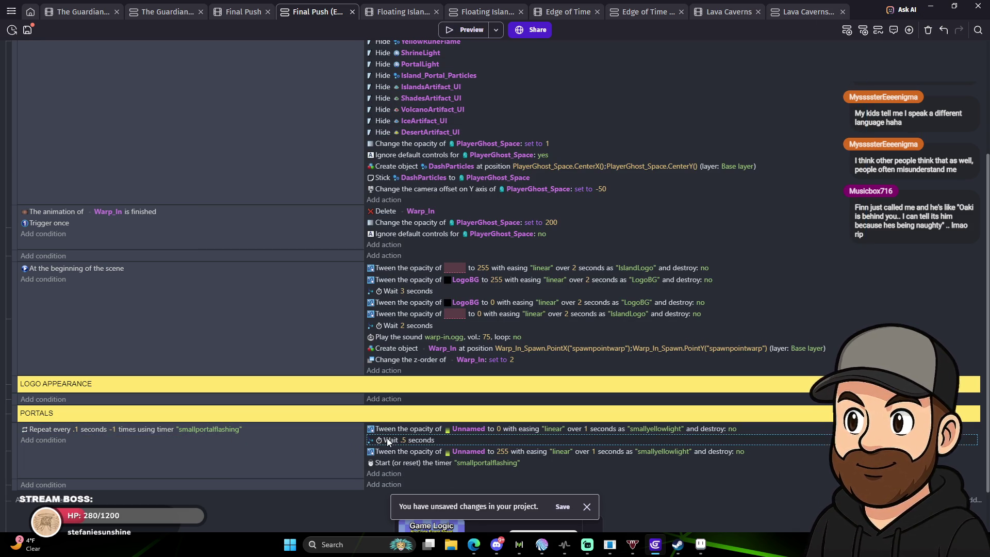
{"action": "left_click", "coordinate": [586, 428]}
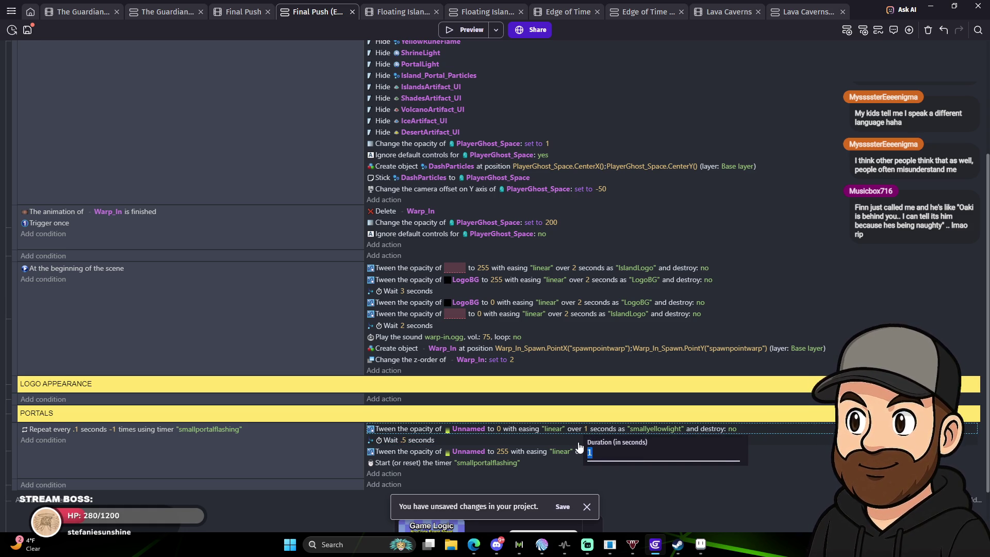
{"action": "type", "text": "5"}
{"action": "key", "text": "Return"}
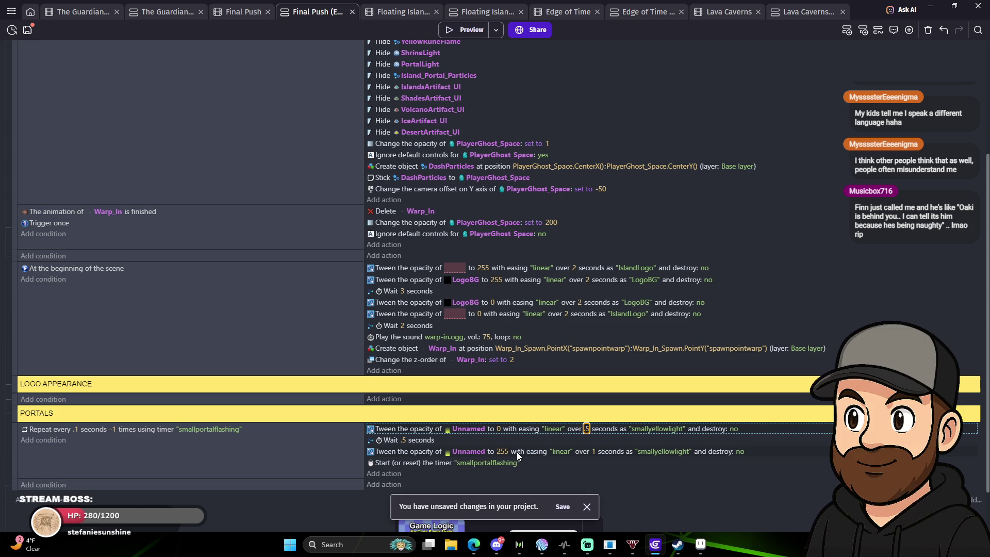
Set the fade-in tween's duration to .5 seconds too and start a preview.
{"action": "left_click", "coordinate": [596, 450]}
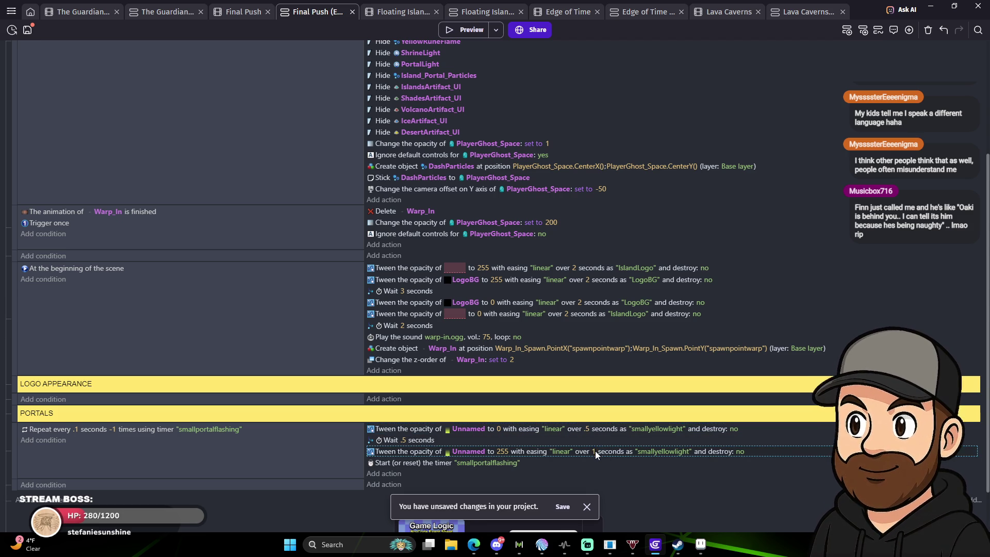
{"action": "left_click", "coordinate": [594, 452]}
{"action": "type", "text": "5"}
{"action": "key", "text": "Return"}
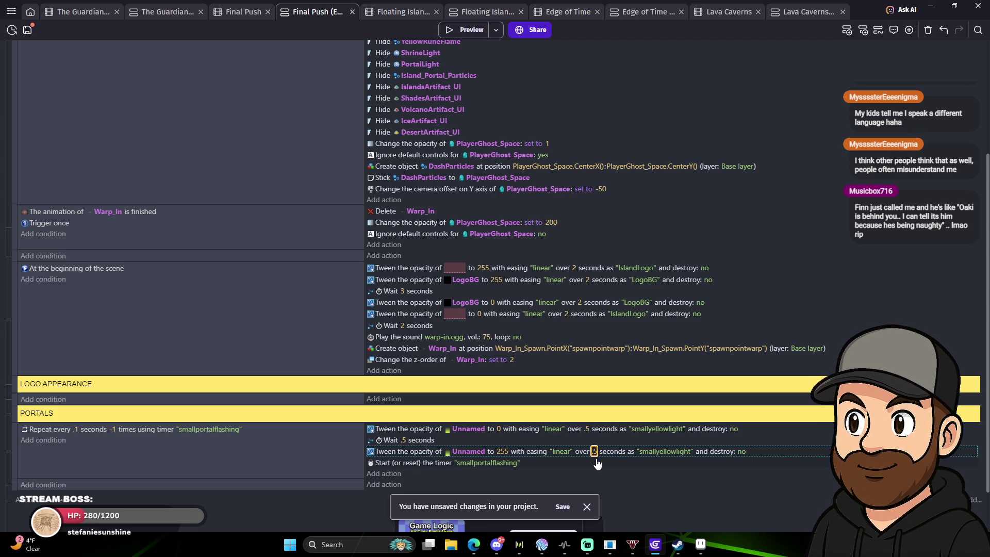
{"action": "left_click", "coordinate": [464, 29]}
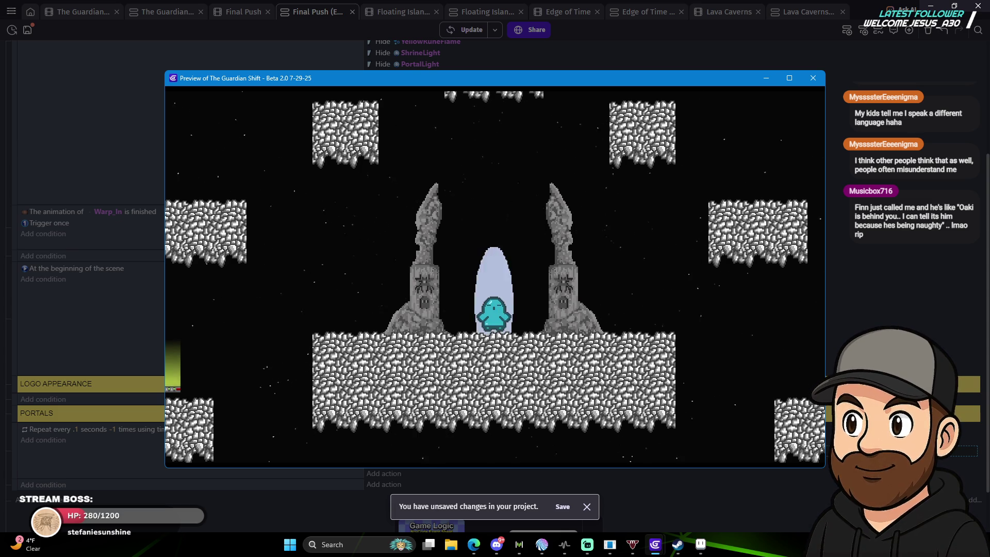
Walk the ghost left and drop it beside the green portal to watch the light flash.
{"action": "key", "text": "Left"}
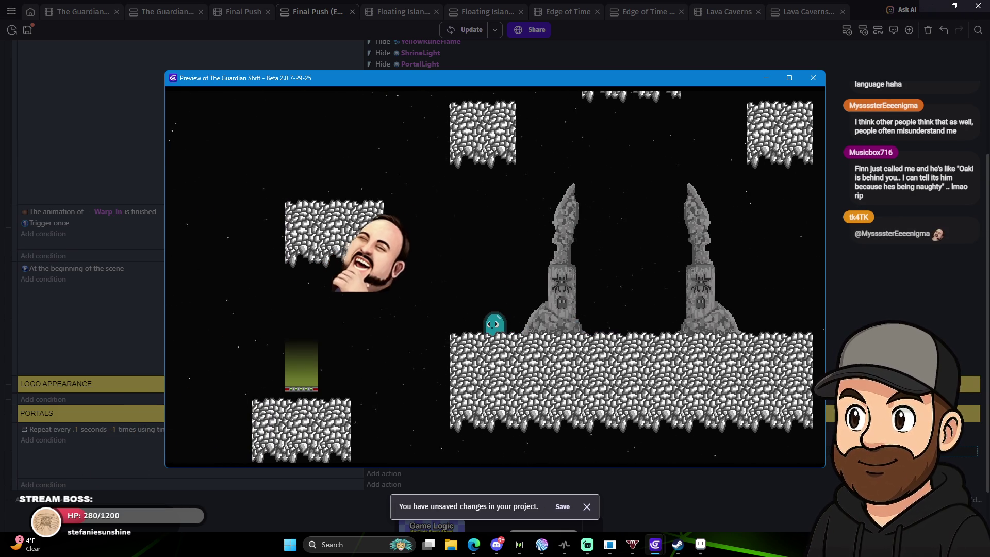
{"action": "key", "text": "Left"}
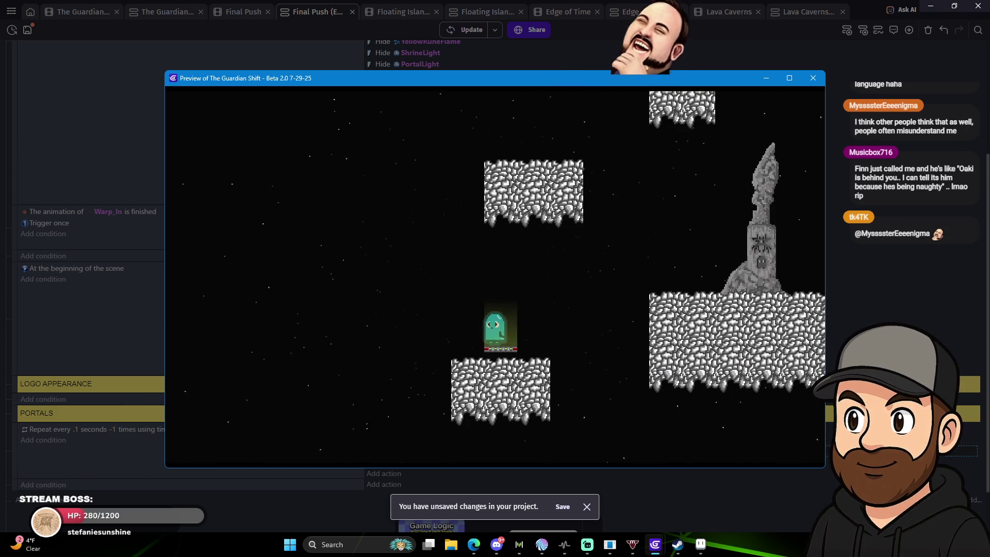
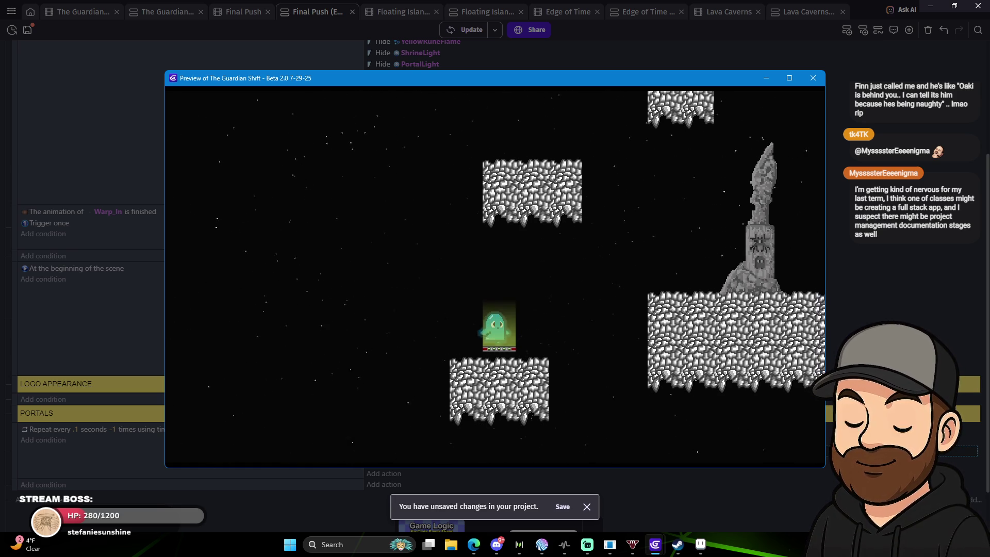
Move the player from the portal toward the twin spires, toggling fullscreen on and off.
{"action": "key", "text": "Right"}
{"action": "key", "text": "space"}
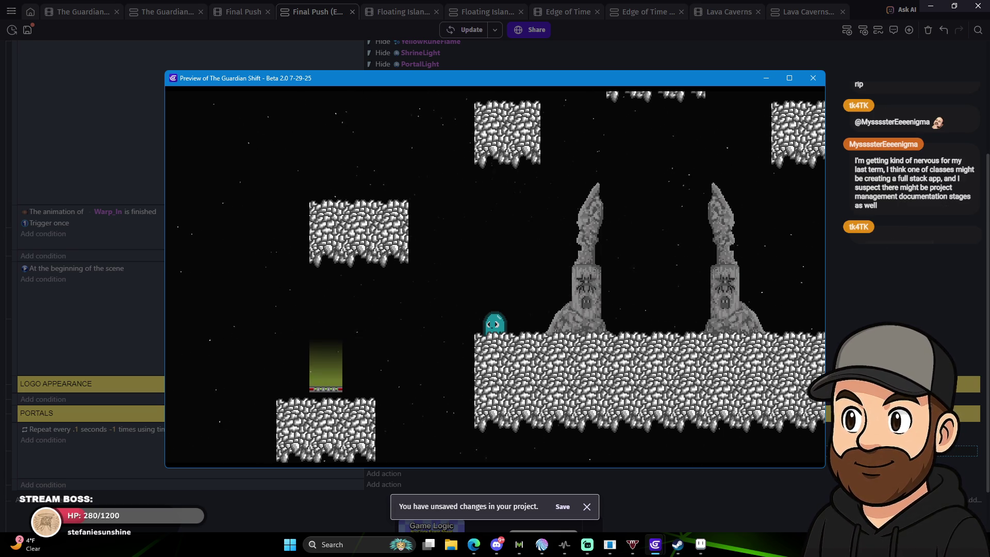
{"action": "key", "text": "F11"}
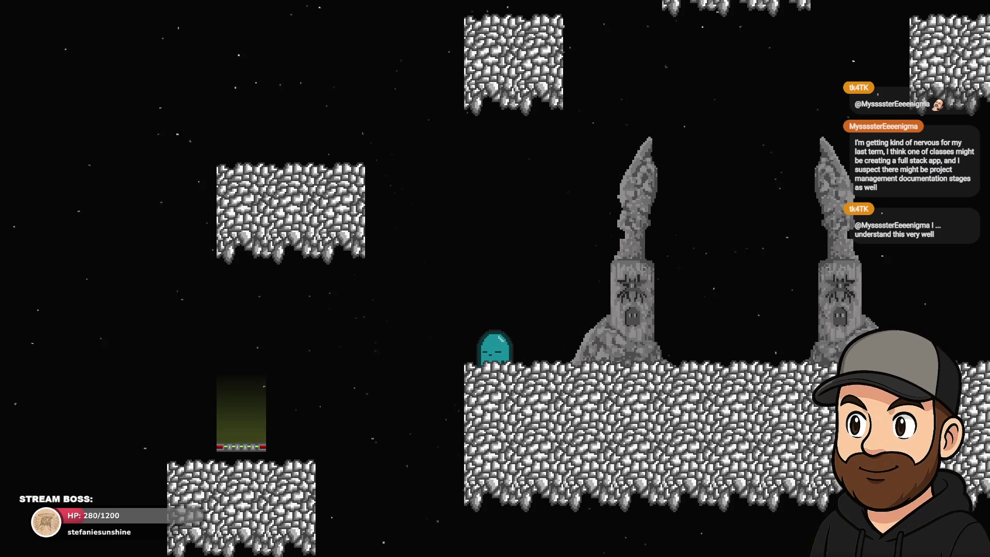
{"action": "key", "text": "F11"}
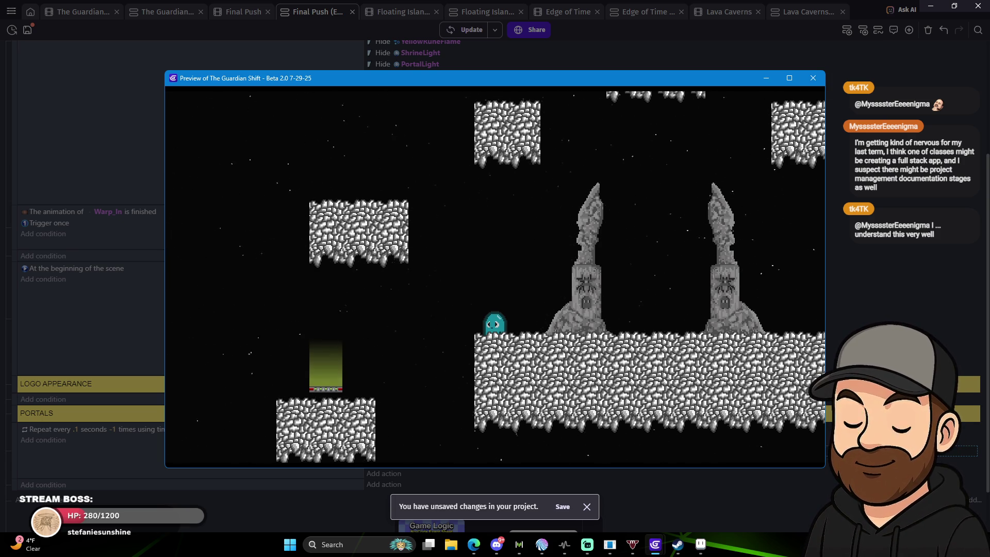
Close the game preview window and dismiss the diagnostic report.
{"action": "mouse_move", "coordinate": [710, 75]}
{"action": "left_mouse_down"}
{"action": "mouse_move", "coordinate": [697, 80]}
{"action": "mouse_move", "coordinate": [712, 81]}
{"action": "left_mouse_up"}
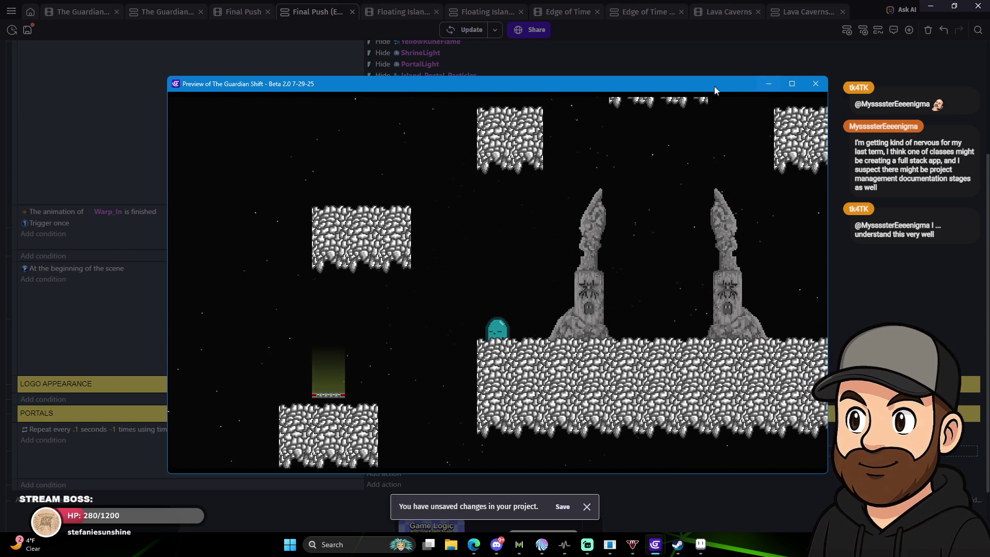
{"action": "left_click", "coordinate": [818, 90]}
{"action": "left_click", "coordinate": [623, 303]}
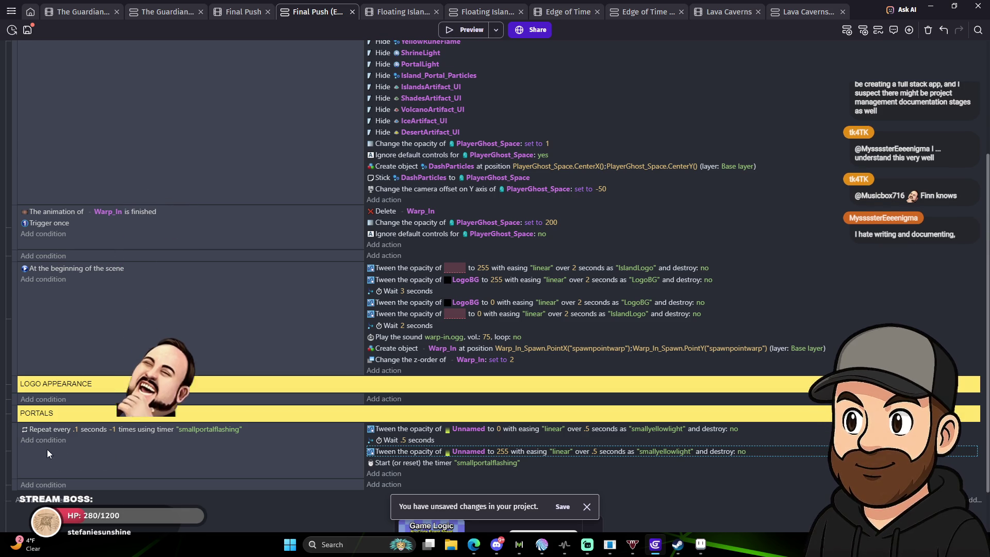
Change the PORTALS timer's repeat interval from .1 to .5 seconds and launch a preview with F5.
{"action": "left_click", "coordinate": [75, 429]}
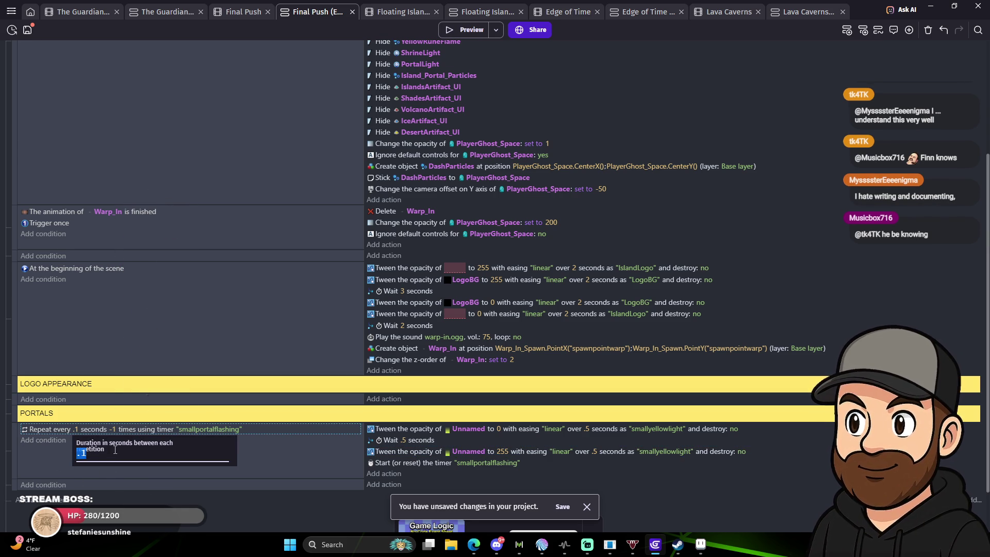
{"action": "type", "text": ".5"}
{"action": "key", "text": "Return"}
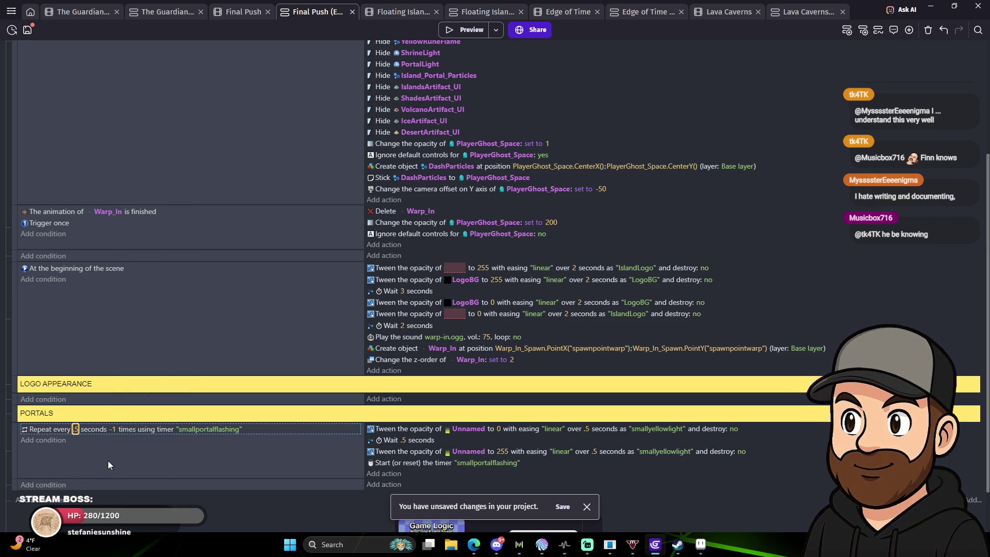
{"action": "key", "text": "F5"}
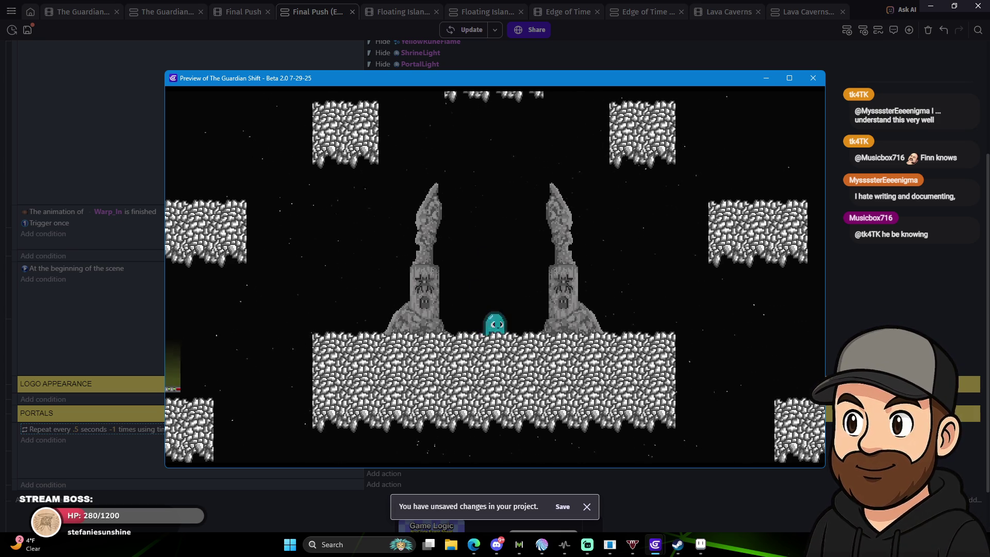
Walk the player back and forth between the portal platform and the spire platform.
{"action": "key", "text": "Left"}
{"action": "key", "text": "Left"}
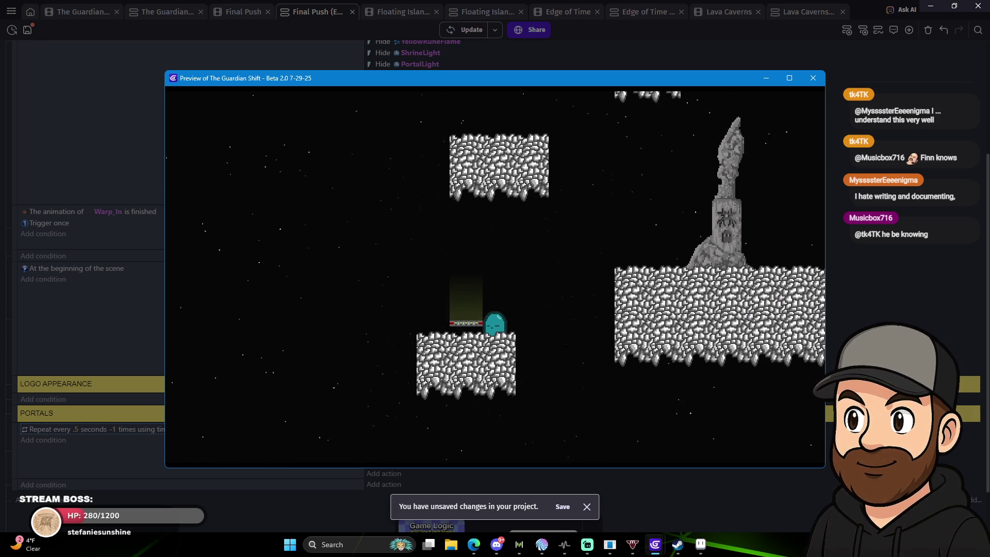
{"action": "key", "text": "Left"}
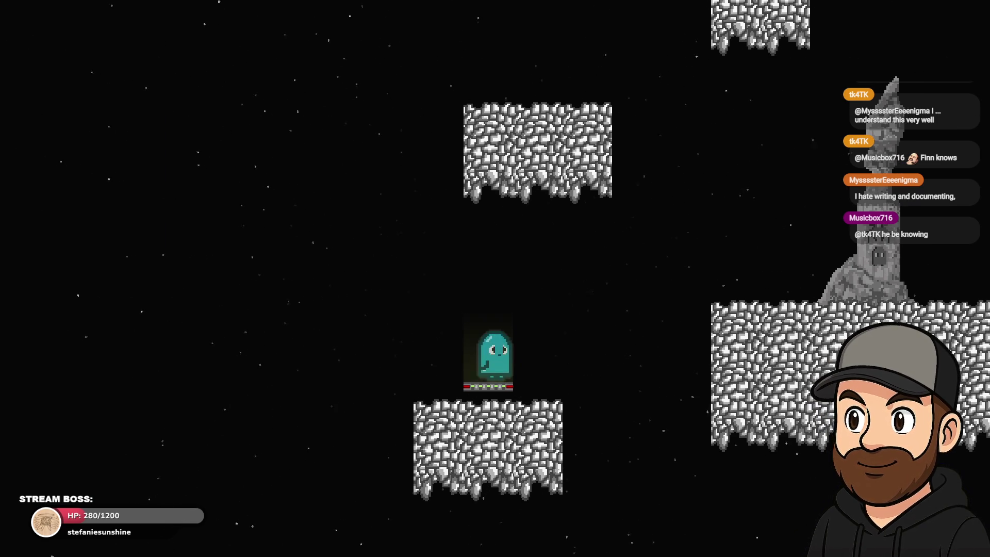
{"action": "key", "text": "Right"}
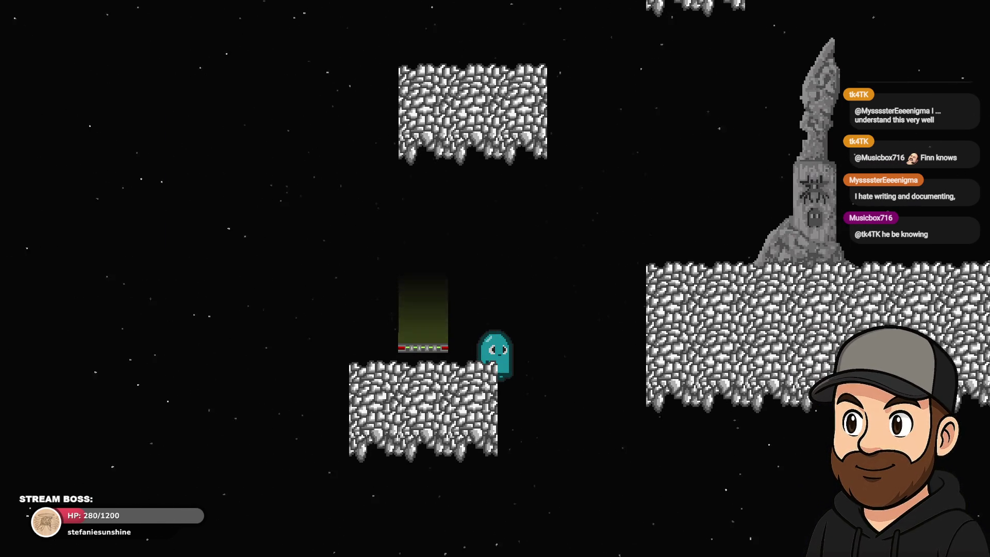
{"action": "key", "text": "Left"}
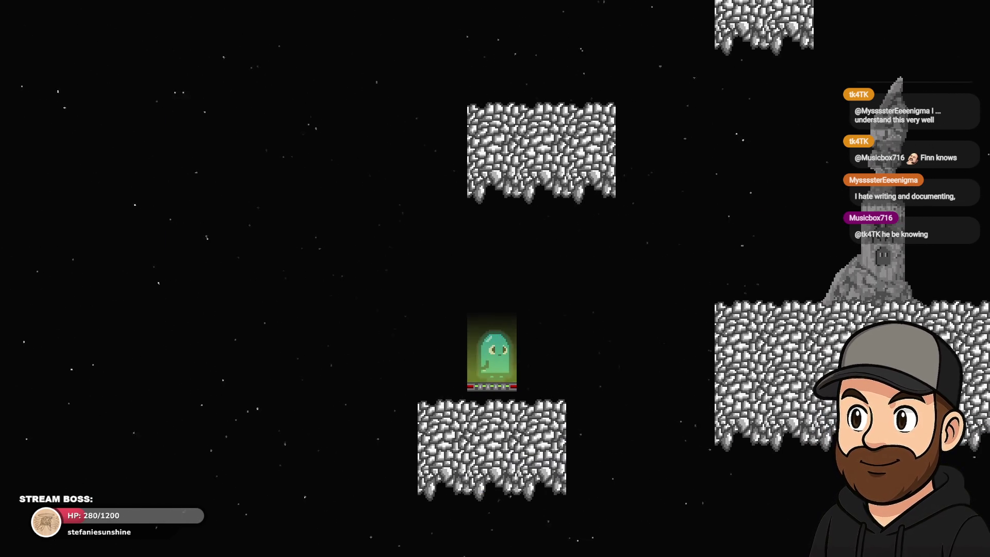
{"action": "key", "text": "Right"}
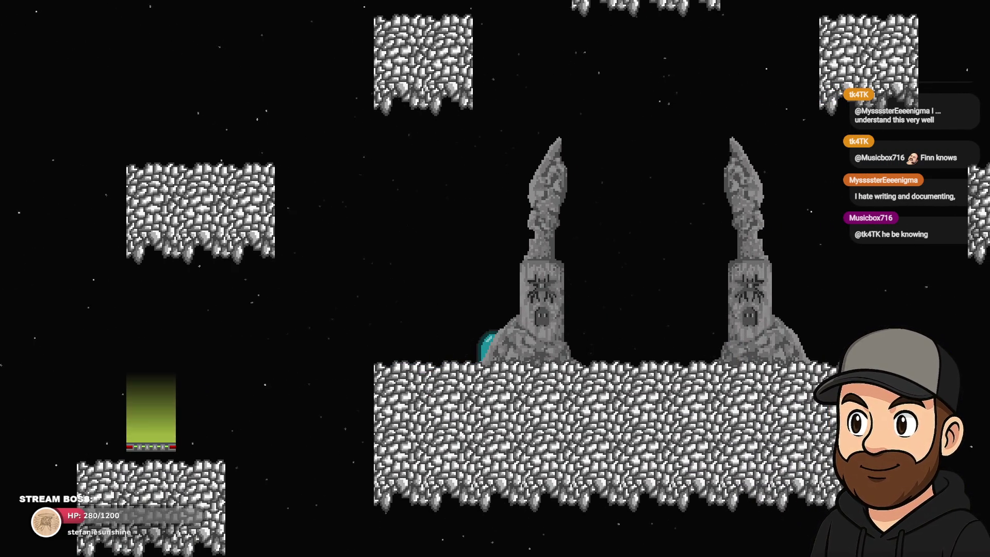
{"action": "key", "text": "Left"}
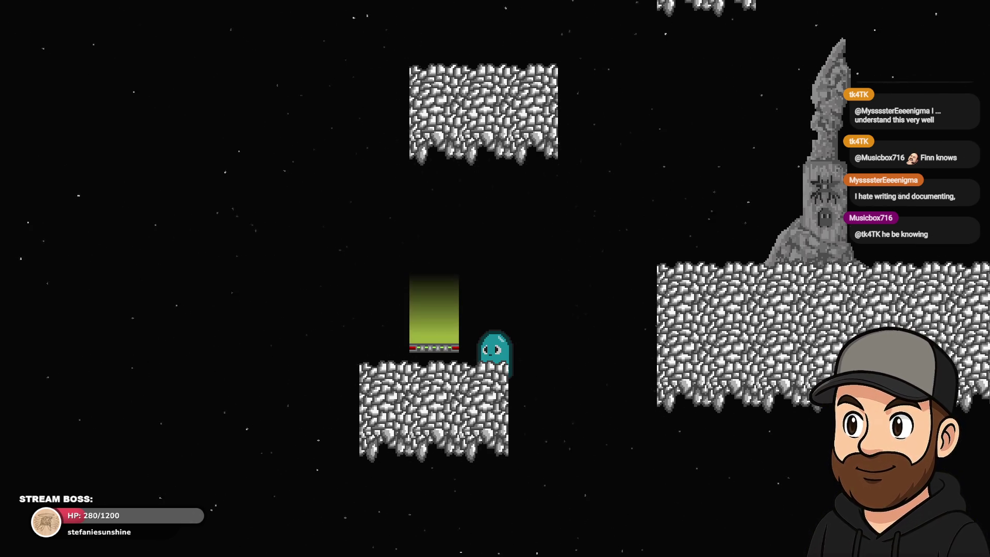
Jump right onto the platform between the pillars, then exit fullscreen and close the preview.
{"action": "key", "text": "space"}
{"action": "key", "text": "Right"}
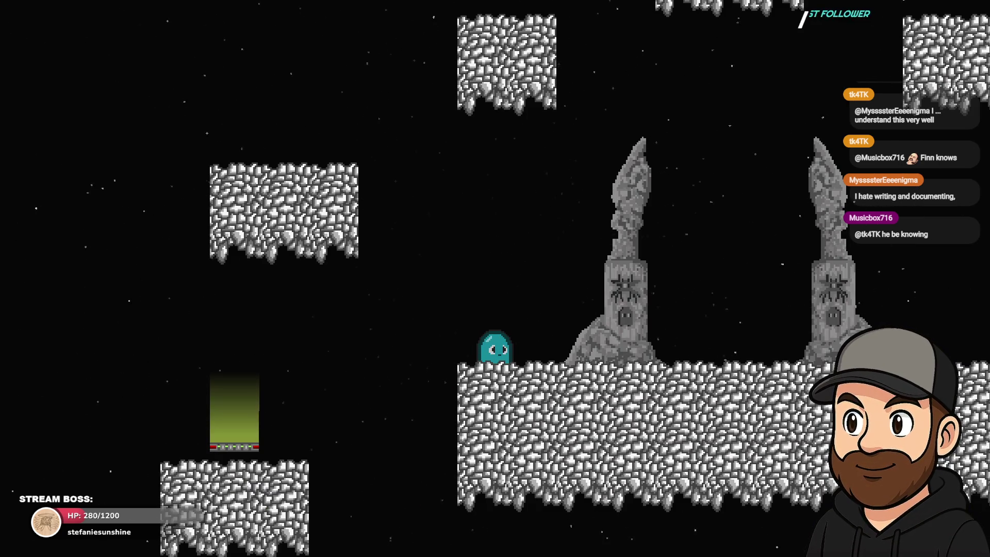
{"action": "key", "text": "space"}
{"action": "key", "text": "Right"}
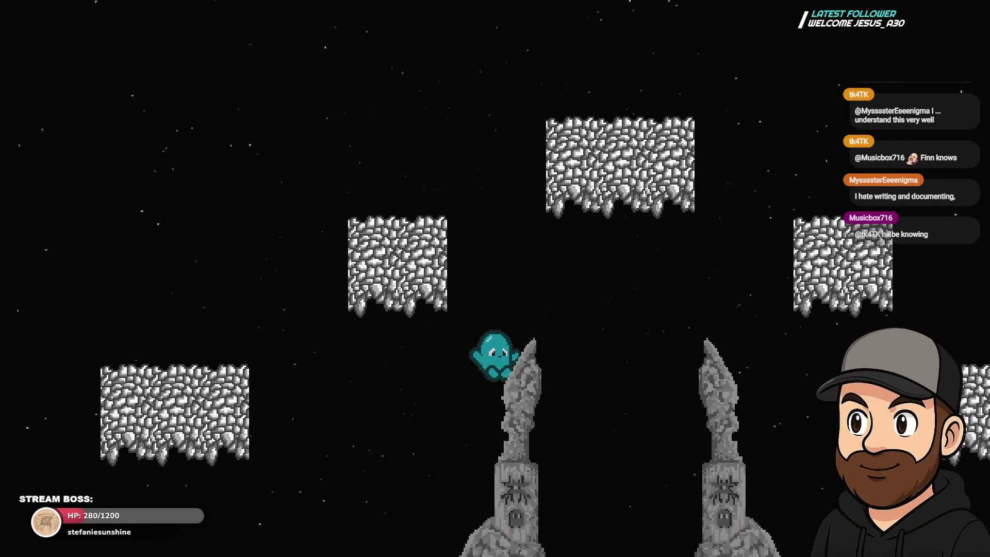
{"action": "key", "text": "Left"}
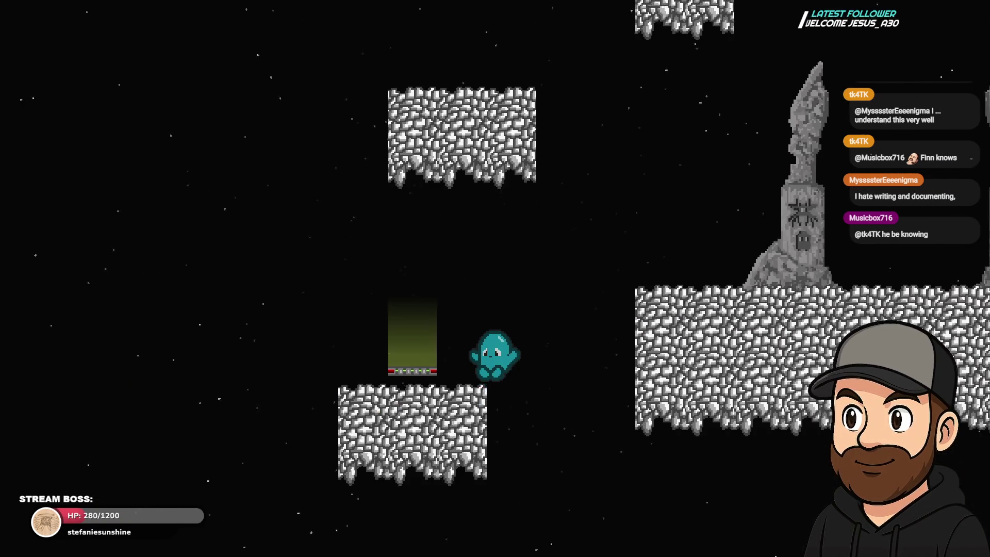
{"action": "key", "text": "Right"}
{"action": "key", "text": "space"}
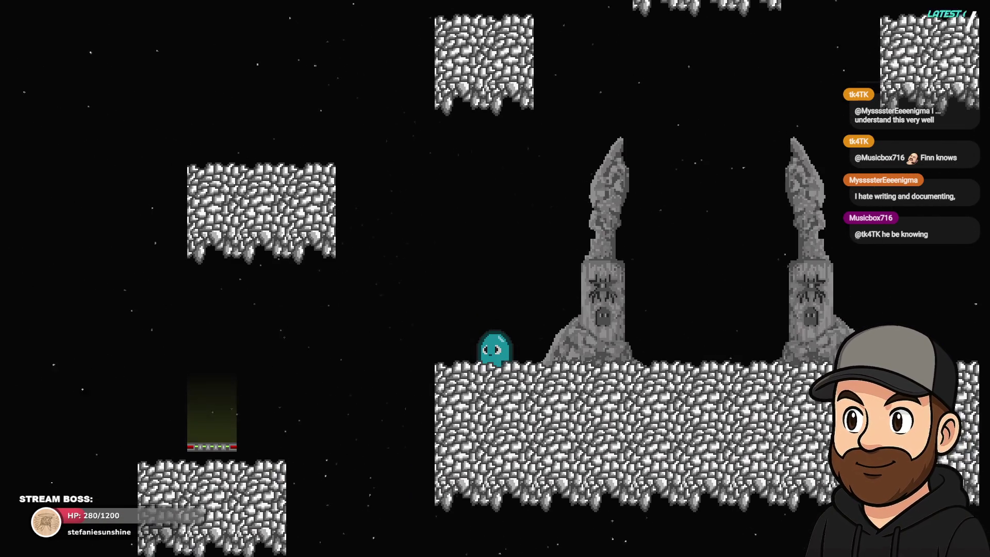
{"action": "key", "text": "Escape"}
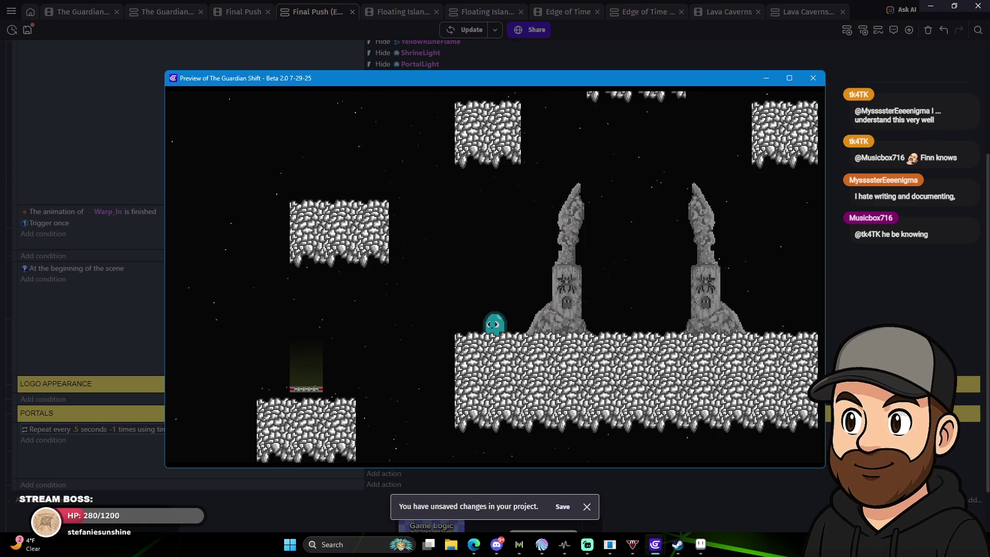
{"action": "left_click", "coordinate": [815, 75]}
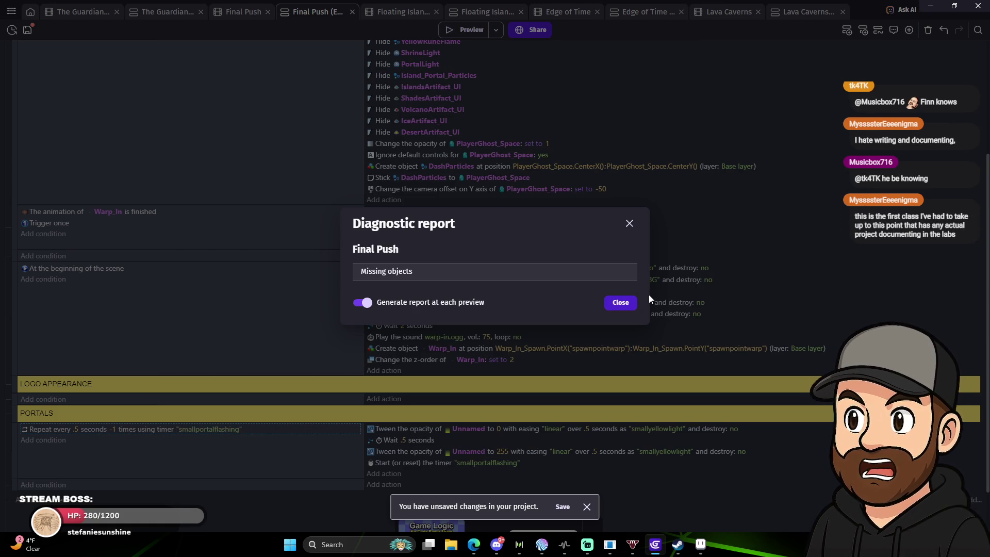
Dismiss the diagnostic report and set the timer's repeat interval to .3 seconds.
{"action": "left_click", "coordinate": [623, 303]}
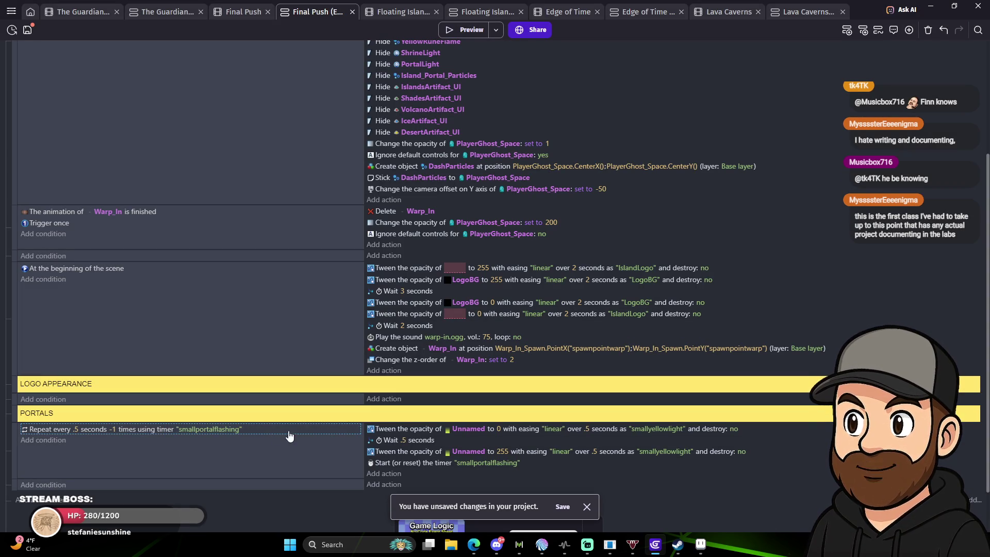
{"action": "left_click", "coordinate": [76, 429]}
{"action": "key", "text": "BackSpace"}
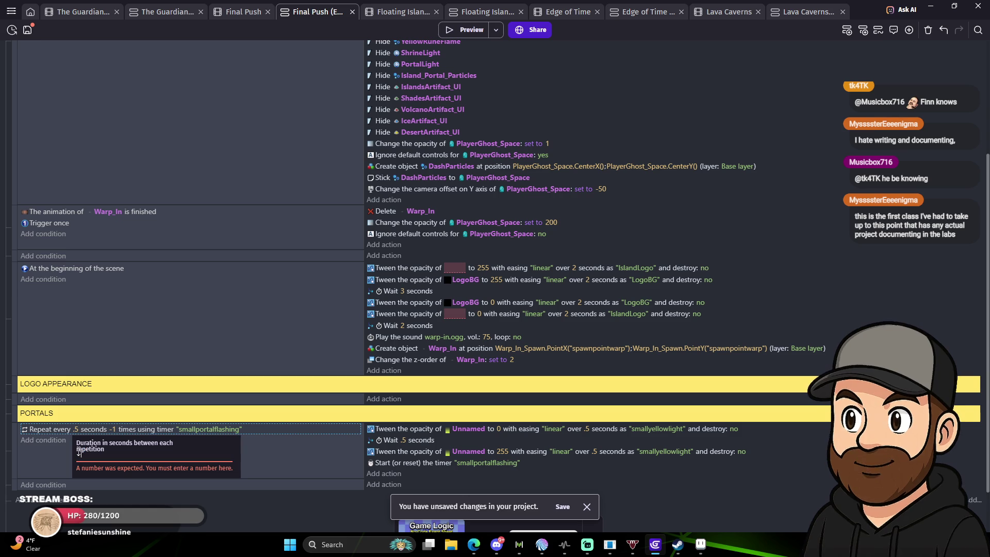
{"action": "type", "text": "3"}
{"action": "key", "text": "Return"}
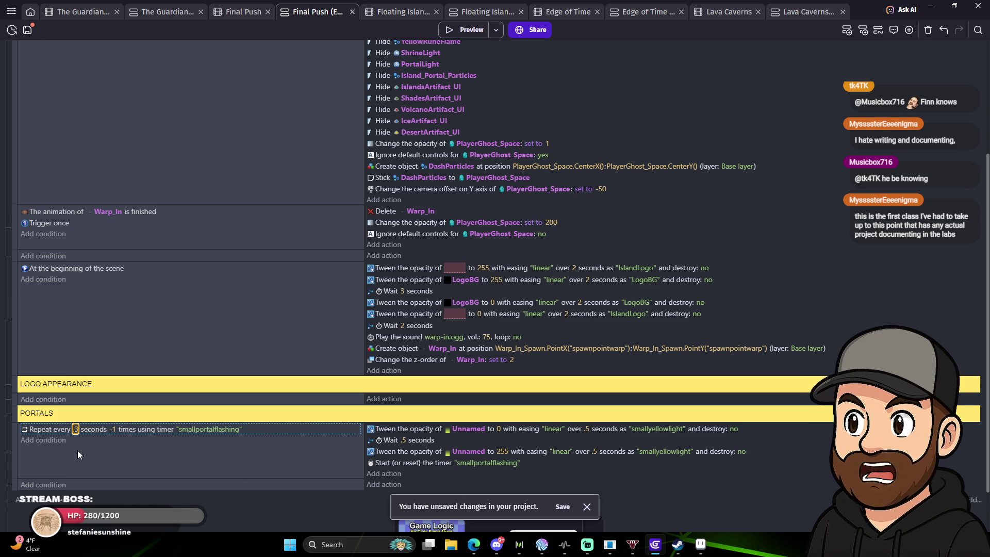
Preview the faster flashing, walk left past the pillar, then close the preview.
{"action": "left_click", "coordinate": [465, 28]}
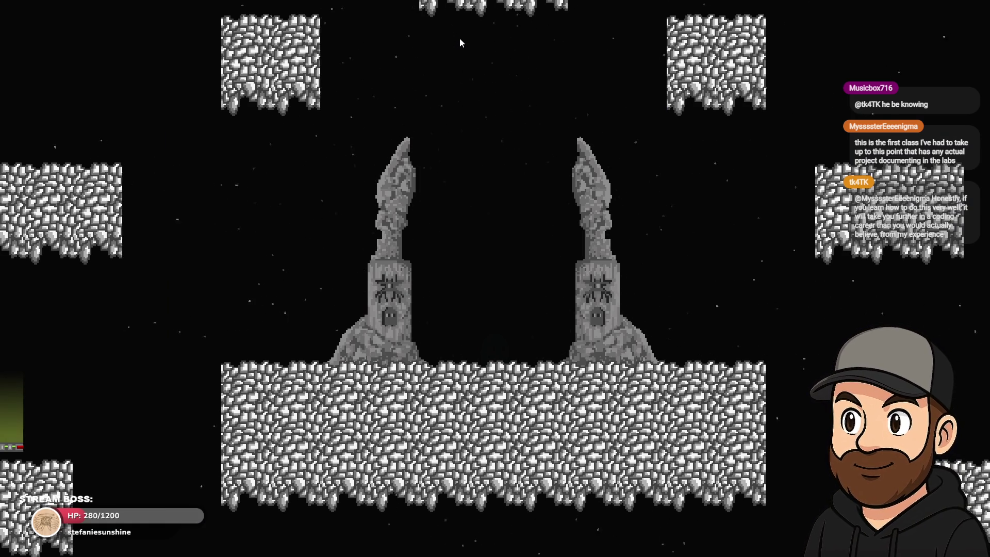
{"action": "key", "text": "Left"}
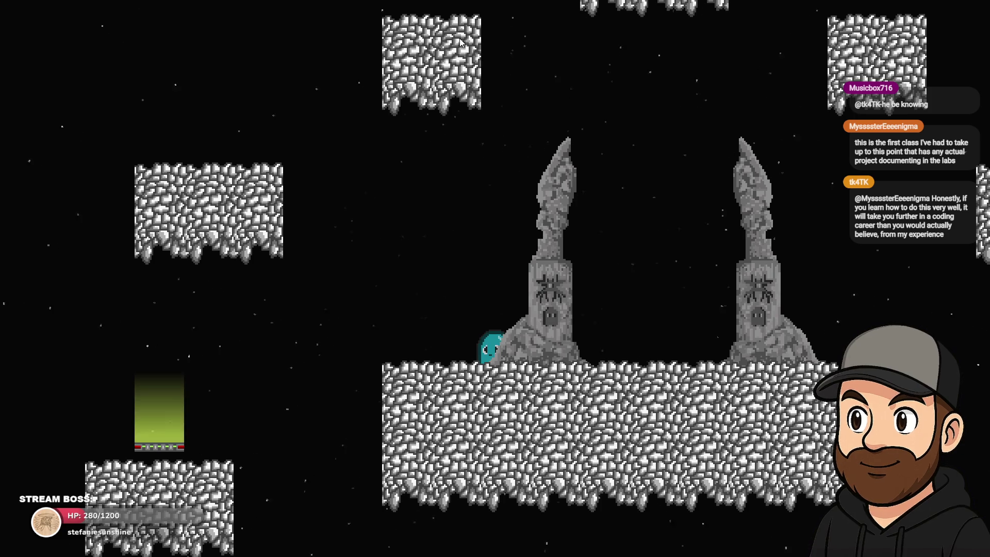
{"action": "key", "text": "Escape"}
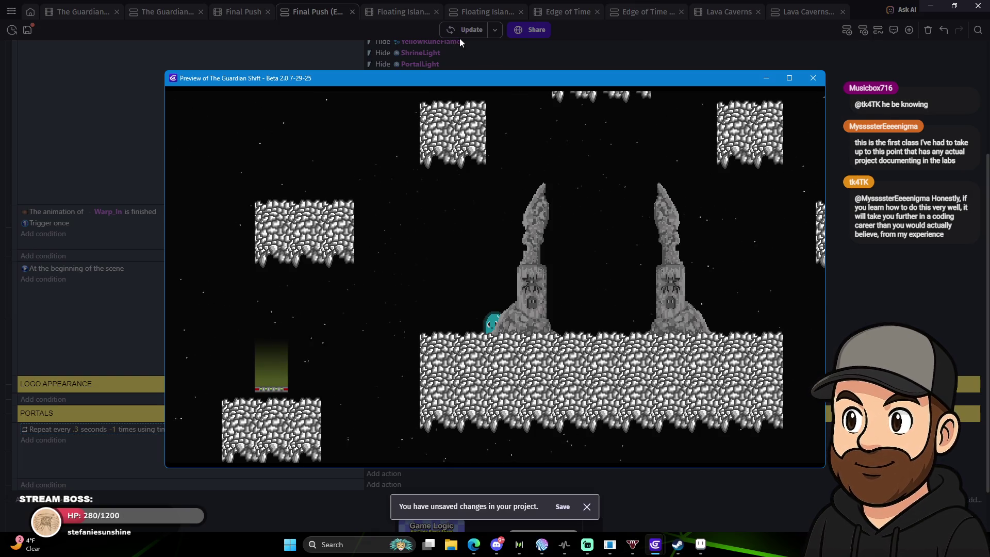
{"action": "key", "text": "alt+F4"}
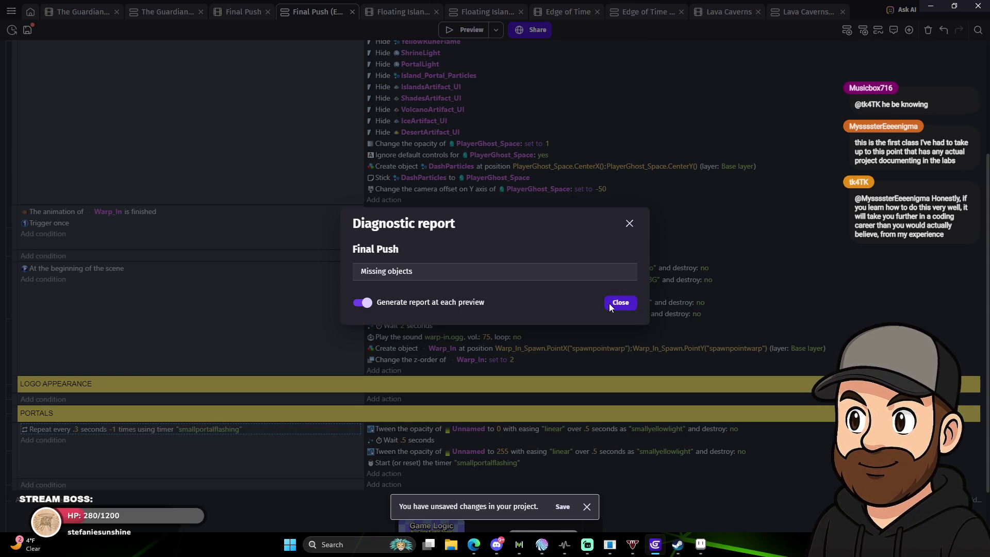
Set both the fade-out and fade-in opacity tween durations to .2 seconds.
{"action": "left_click", "coordinate": [619, 303]}
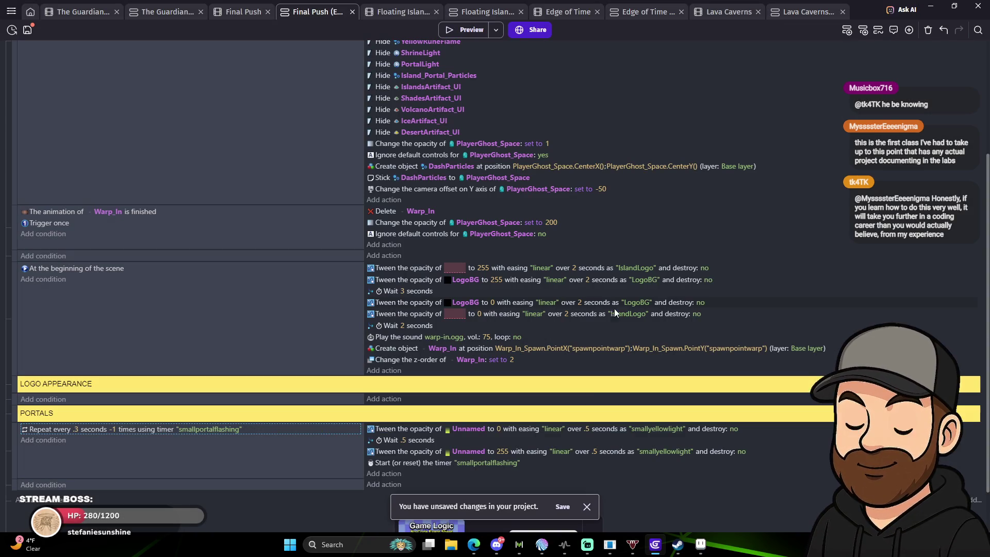
{"action": "left_click", "coordinate": [587, 430]}
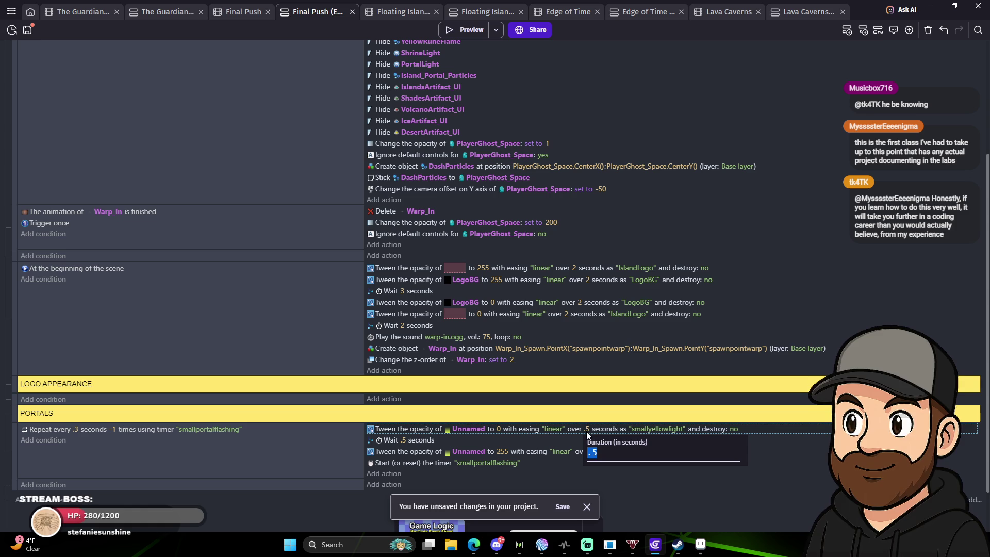
{"action": "type", "text": ".2"}
{"action": "key", "text": "Return"}
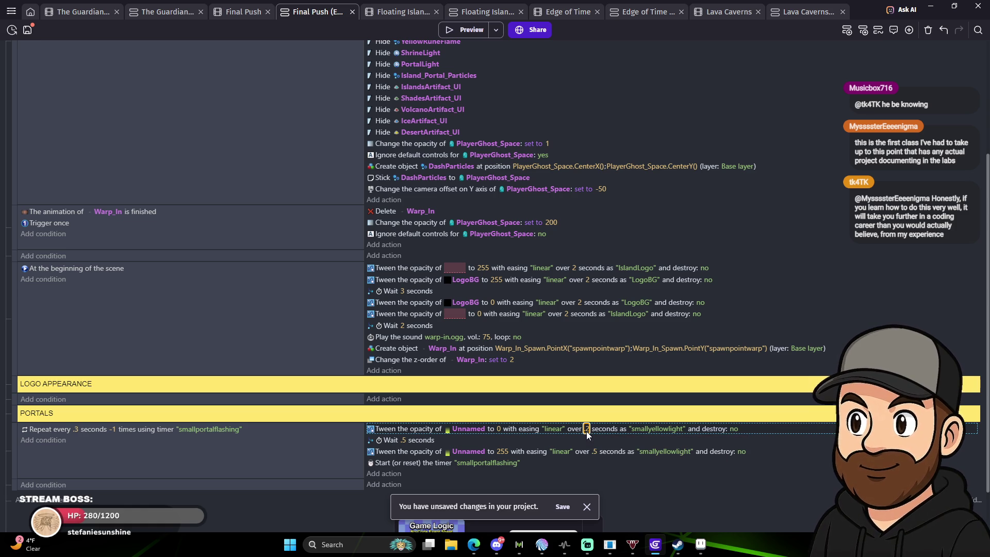
{"action": "left_click", "coordinate": [595, 452]}
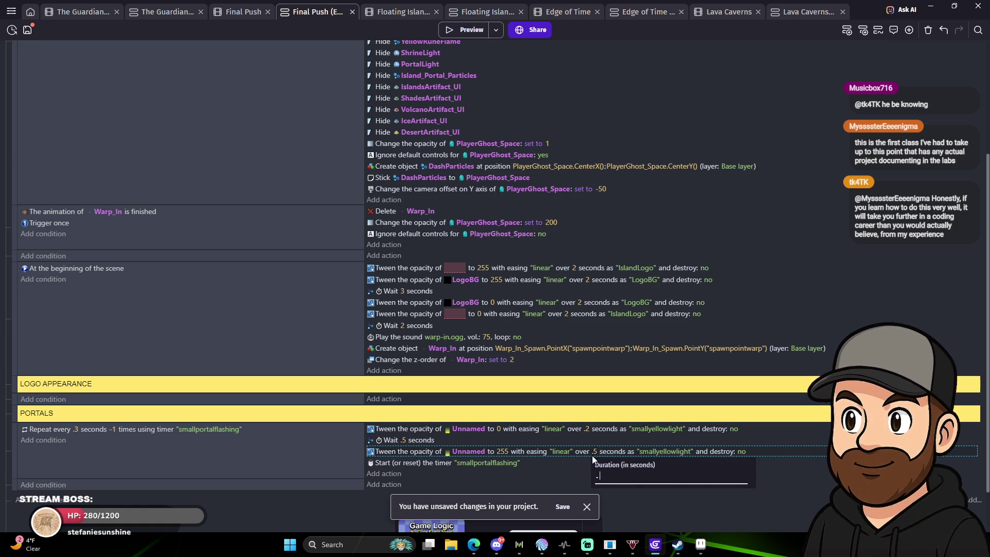
{"action": "type", "text": ".2"}
{"action": "key", "text": "Return"}
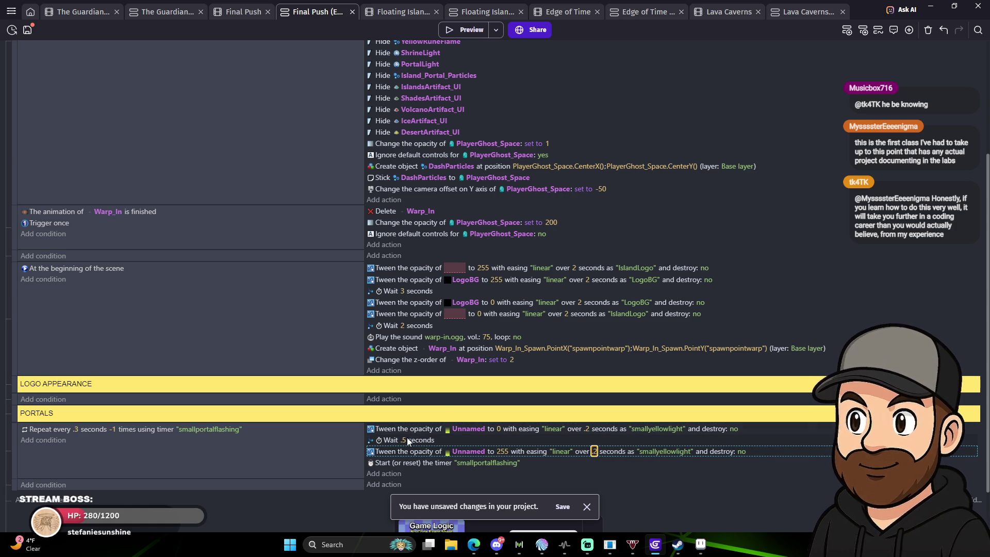
Shorten the wait between flashes and set the repeat interval to .2 seconds.
{"action": "left_click", "coordinate": [405, 441]}
{"action": "type", "text": "."}
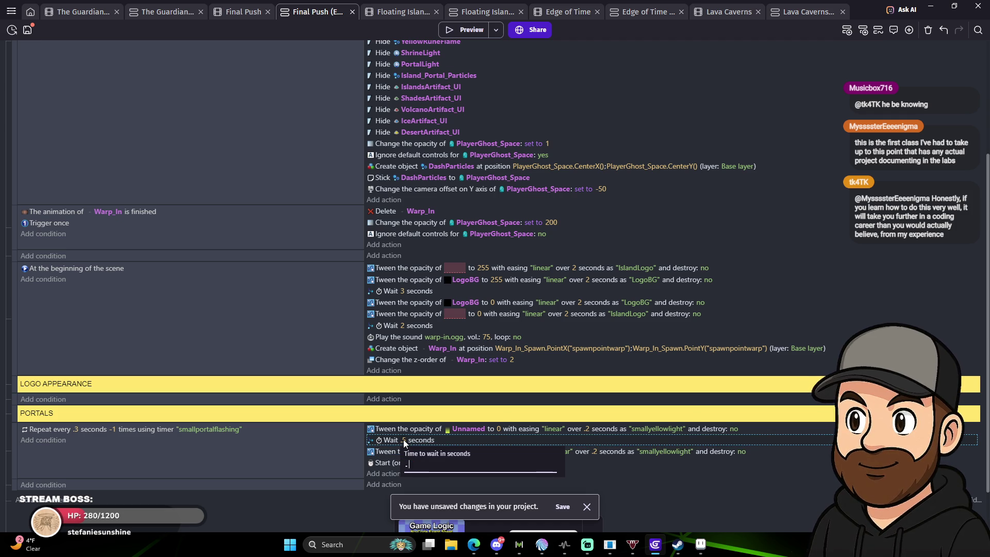
{"action": "type", "text": "1"}
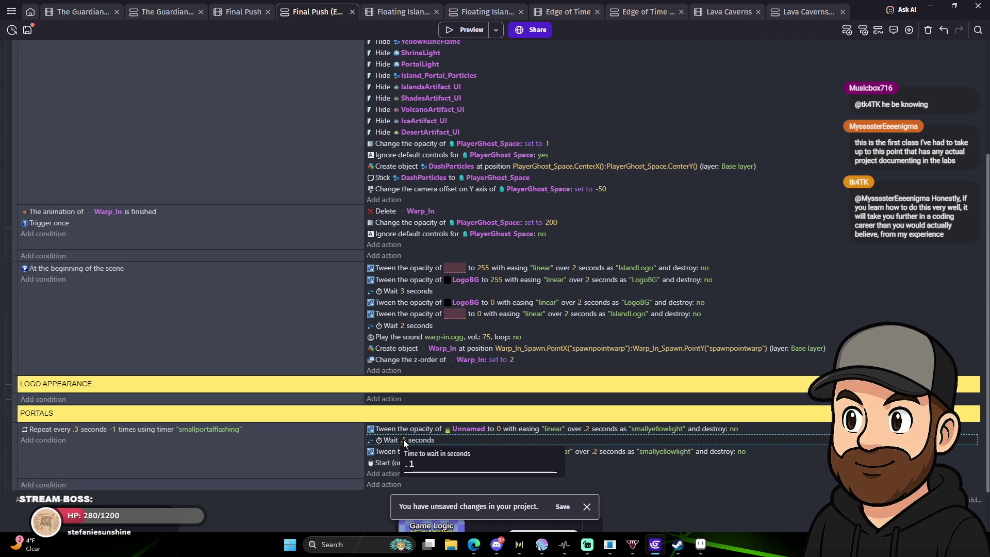
{"action": "key", "text": "Return"}
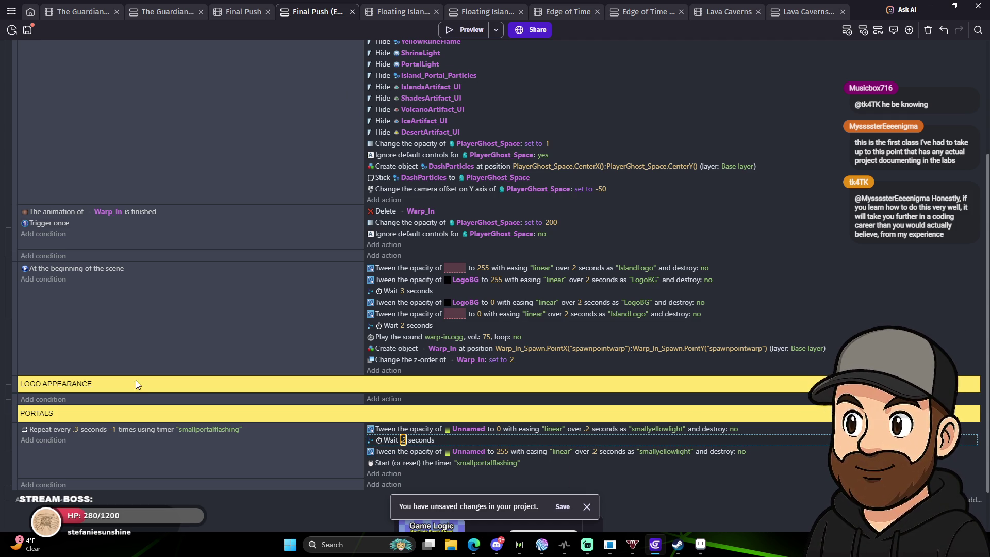
{"action": "left_click", "coordinate": [76, 429]}
{"action": "type", "text": ".2"}
{"action": "key", "text": "Return"}
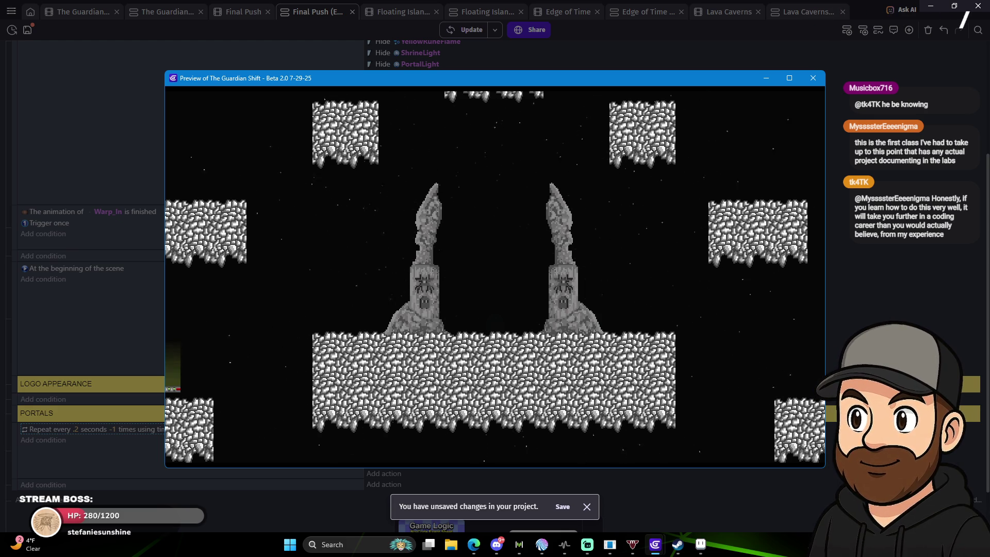
Walk off the warp pad and jump onto the statue platform, then close the preview and report.
{"action": "key", "text": "Left"}
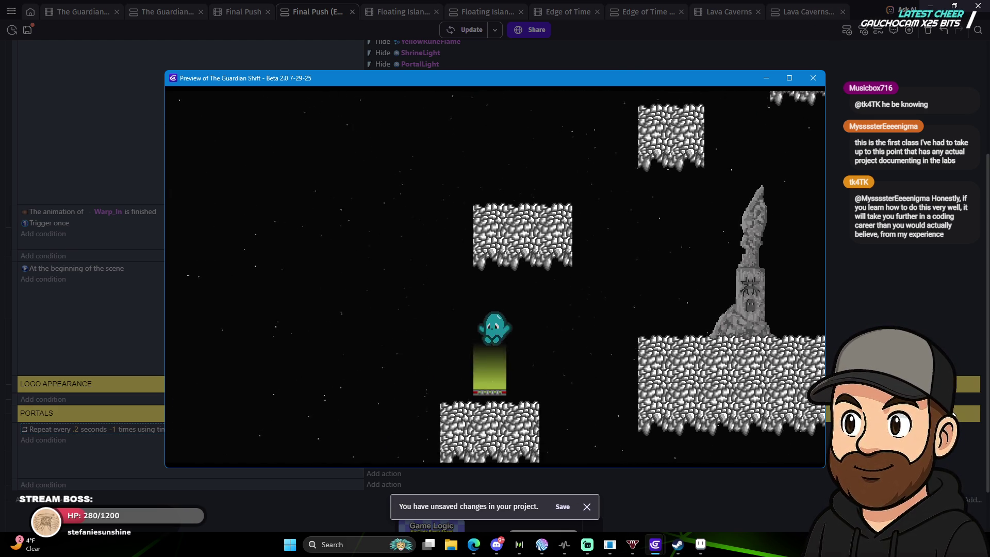
{"action": "key", "text": "Right"}
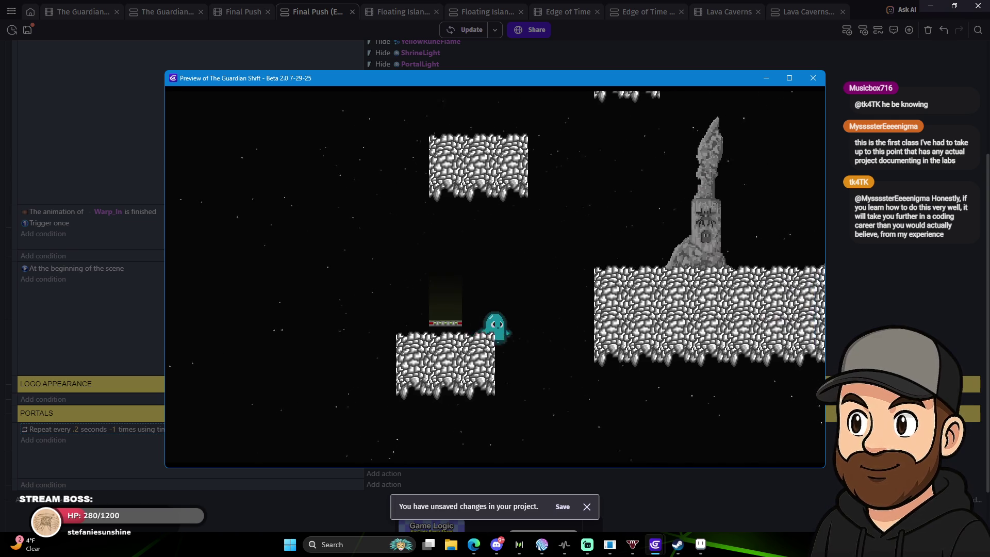
{"action": "key", "text": "space"}
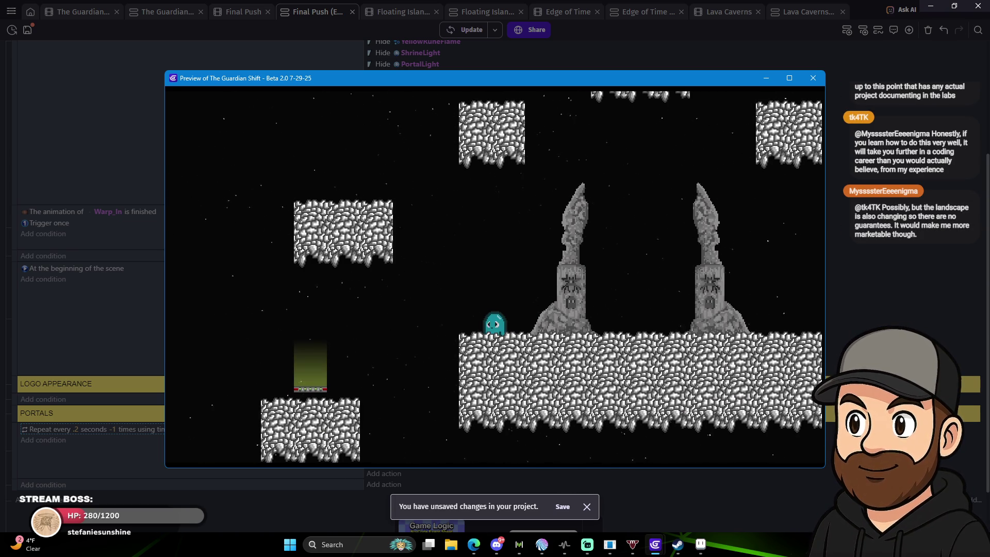
{"action": "key", "text": "F11"}
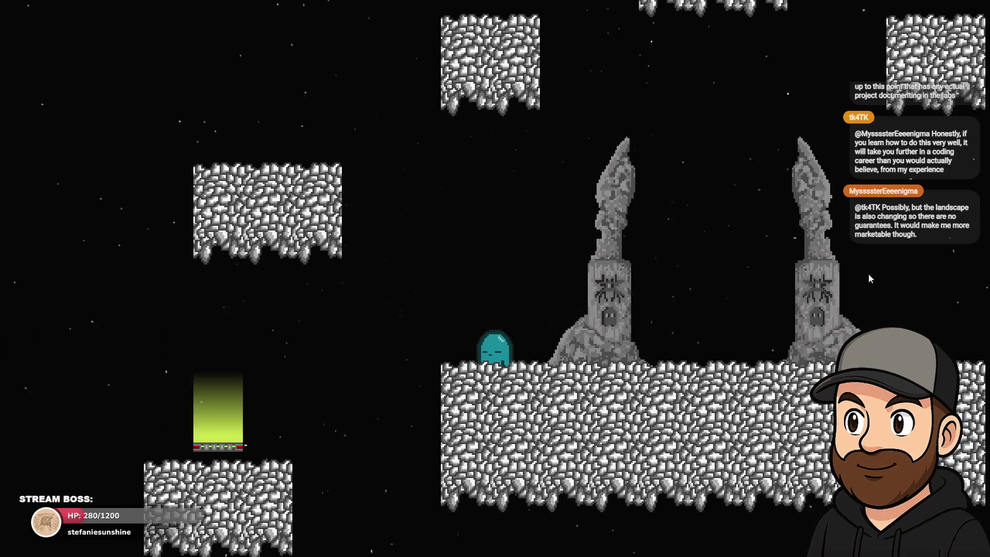
{"action": "key", "text": "F11"}
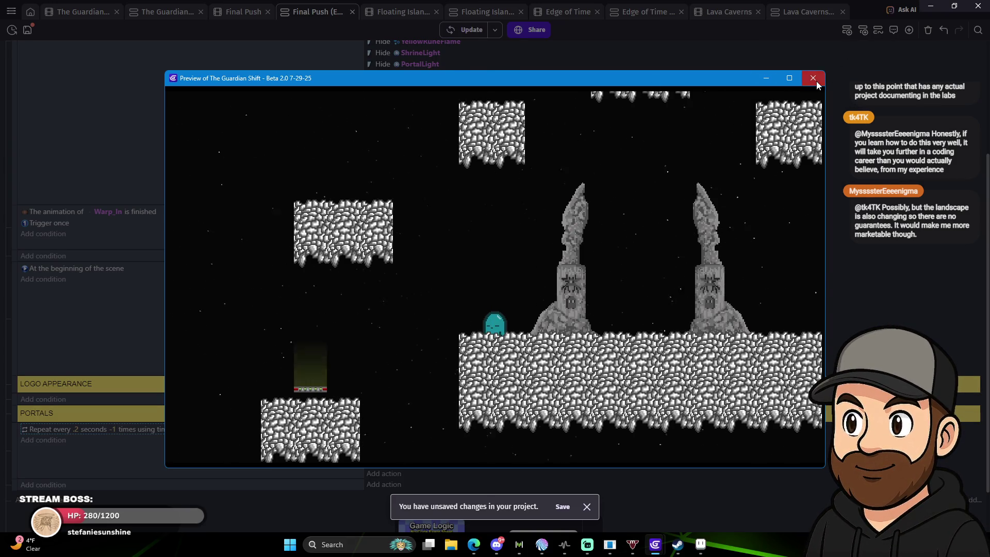
{"action": "left_click", "coordinate": [814, 79]}
{"action": "left_click", "coordinate": [623, 303]}
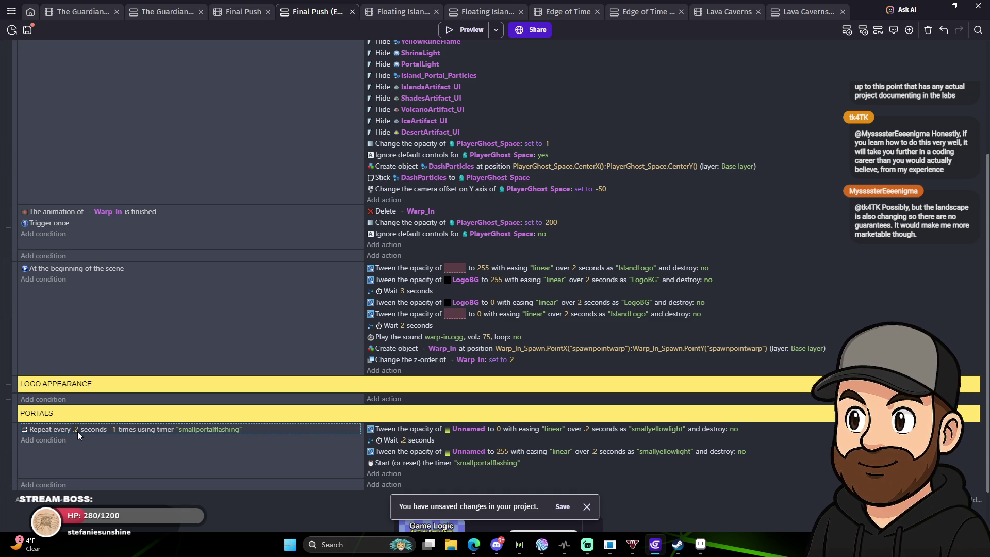
Set the wait between flashes to .1 seconds and launch a new preview.
{"action": "left_click", "coordinate": [404, 441]}
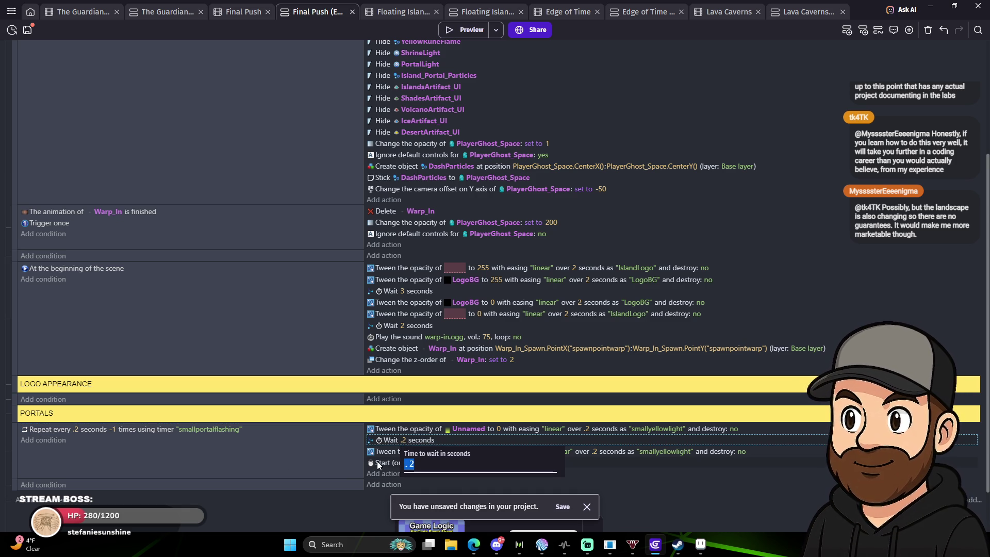
{"action": "type", "text": ".1"}
{"action": "key", "text": "Return"}
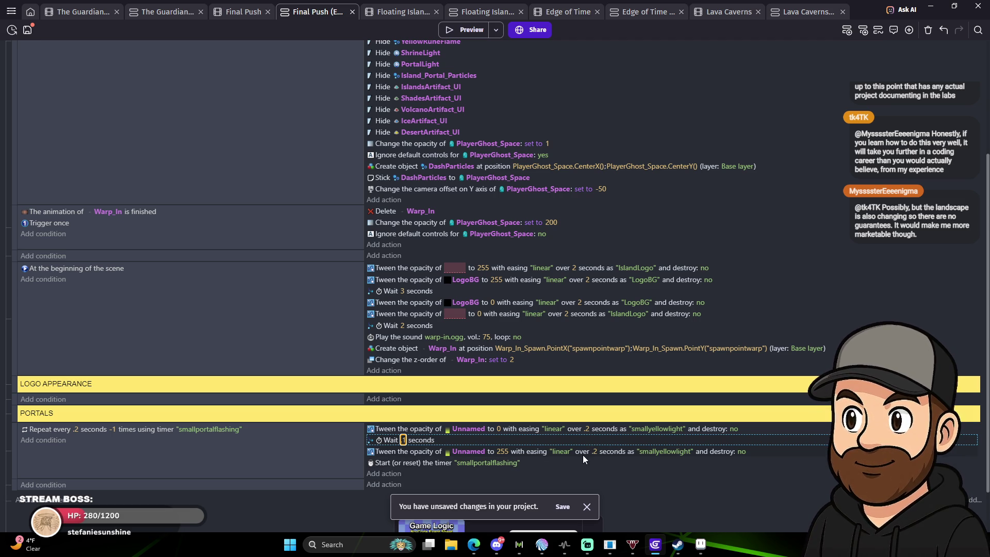
{"action": "left_click", "coordinate": [472, 33]}
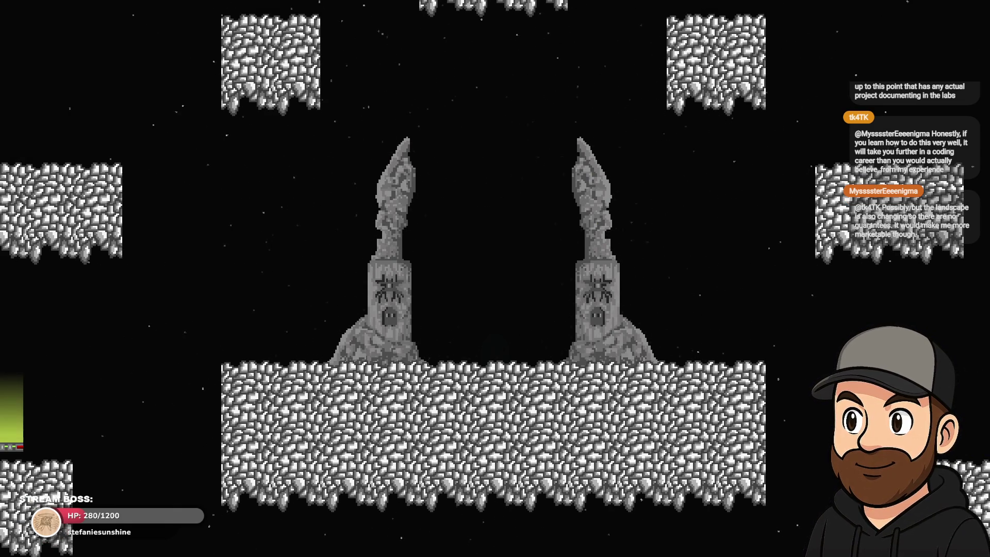
Play through the green portal beam to the statue platform, close the preview, and return to Final Push.
{"action": "key", "text": "Left"}
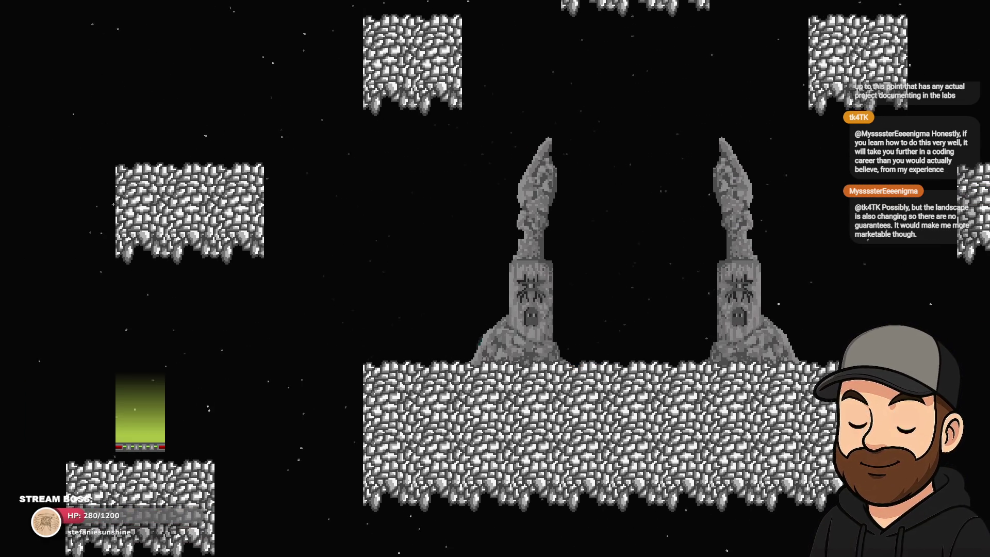
{"action": "key", "text": "Left"}
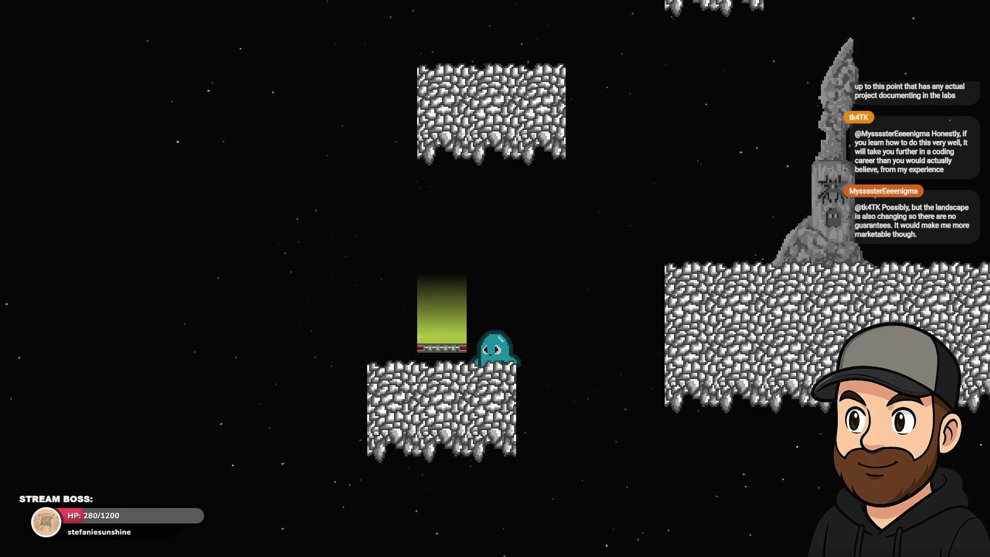
{"action": "key", "text": "space"}
{"action": "key", "text": "Right"}
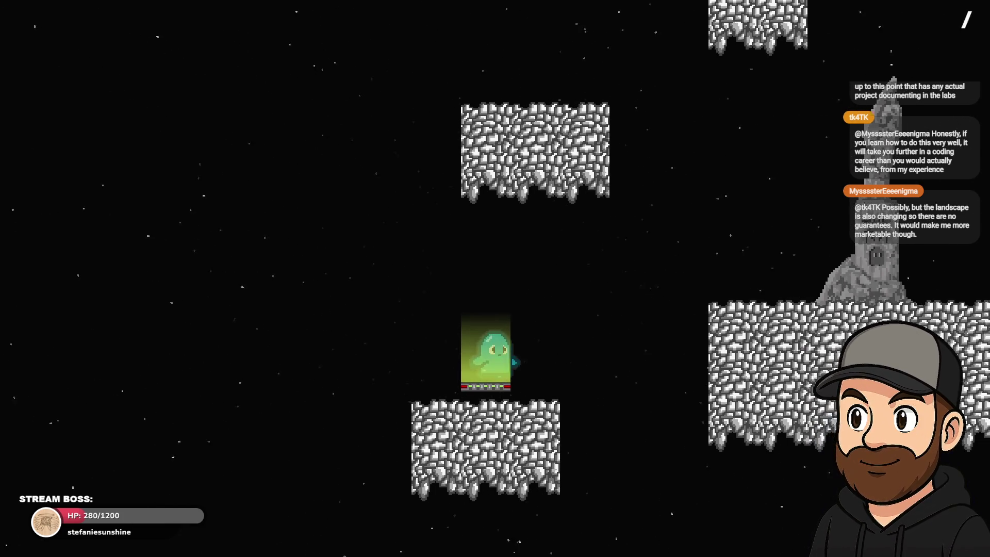
{"action": "key", "text": "Right"}
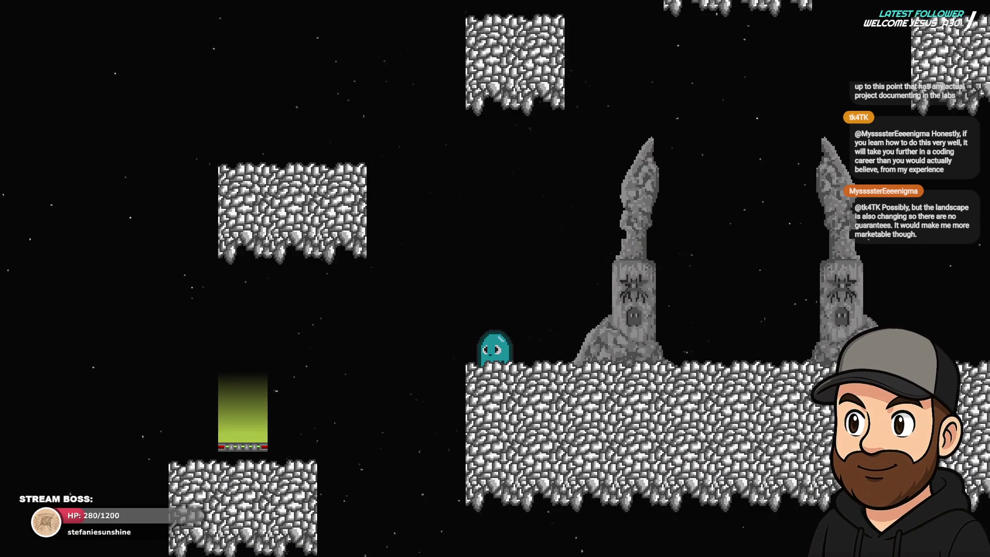
{"action": "key", "text": "Escape"}
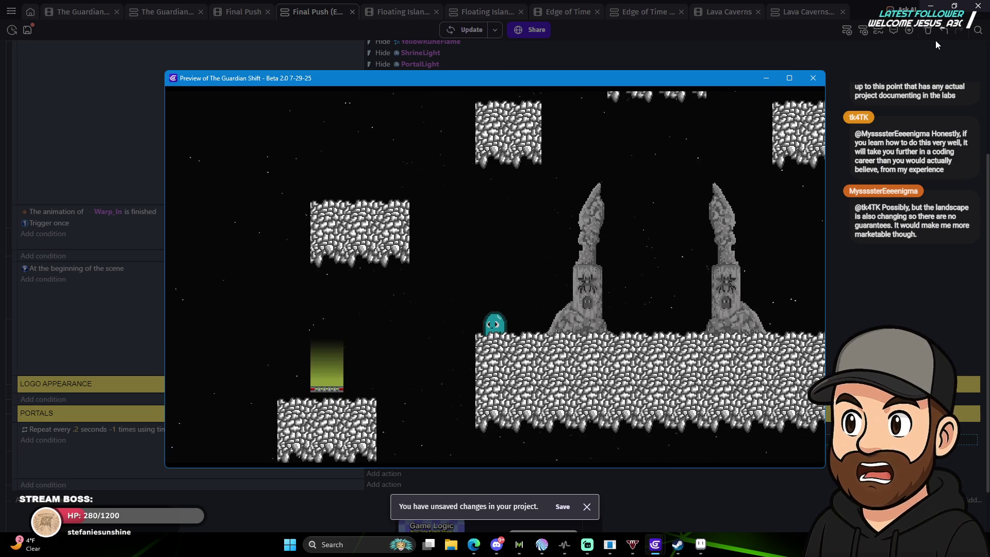
{"action": "left_click", "coordinate": [812, 79]}
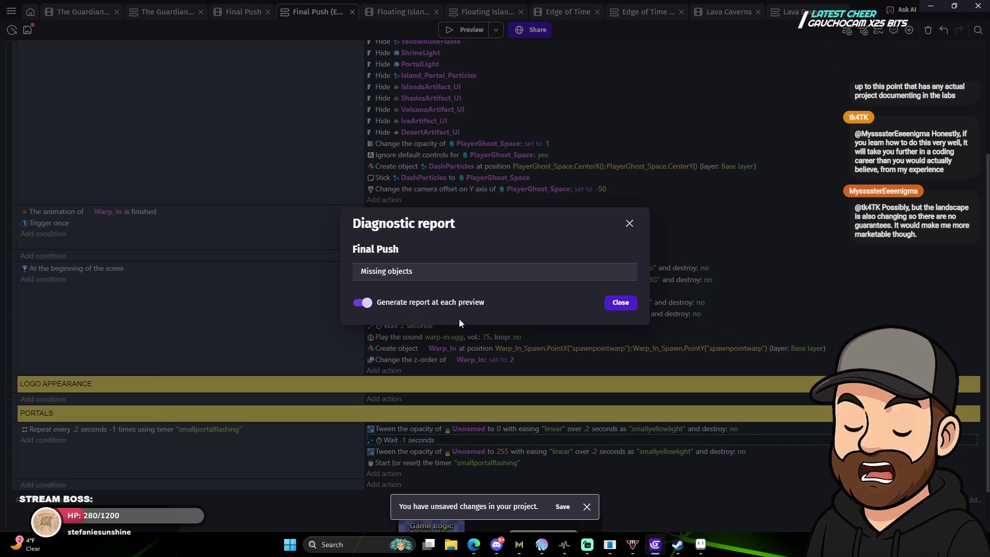
{"action": "left_click", "coordinate": [619, 304]}
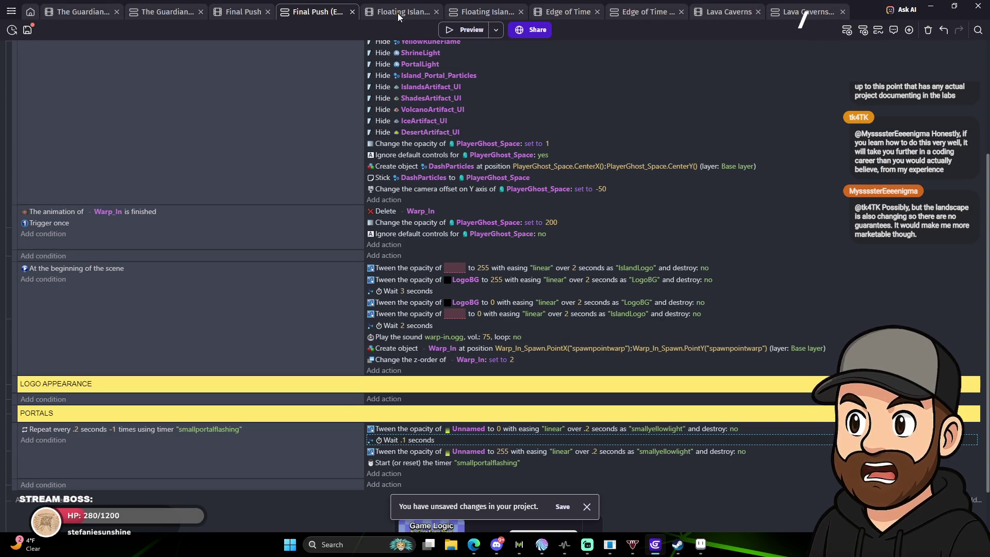
{"action": "left_click", "coordinate": [398, 14]}
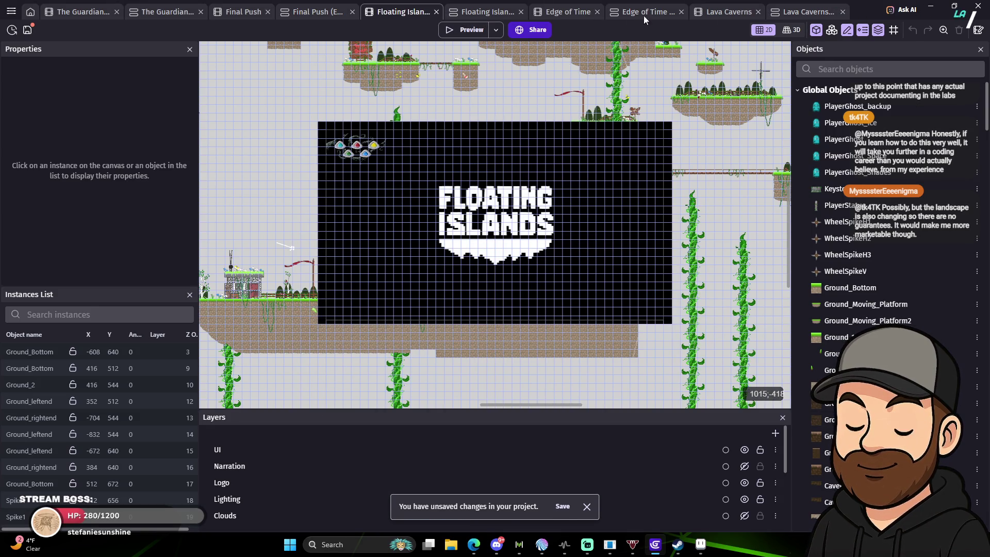
{"action": "left_click", "coordinate": [267, 11]}
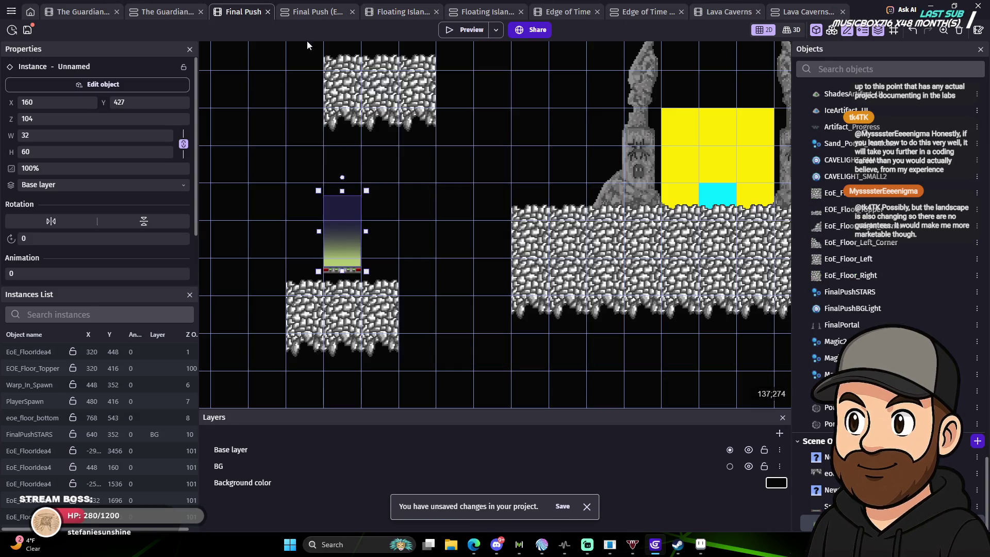
Replace the portal beam's Color Replace effect with Bulge Pinch (radius 100, strength 1) and launch a preview.
{"action": "double_click", "coordinate": [344, 248]}
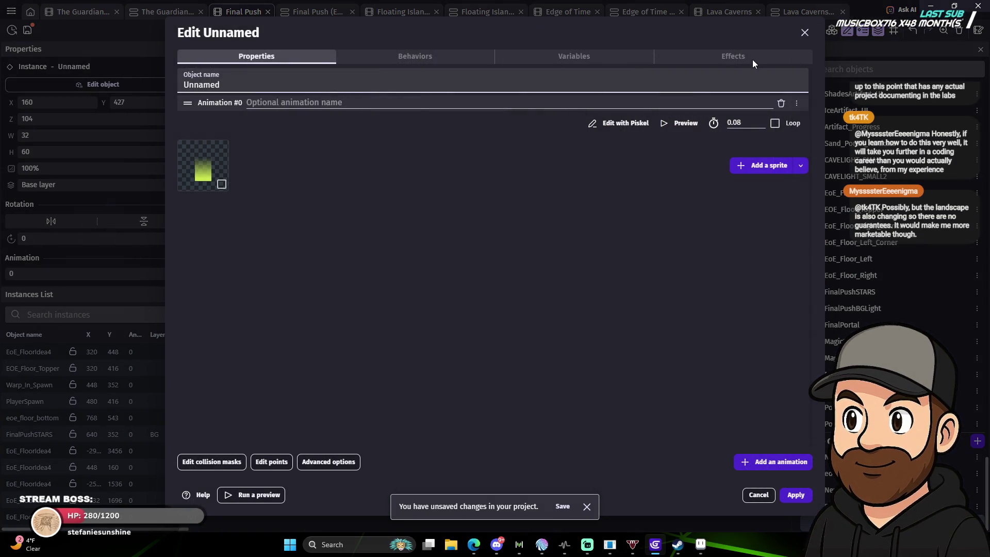
{"action": "left_click", "coordinate": [754, 59]}
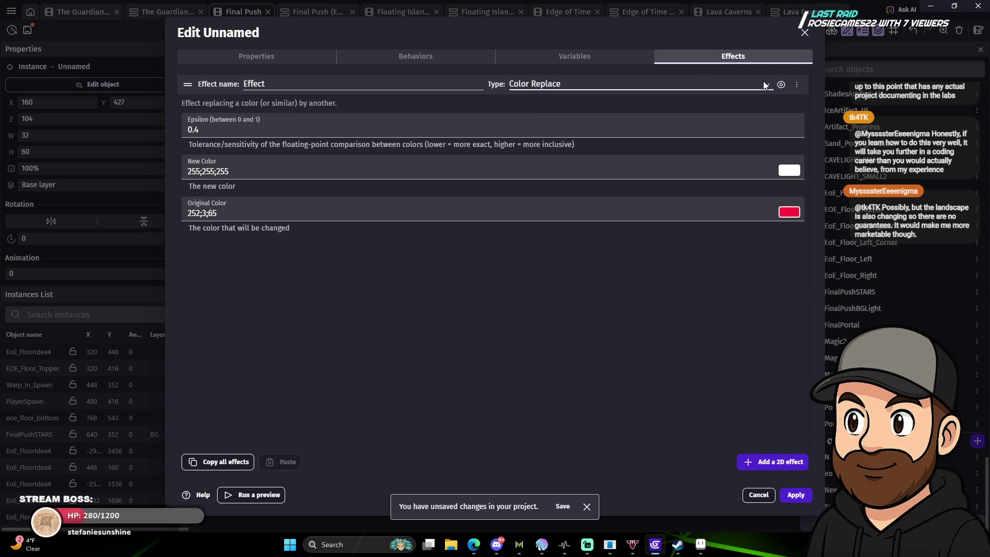
{"action": "left_click", "coordinate": [456, 56]}
{"action": "left_click", "coordinate": [760, 59]}
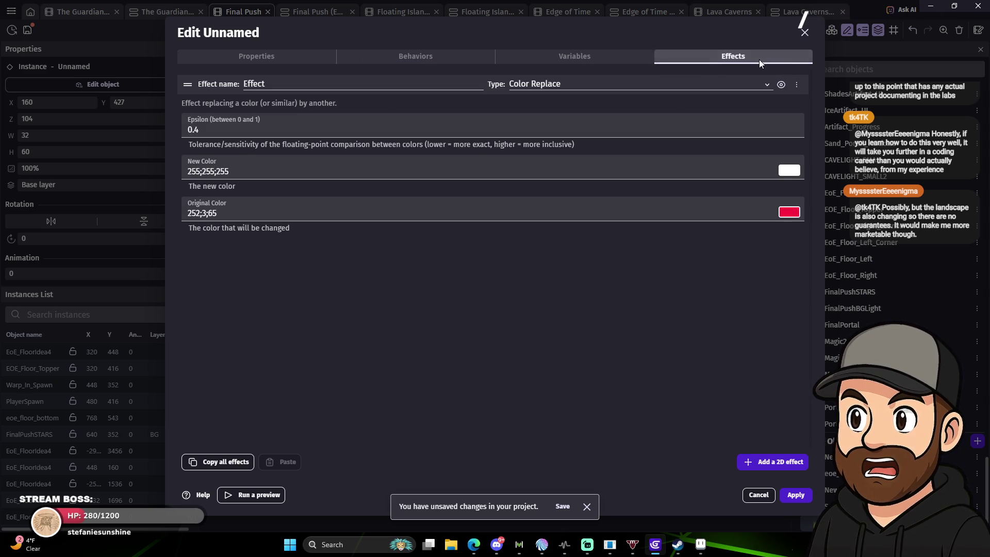
{"action": "left_click", "coordinate": [748, 85]}
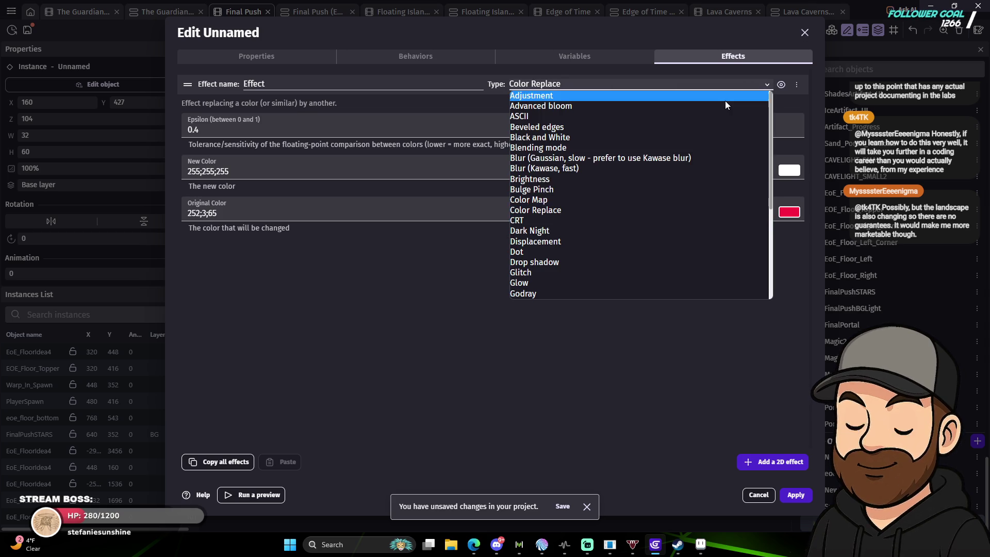
{"action": "left_click", "coordinate": [643, 191]}
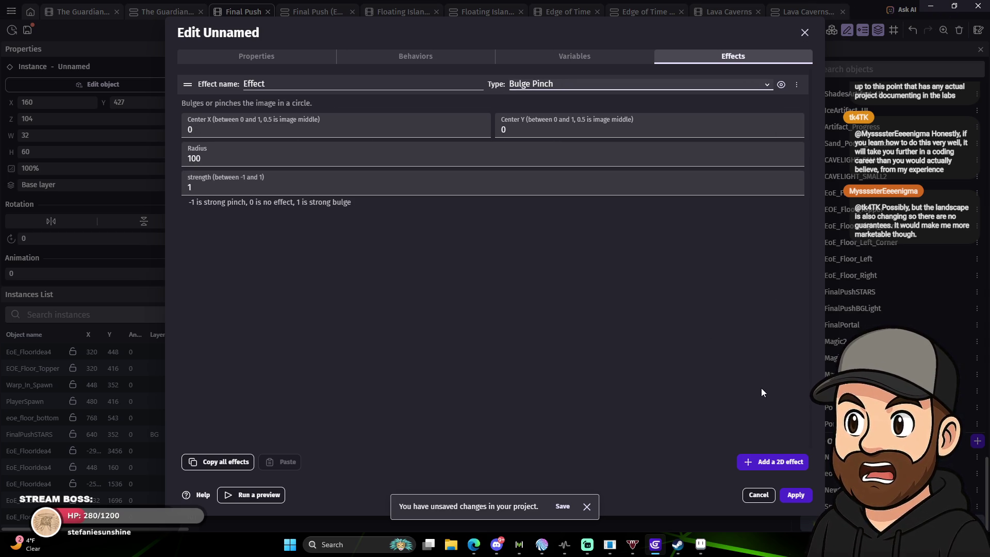
{"action": "left_click", "coordinate": [800, 497]}
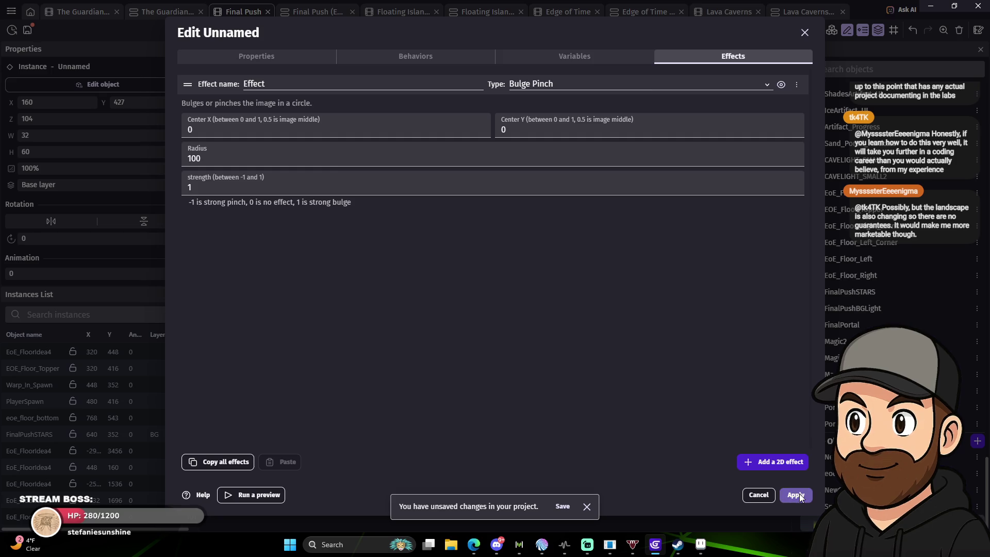
{"action": "left_click", "coordinate": [800, 496]}
{"action": "mouse_move", "coordinate": [659, 548]}
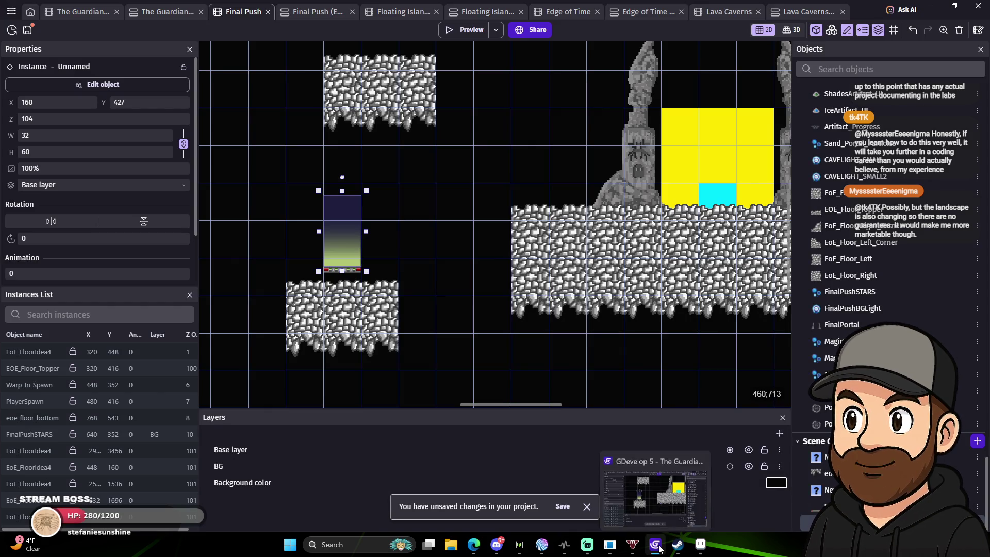
{"action": "left_click", "coordinate": [467, 30]}
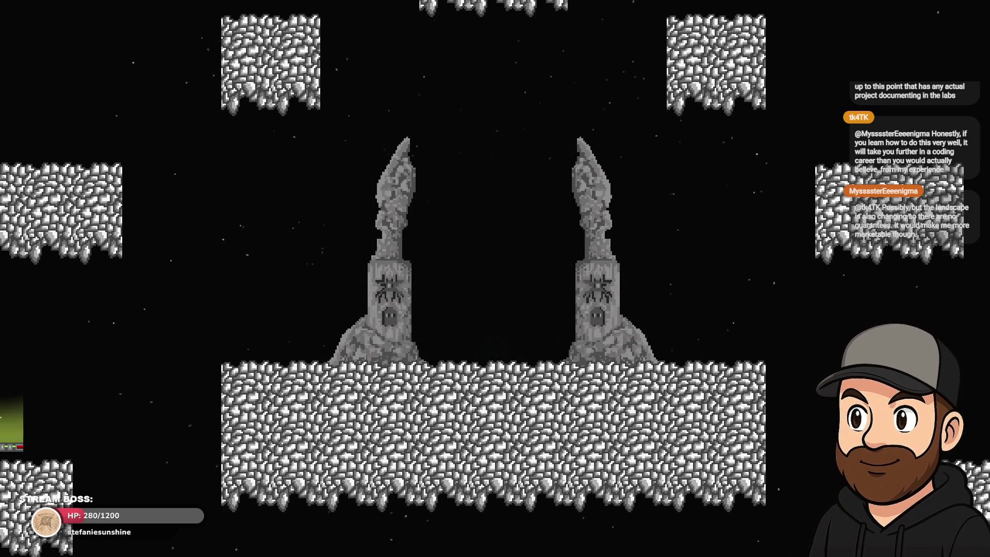
Run left off the ledge, then jump right past the portal beam and off the portal platform.
{"action": "key", "text": "Left"}
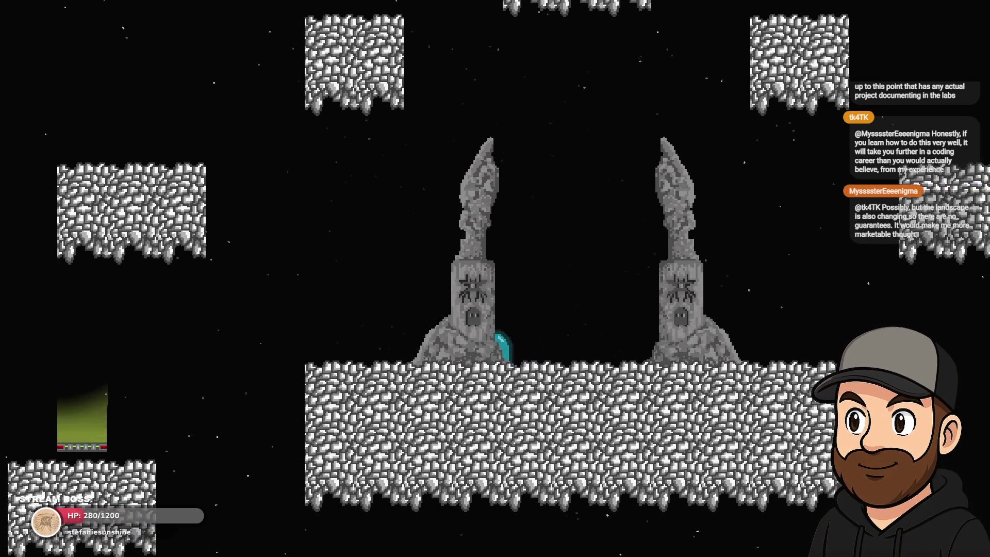
{"action": "key", "text": "Left"}
{"action": "key", "text": "space"}
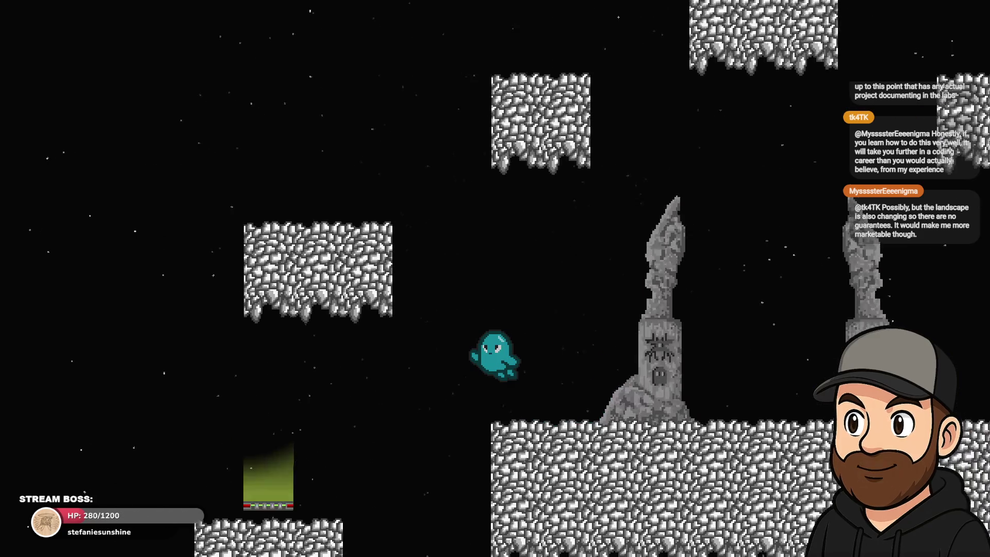
{"action": "key", "text": "Left"}
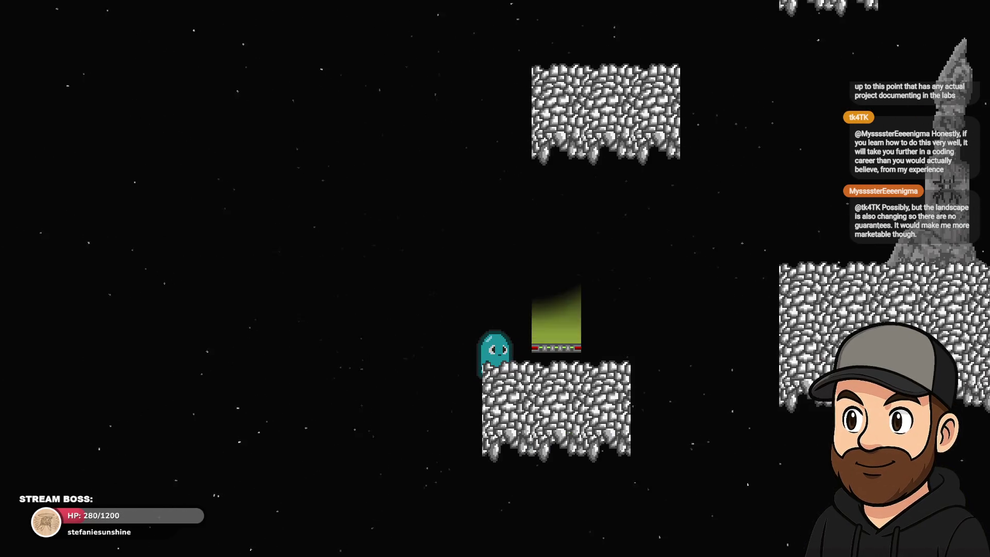
{"action": "key", "text": "space"}
{"action": "key", "text": "Right"}
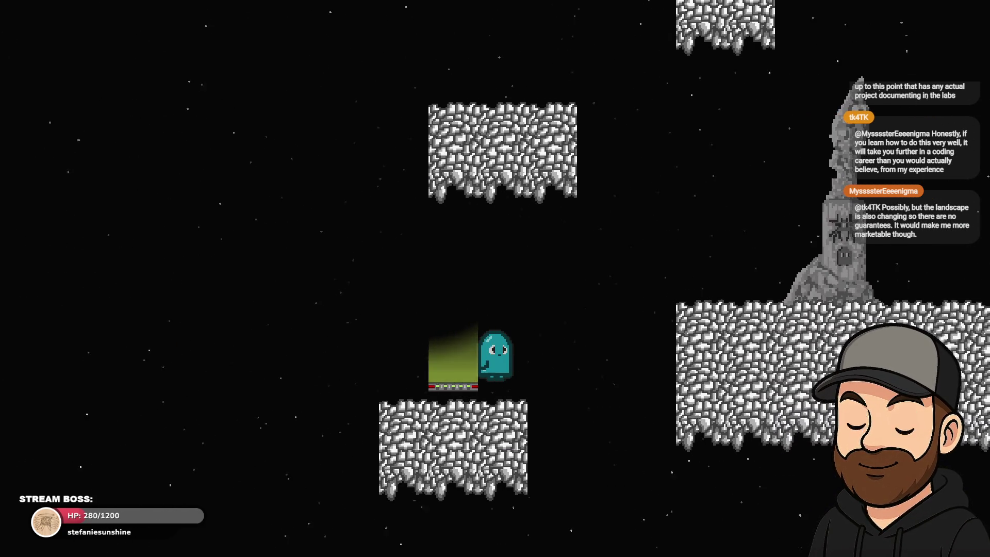
{"action": "key", "text": "space"}
{"action": "key", "text": "Right"}
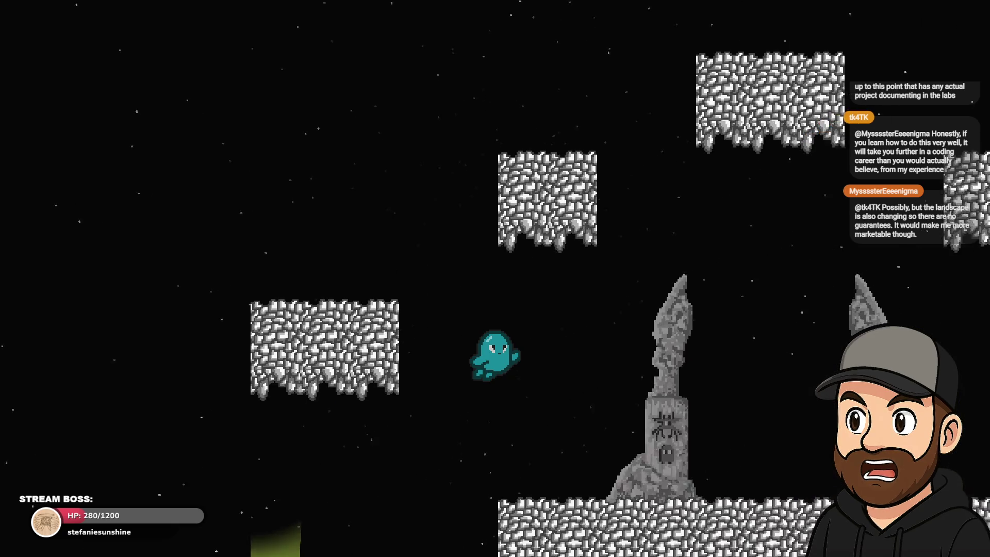
Walk back and forth between the two statues, then close the game preview.
{"action": "key", "text": "Right"}
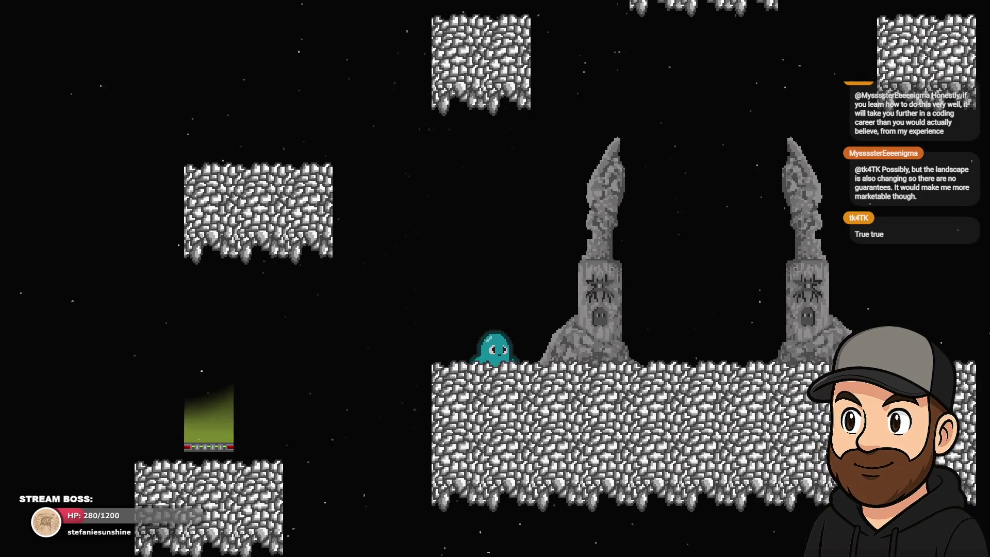
{"action": "key", "text": "Right"}
{"action": "key", "text": "Left"}
{"action": "key", "text": "Right"}
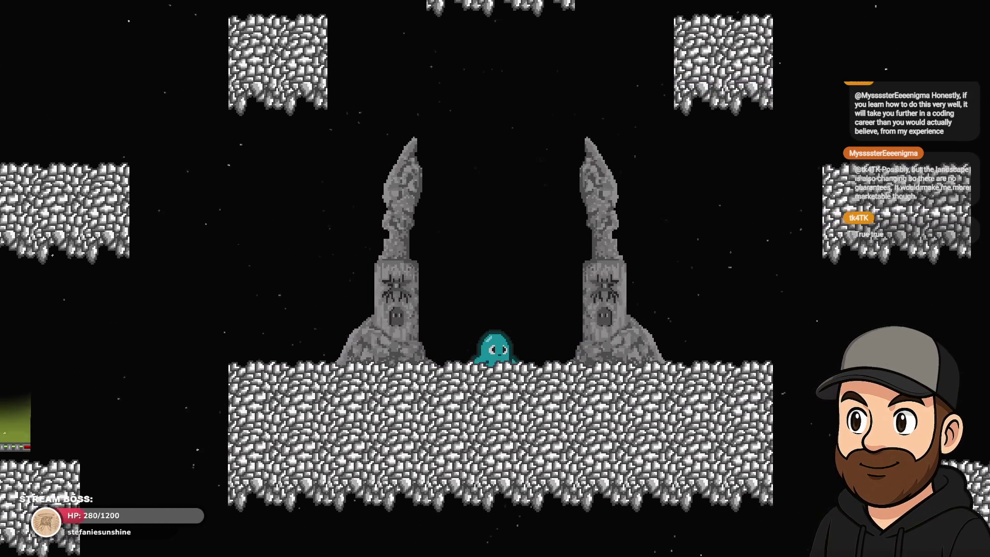
{"action": "key", "text": "Left"}
{"action": "key", "text": "Escape"}
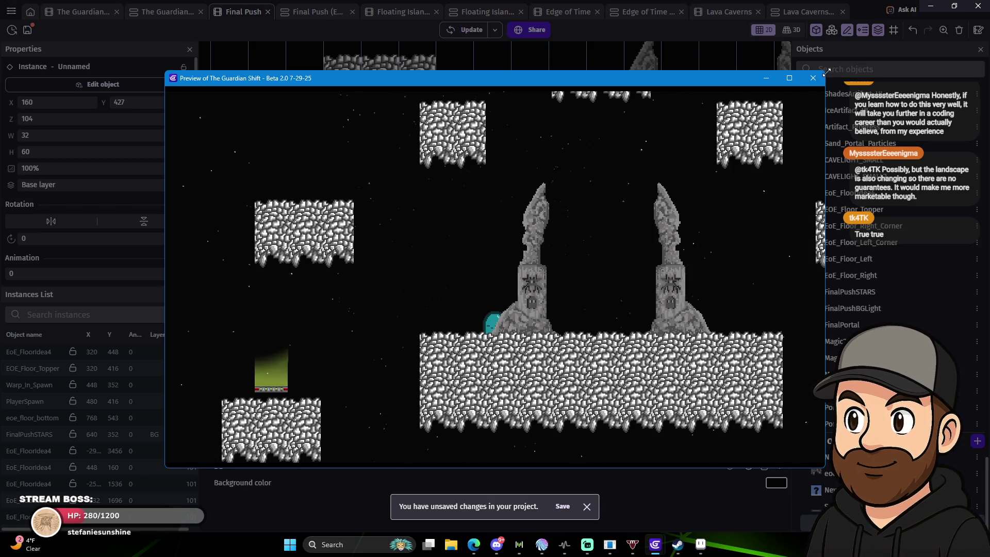
{"action": "left_click", "coordinate": [813, 77]}
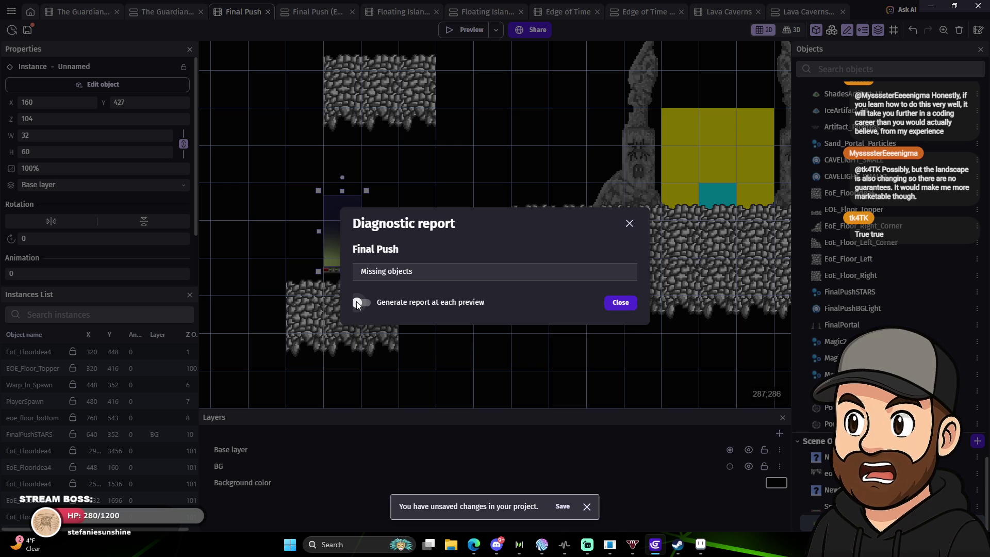
Close the diagnostic report, glance at the Final Push events, then return to the Final Push layout.
{"action": "left_click", "coordinate": [626, 306]}
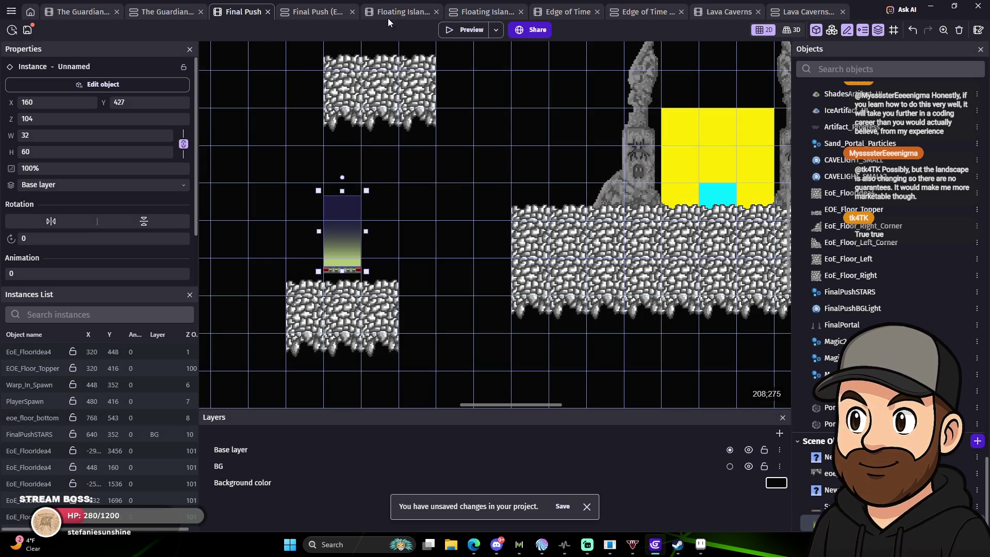
{"action": "left_click", "coordinate": [318, 14]}
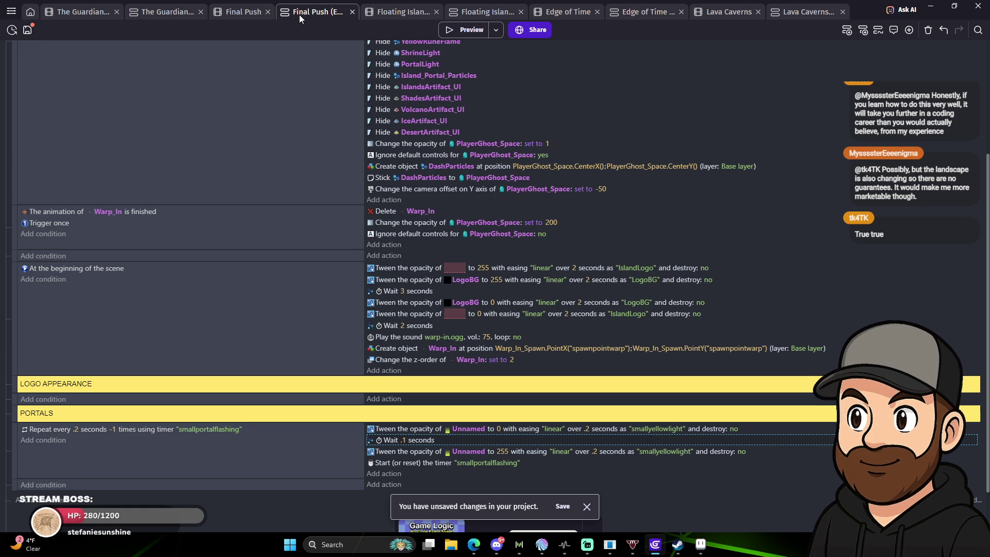
{"action": "left_click", "coordinate": [243, 15]}
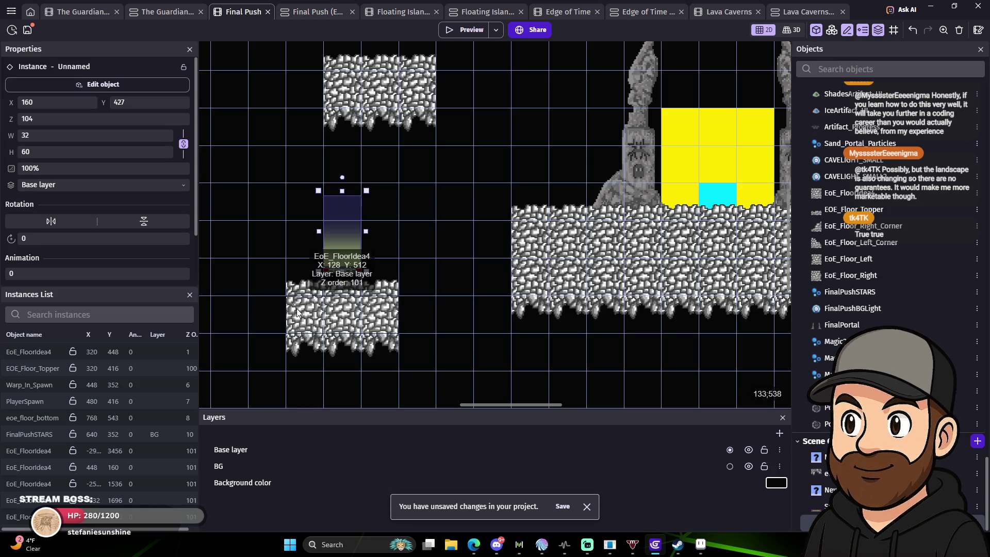
Replace the Unnamed portal glow's Bulge Pinch effect with Glitch at 20 slices, apply, and preview.
{"action": "double_click", "coordinate": [333, 246]}
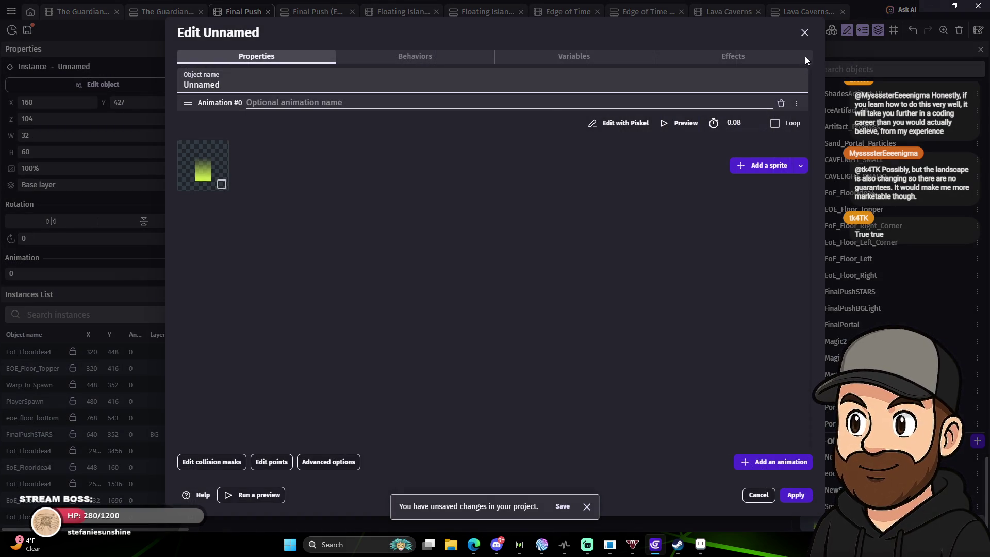
{"action": "left_click", "coordinate": [735, 57]}
{"action": "left_click", "coordinate": [570, 86]}
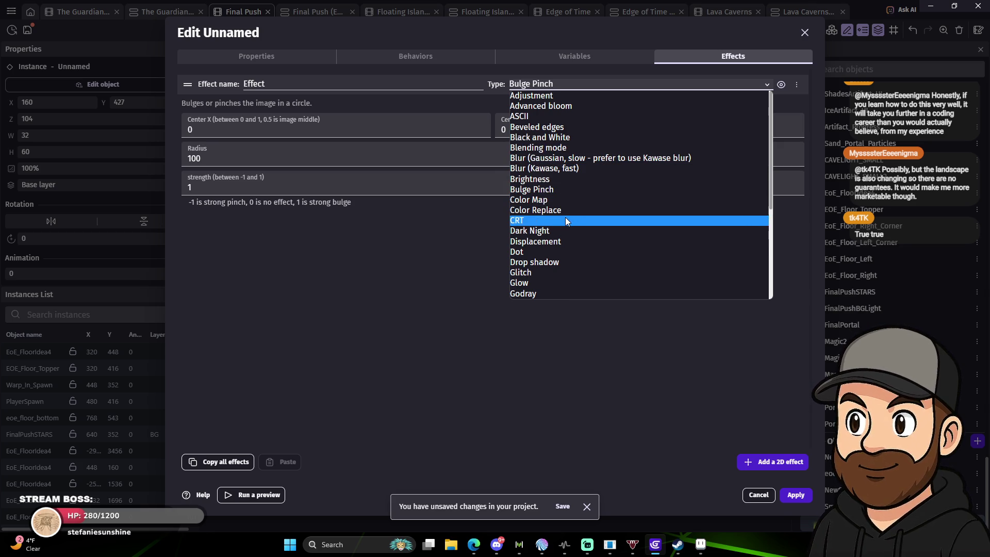
{"action": "scroll", "coordinate": [569, 248], "scroll_direction": "down", "scroll_amount": 2}
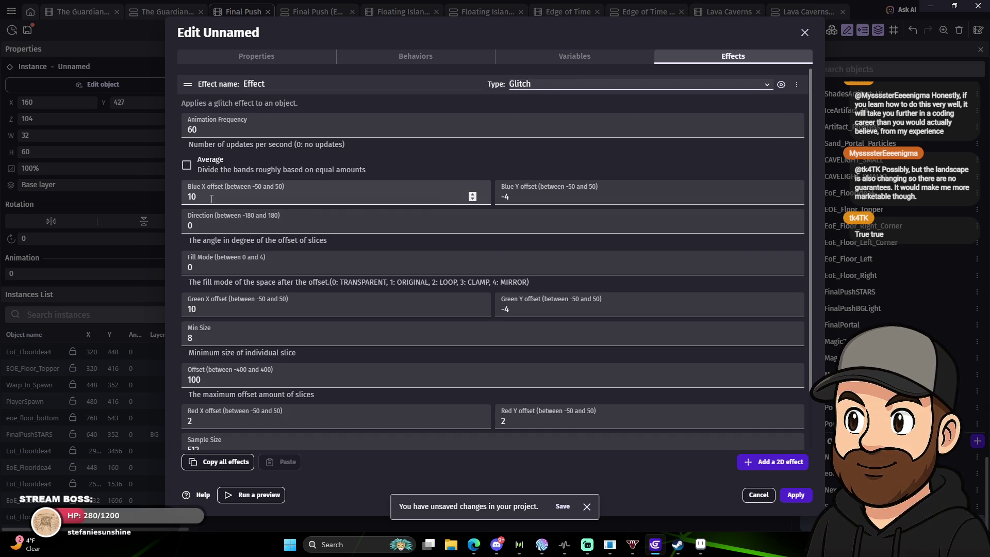
{"action": "scroll", "coordinate": [337, 317], "scroll_direction": "down", "scroll_amount": 1}
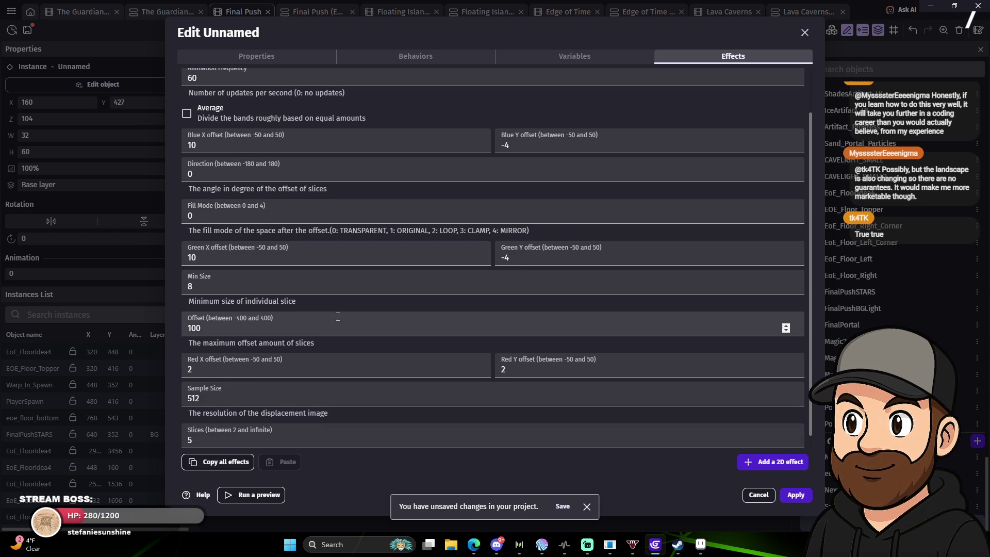
{"action": "scroll", "coordinate": [329, 332], "scroll_direction": "down", "scroll_amount": 1}
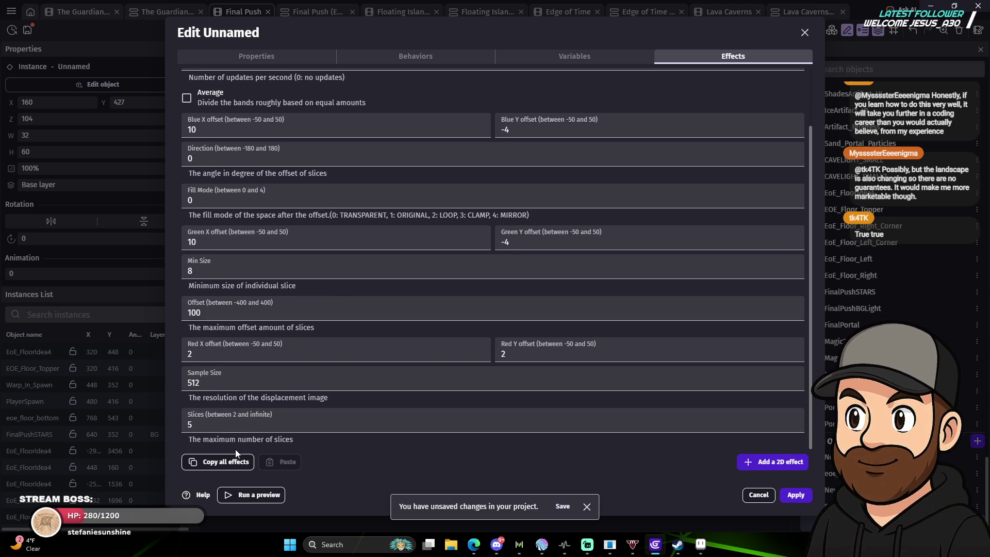
{"action": "left_click_drag", "start_coordinate": [196, 423], "coordinate": [174, 427]}
{"action": "type", "text": "20"}
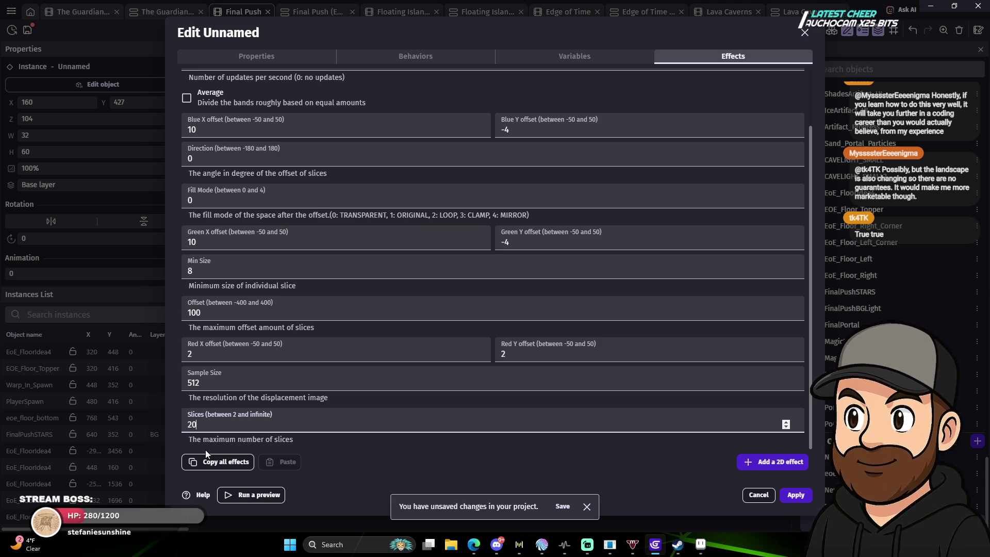
{"action": "left_click", "coordinate": [398, 400]}
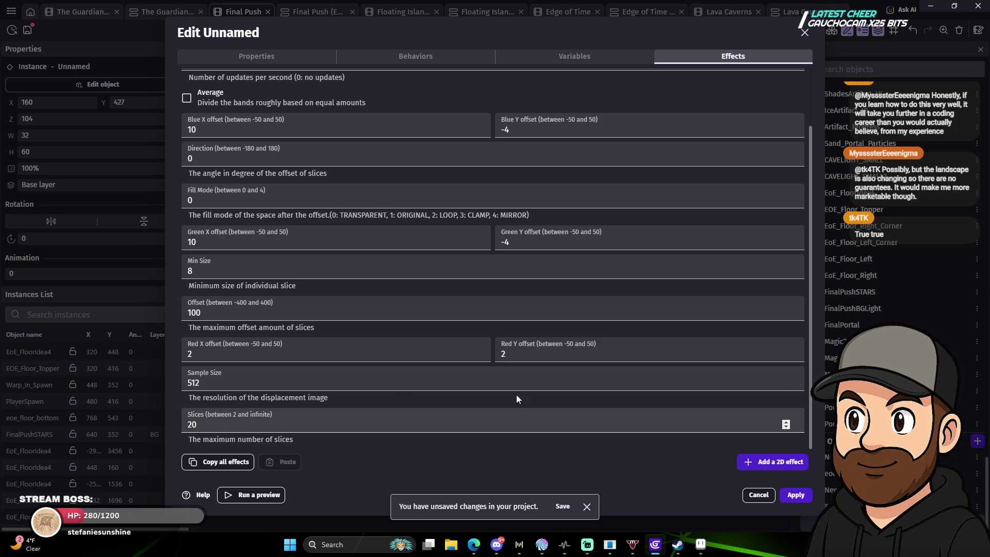
{"action": "left_click", "coordinate": [798, 495]}
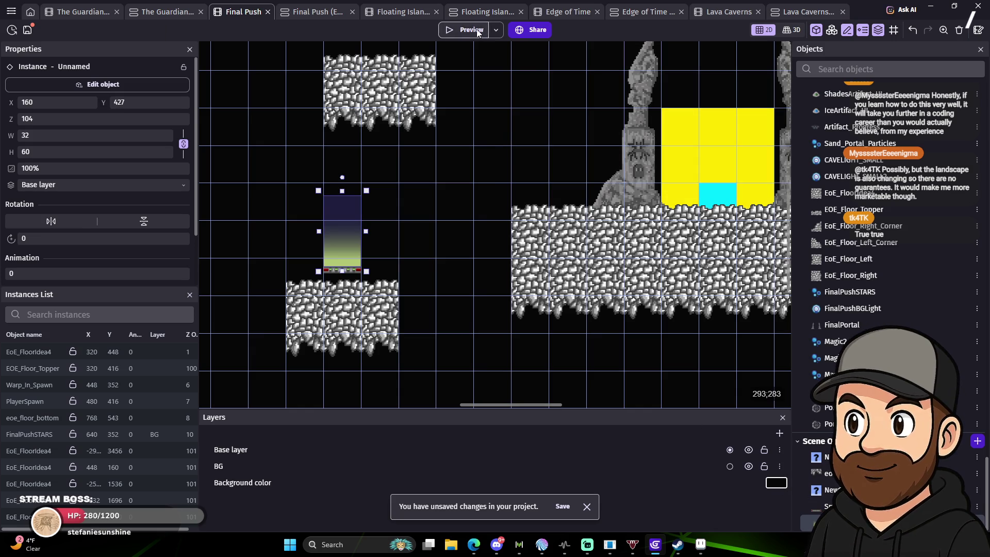
{"action": "key", "text": "F5"}
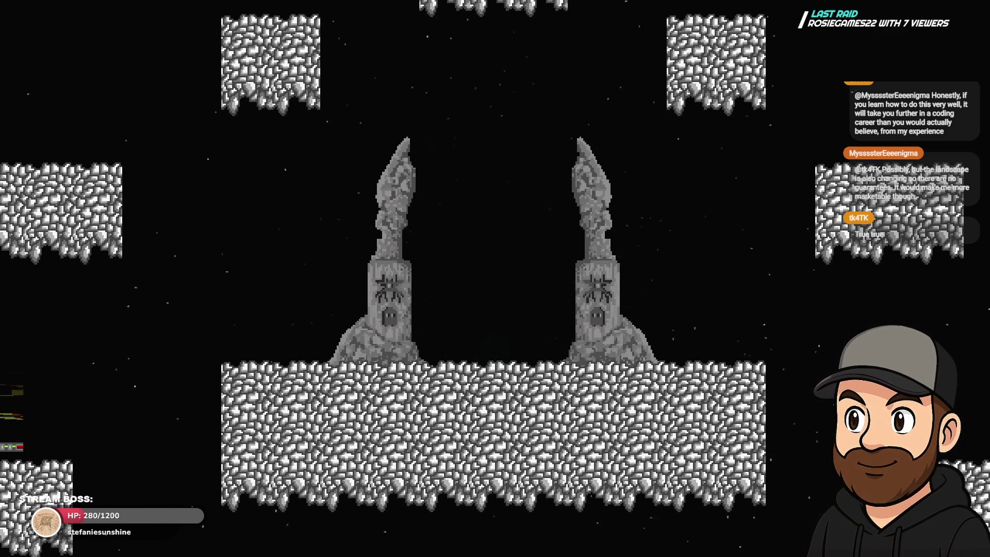
Run and jump the character left and right past the glitching portal toward the statues.
{"action": "key", "text": "Left"}
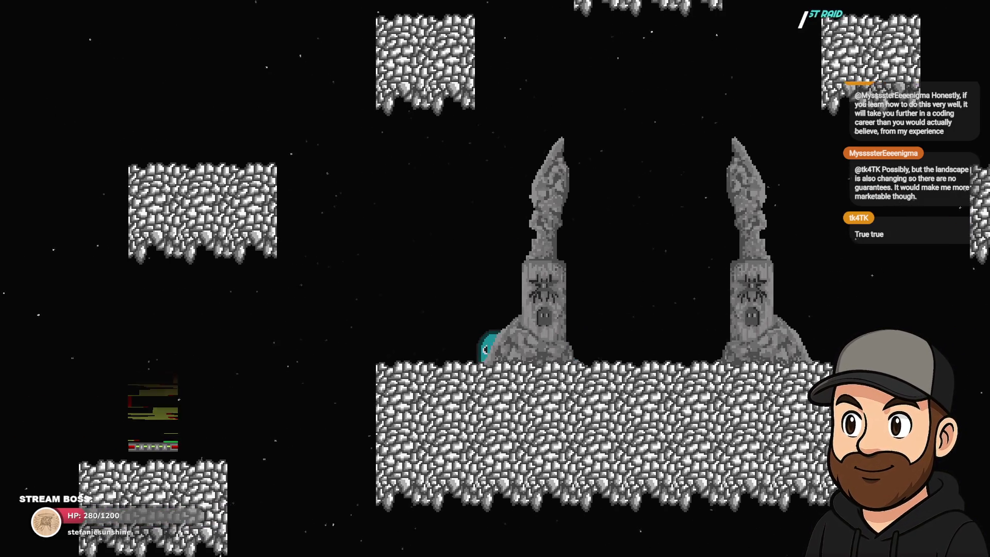
{"action": "key", "text": "Left"}
{"action": "key", "text": "Right"}
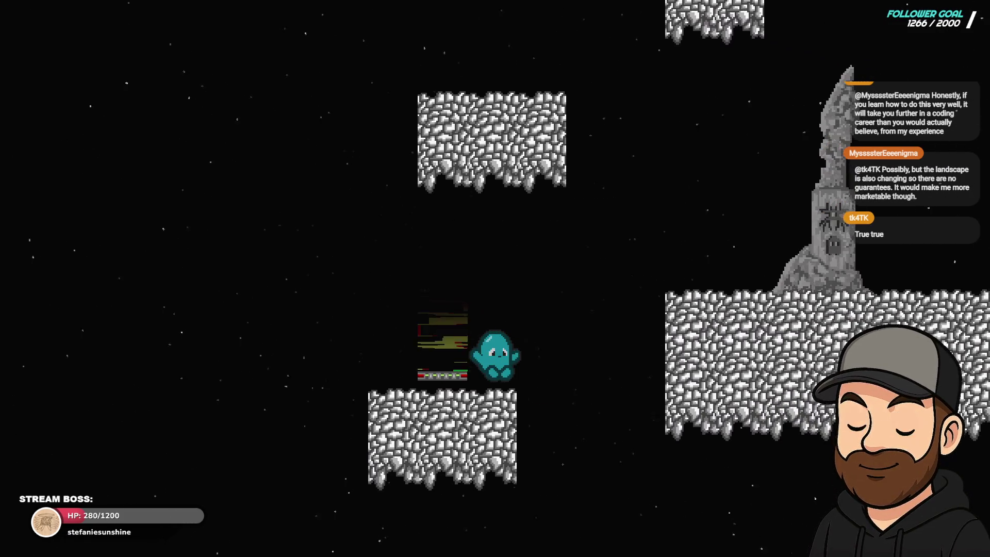
{"action": "key", "text": "space"}
{"action": "key", "text": "Left"}
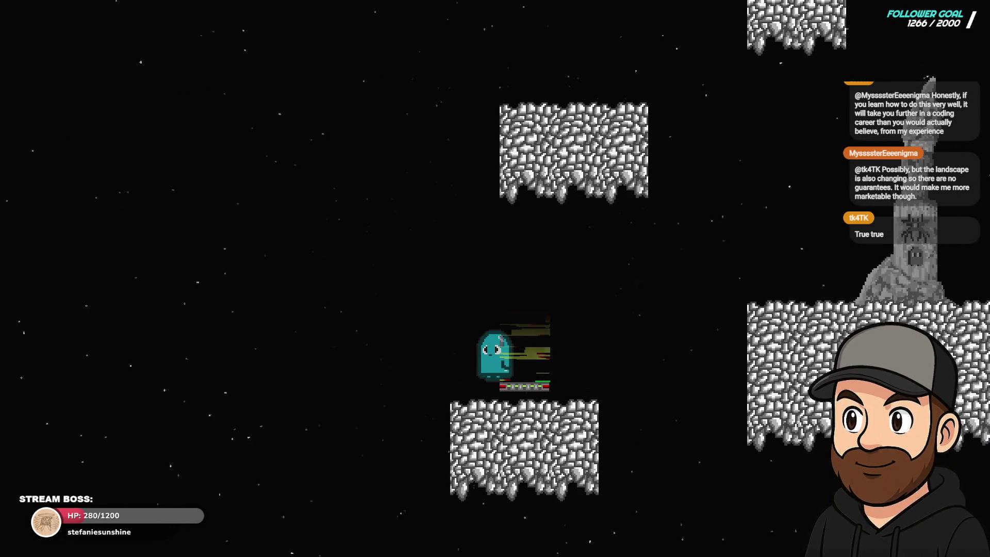
{"action": "key", "text": "Right"}
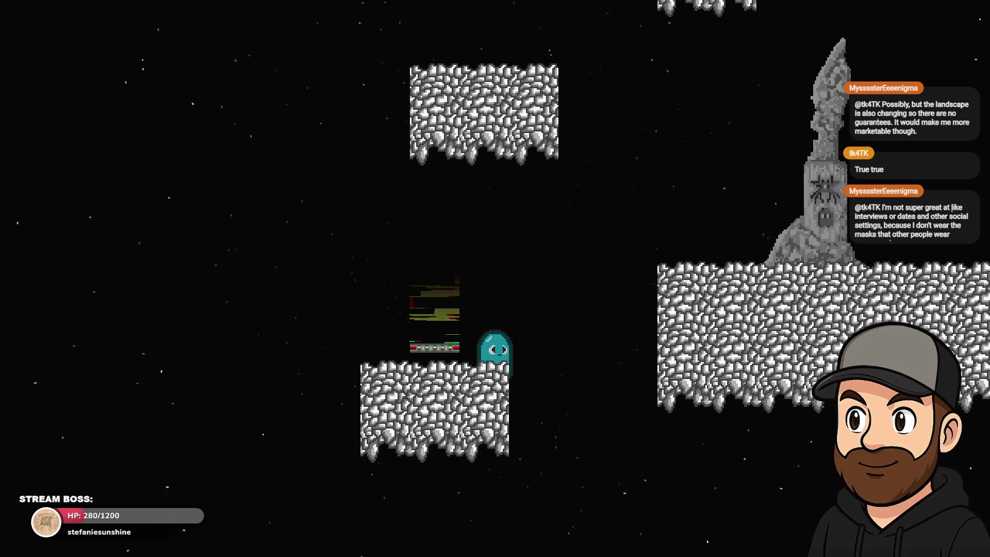
{"action": "key", "text": "space"}
{"action": "key", "text": "Right"}
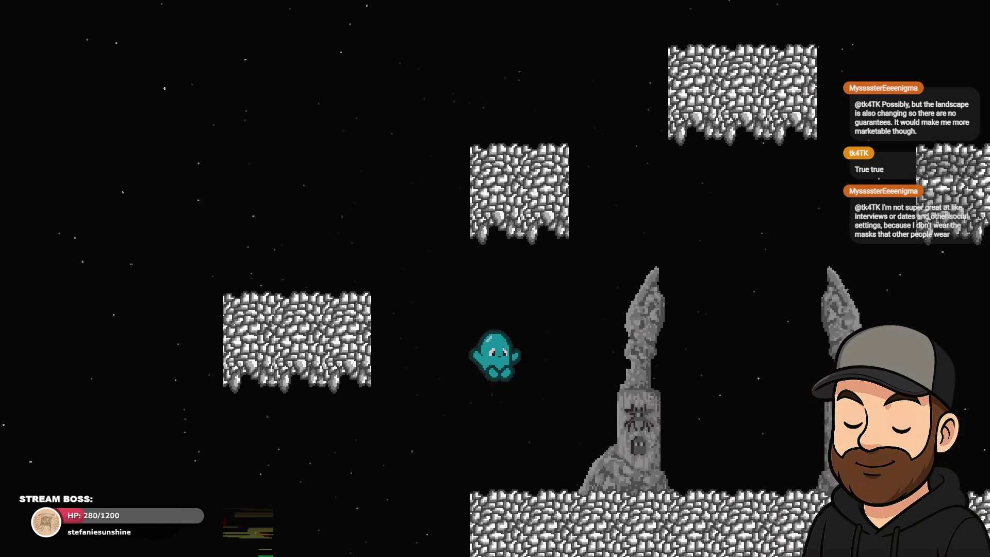
{"action": "key", "text": "Right"}
{"action": "key", "text": "Right"}
{"action": "key", "text": "space"}
{"action": "key", "text": "Left"}
{"action": "key", "text": "Right"}
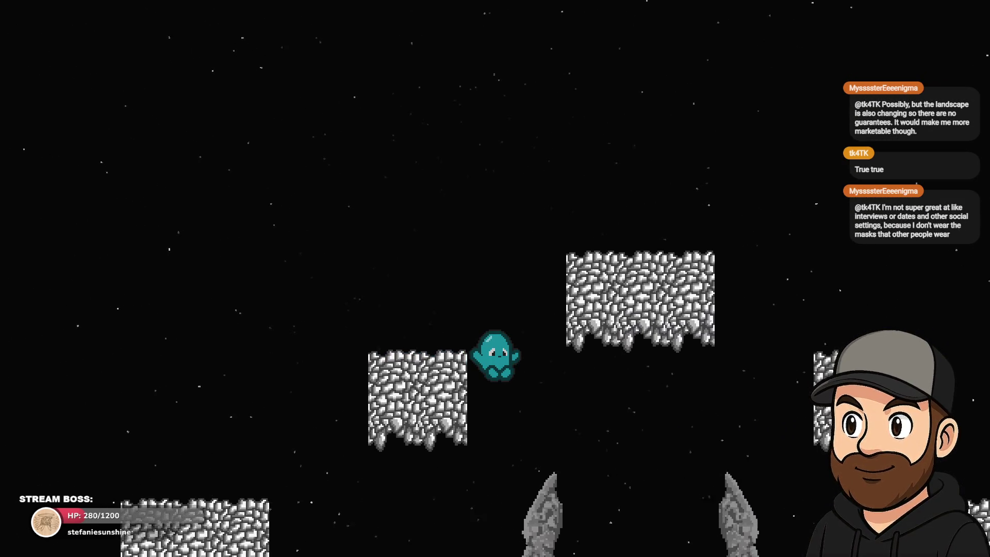
Exit fullscreen, close the game preview and dismiss the diagnostic report.
{"action": "key", "text": "F11"}
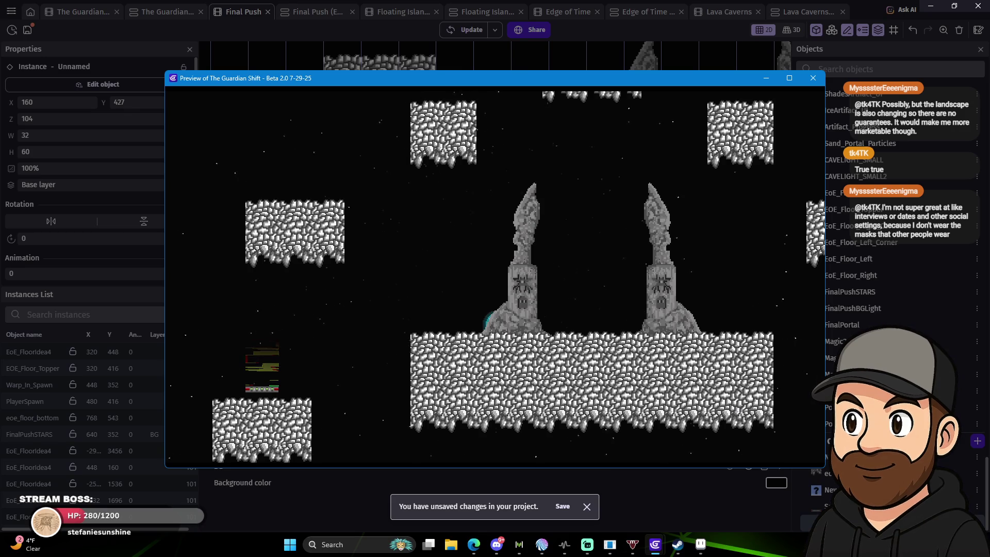
{"action": "key", "text": "alt+F4"}
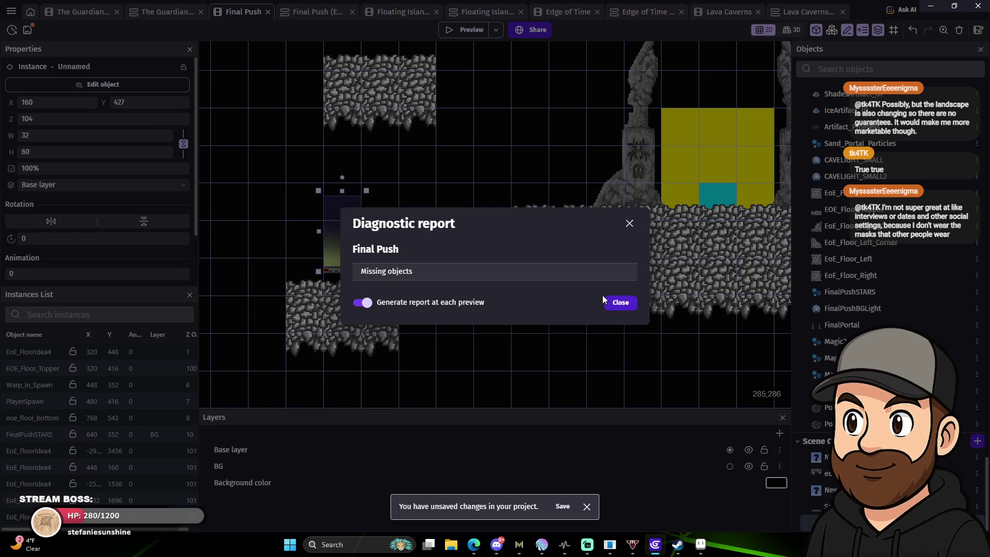
{"action": "left_click", "coordinate": [621, 303]}
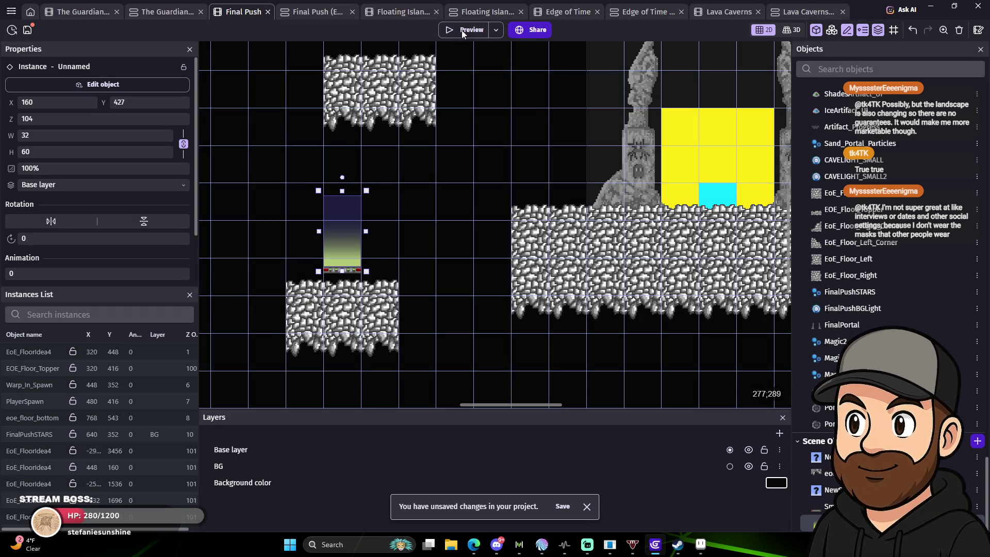
Delete the Glitch effect from the Unnamed portal beam object so its effects list is empty.
{"action": "double_click", "coordinate": [342, 252]}
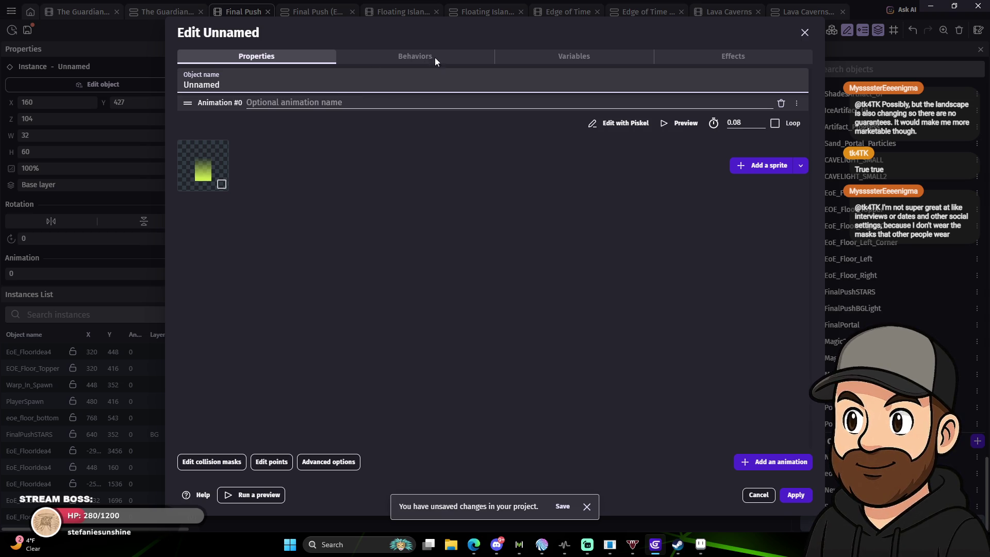
{"action": "left_click", "coordinate": [738, 58]}
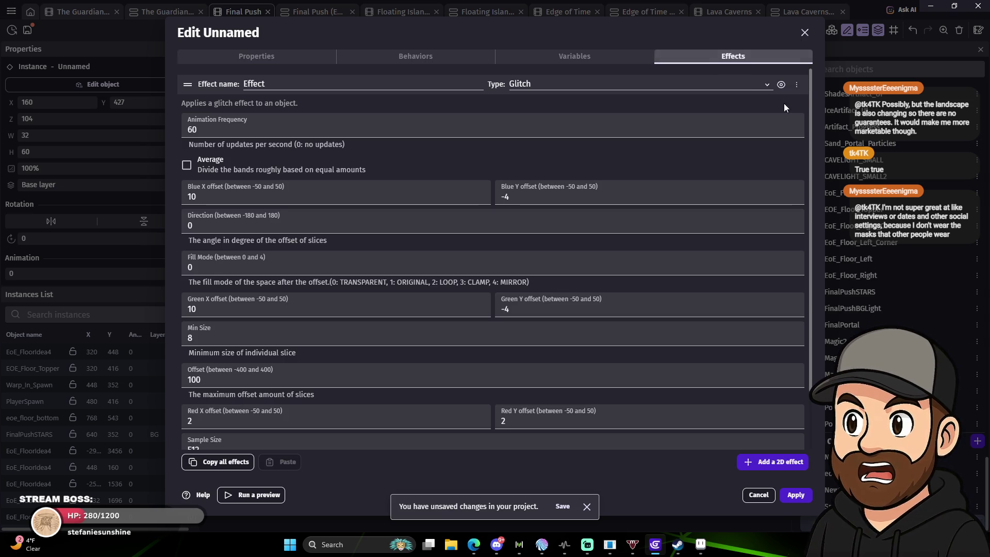
{"action": "left_click", "coordinate": [797, 85]}
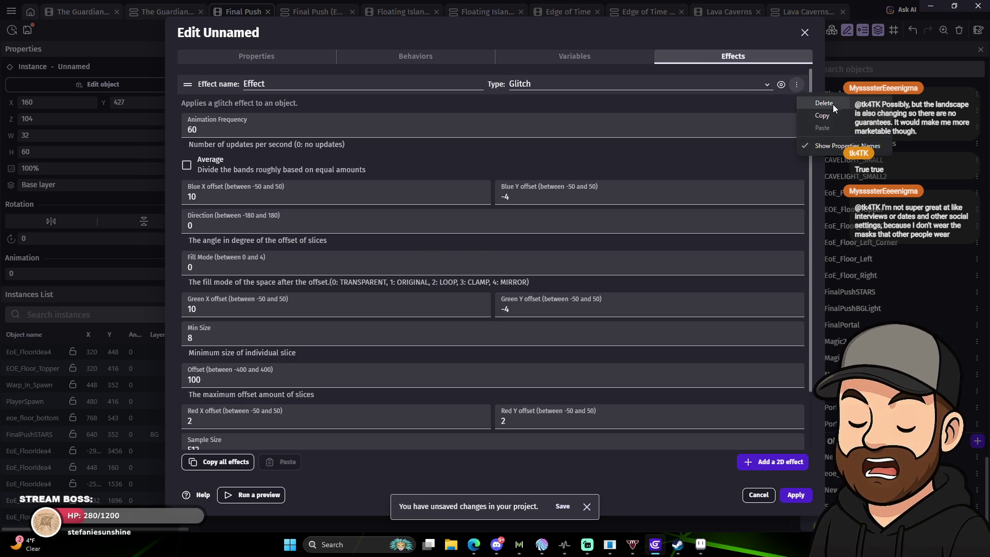
{"action": "left_click", "coordinate": [833, 103]}
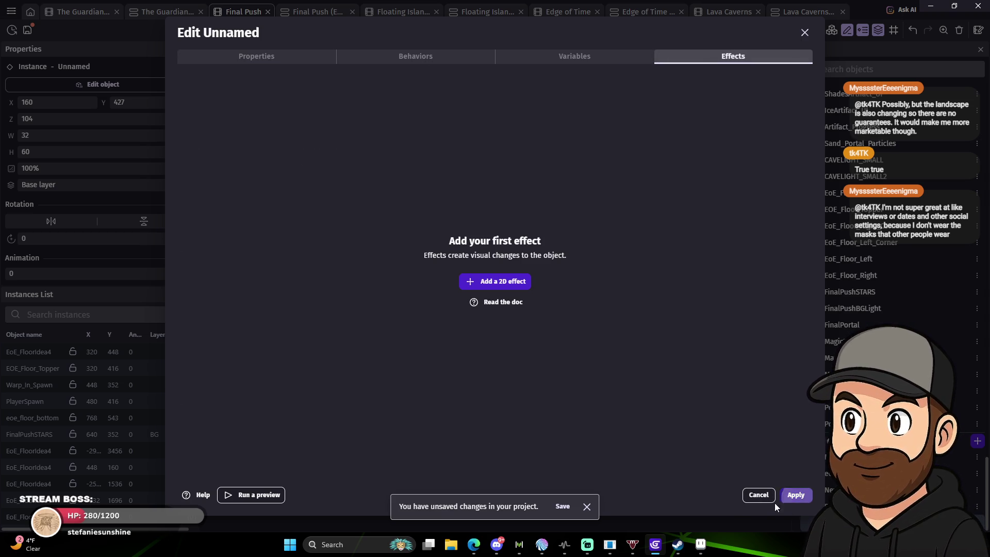
{"action": "left_click", "coordinate": [764, 498]}
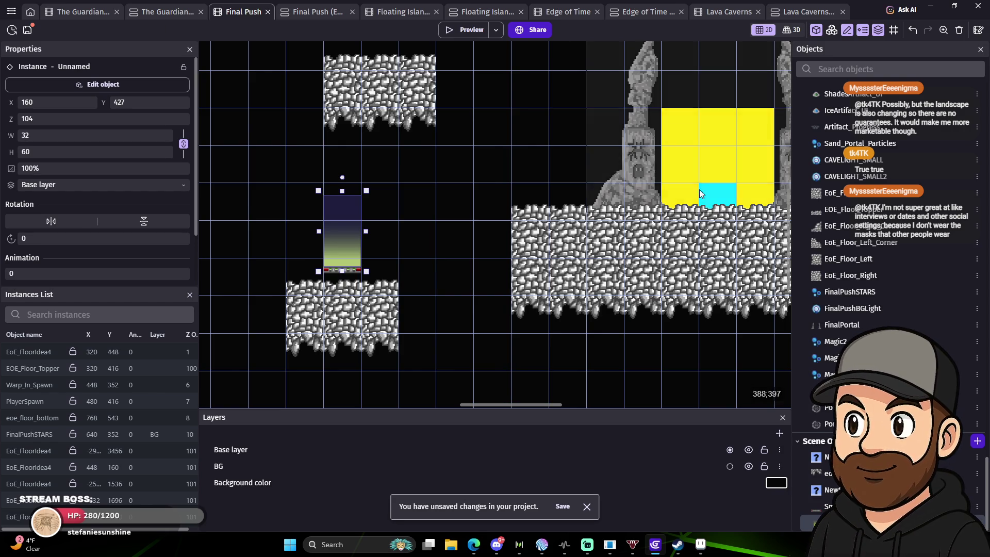
Create a 2D particle emitter from the Snow preset and place an instance beside the portal beam.
{"action": "left_click", "coordinate": [976, 442]}
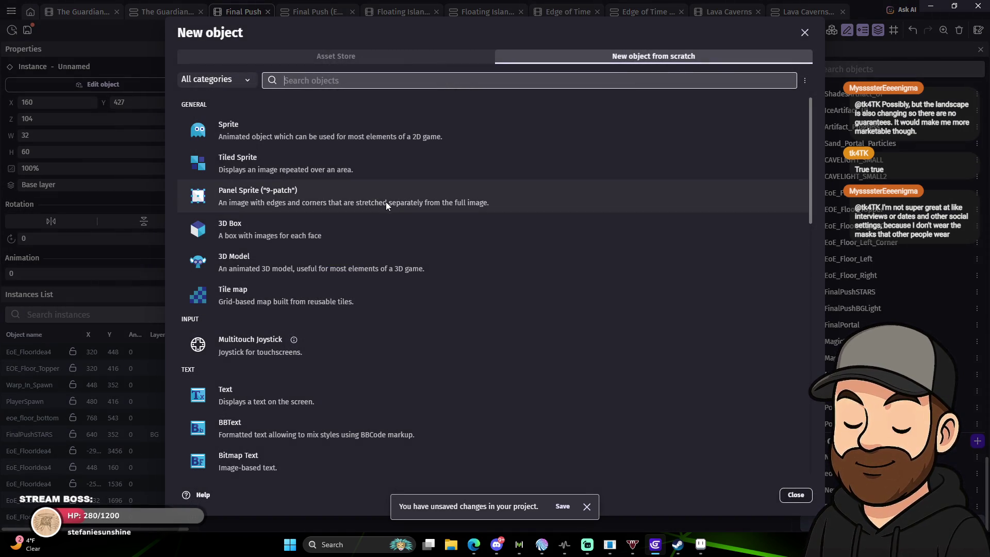
{"action": "scroll", "coordinate": [392, 281], "scroll_direction": "down", "scroll_amount": 12}
{"action": "scroll", "coordinate": [344, 273], "scroll_direction": "down", "scroll_amount": 3}
{"action": "scroll", "coordinate": [345, 279], "scroll_direction": "up", "scroll_amount": 8}
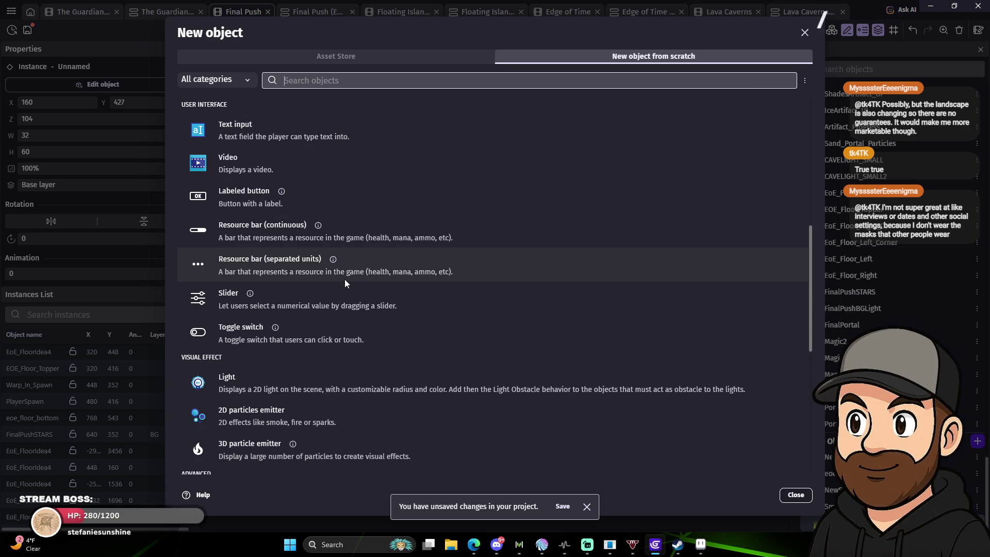
{"action": "left_click", "coordinate": [311, 418]}
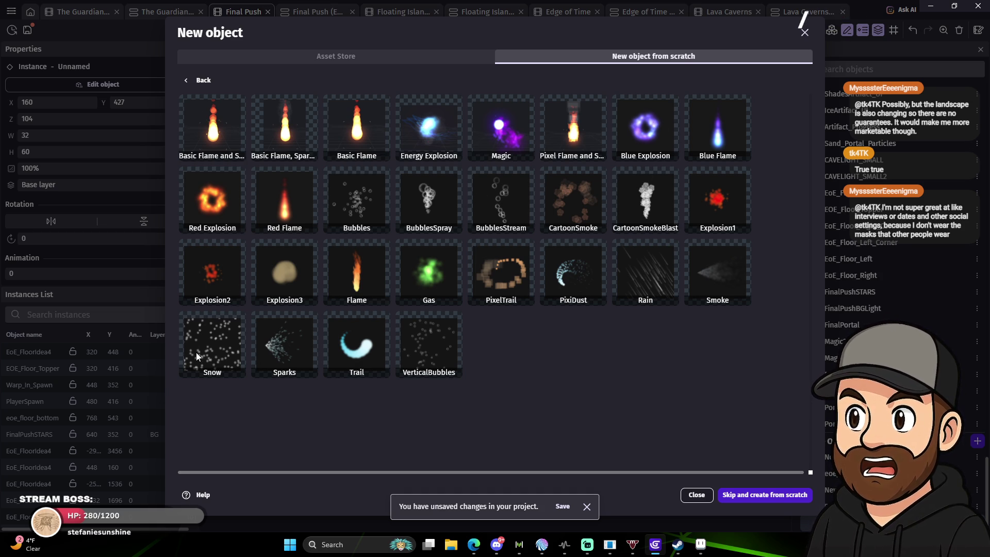
{"action": "left_click", "coordinate": [220, 341]}
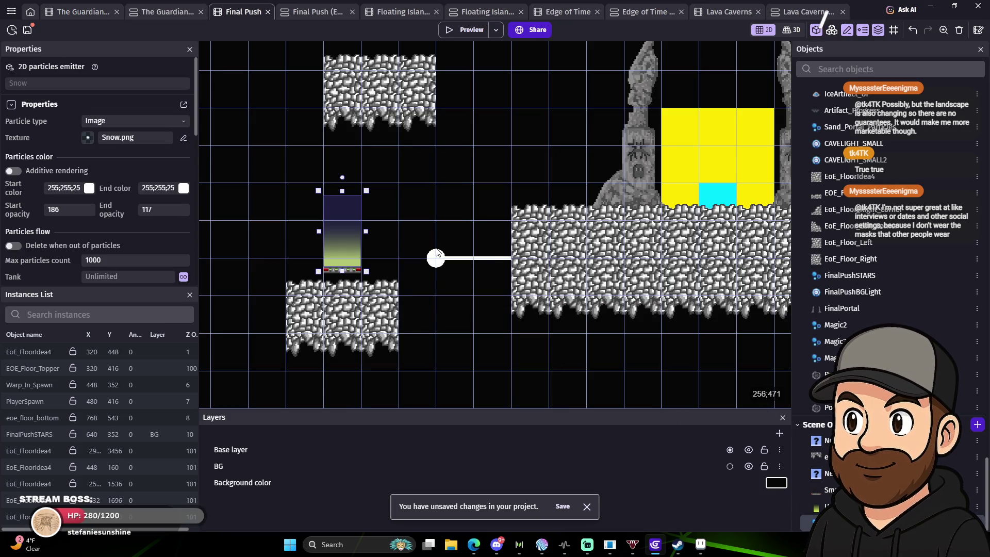
{"action": "left_click", "coordinate": [420, 252]}
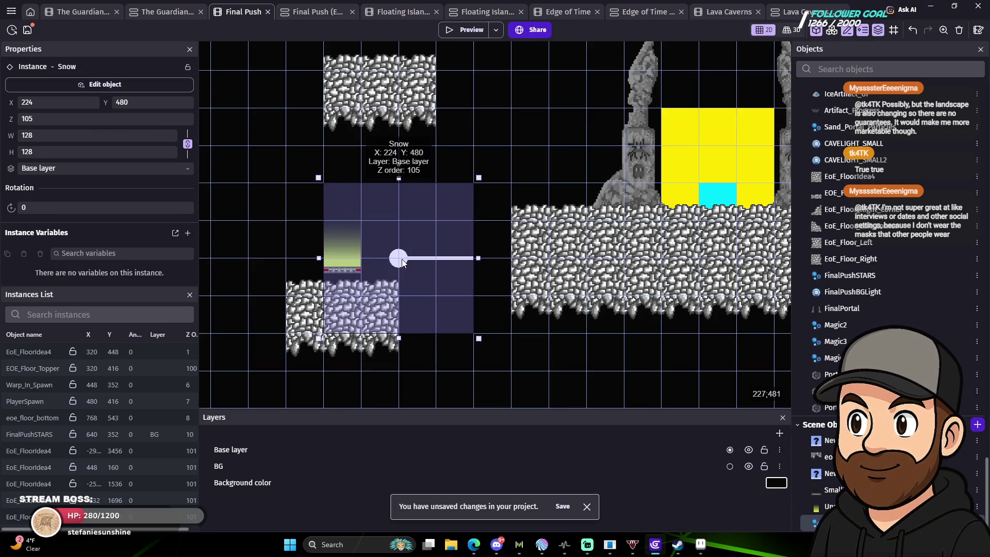
Rotate the Snow emitter to 270° and position it at X 177, Y 486 over the left platform.
{"action": "mouse_move", "coordinate": [399, 165]}
{"action": "left_mouse_down"}
{"action": "mouse_move", "coordinate": [358, 165]}
{"action": "mouse_move", "coordinate": [258, 230]}
{"action": "left_mouse_up"}
{"action": "left_click_drag", "start_coordinate": [399, 260], "coordinate": [343, 259]}
{"action": "key", "text": "Right"}
{"action": "key", "text": "Right"}
{"action": "key", "text": "Right"}
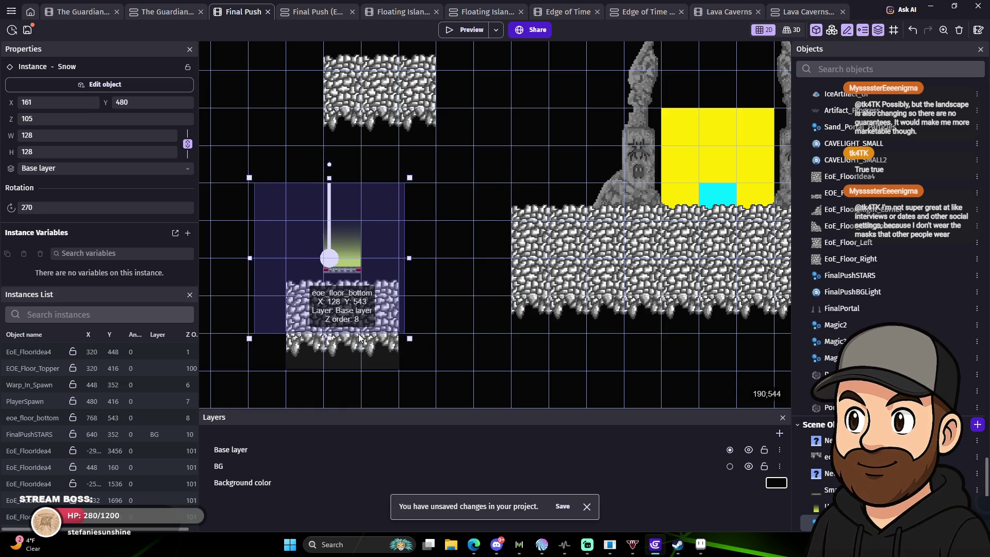
{"action": "key", "text": "Left"}
{"action": "key", "text": "Down"}
{"action": "key", "text": "Down"}
{"action": "key", "text": "Down"}
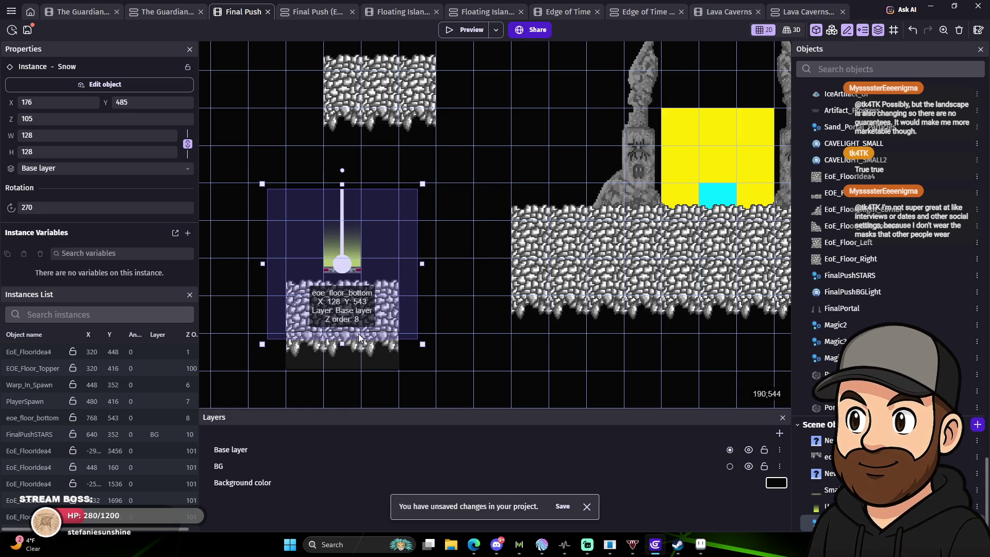
{"action": "key", "text": "Up"}
{"action": "key", "text": "Right"}
{"action": "key", "text": "Up"}
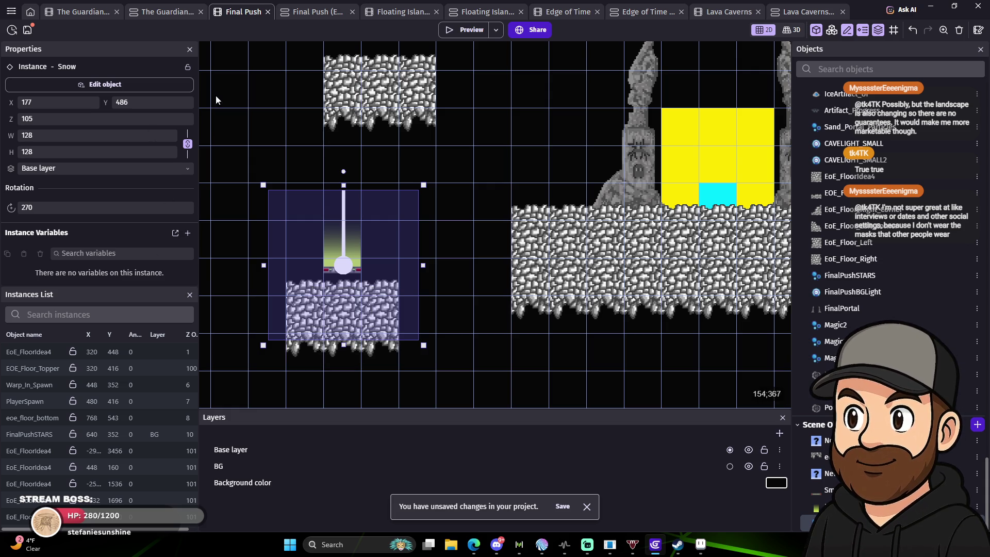
{"action": "double_click", "coordinate": [347, 266]}
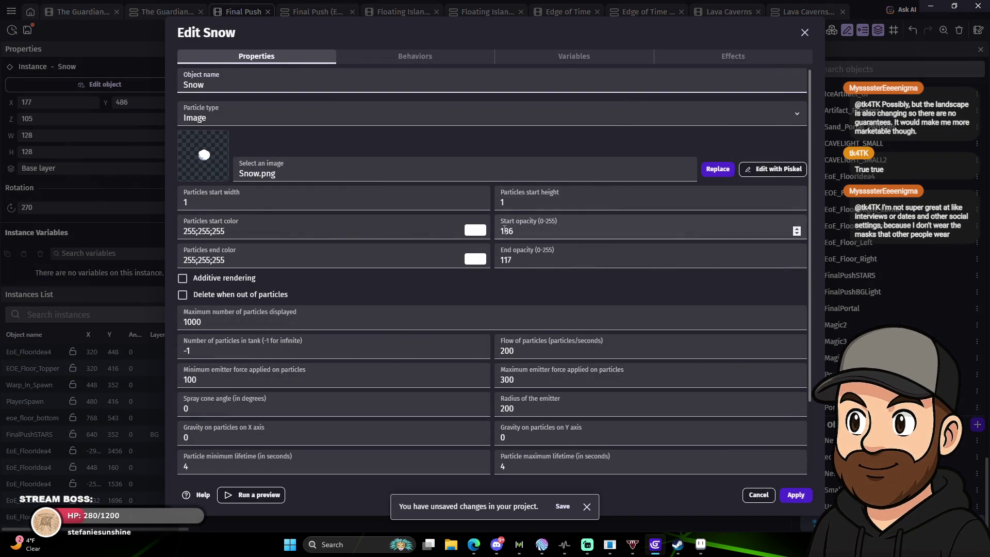
Set the Snow particle start colour to 240;235;37 and end colour to 255;249;180.
{"action": "left_click", "coordinate": [475, 231]}
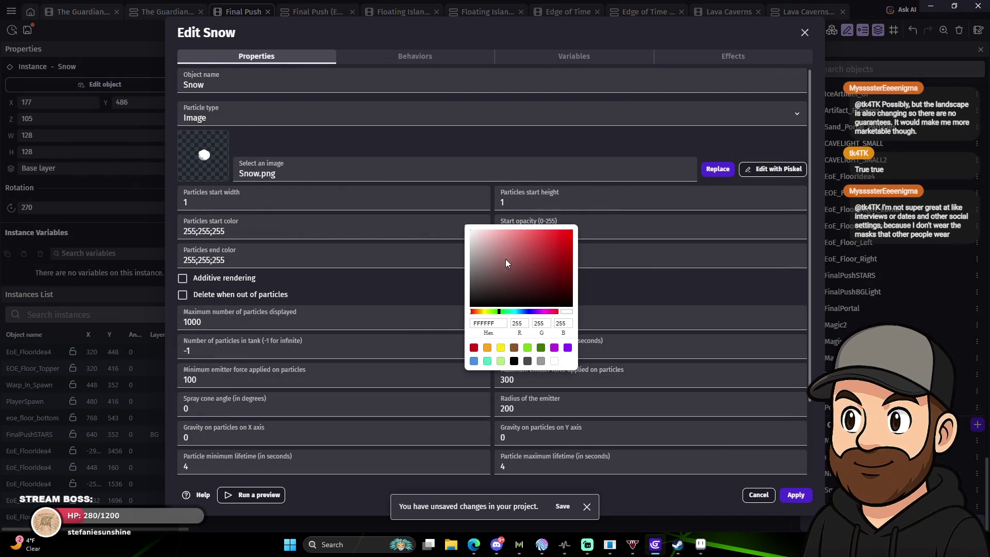
{"action": "left_click", "coordinate": [485, 312]}
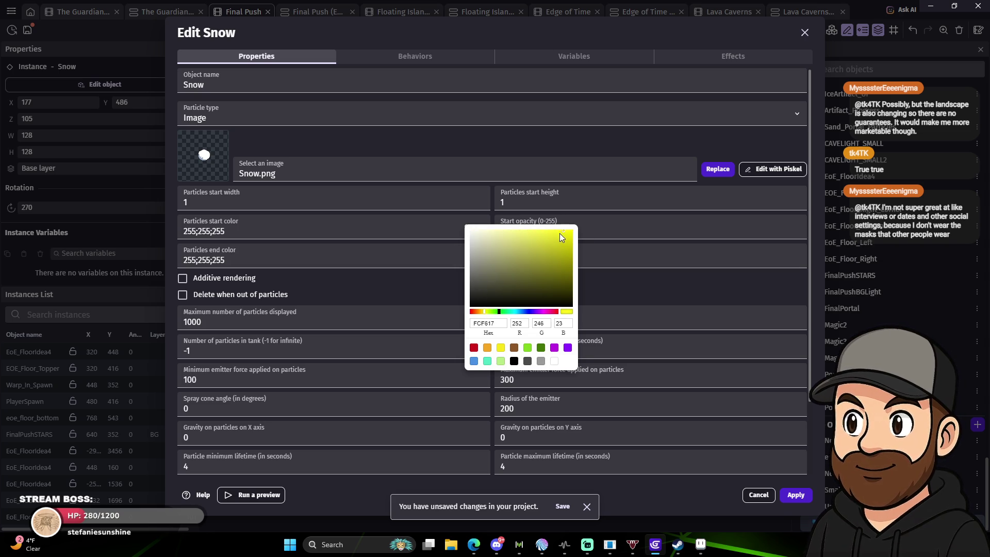
{"action": "left_click", "coordinate": [631, 283]}
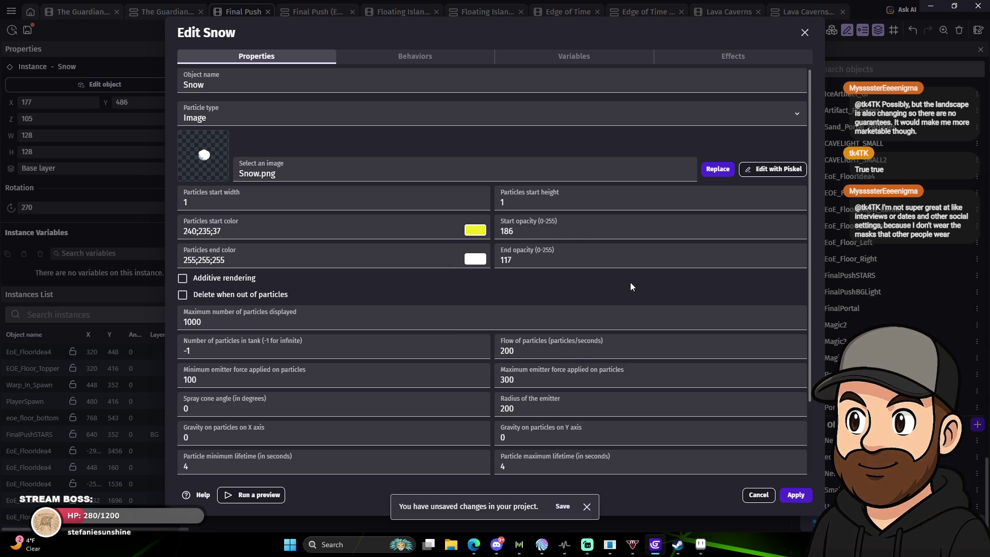
{"action": "left_click", "coordinate": [476, 259]}
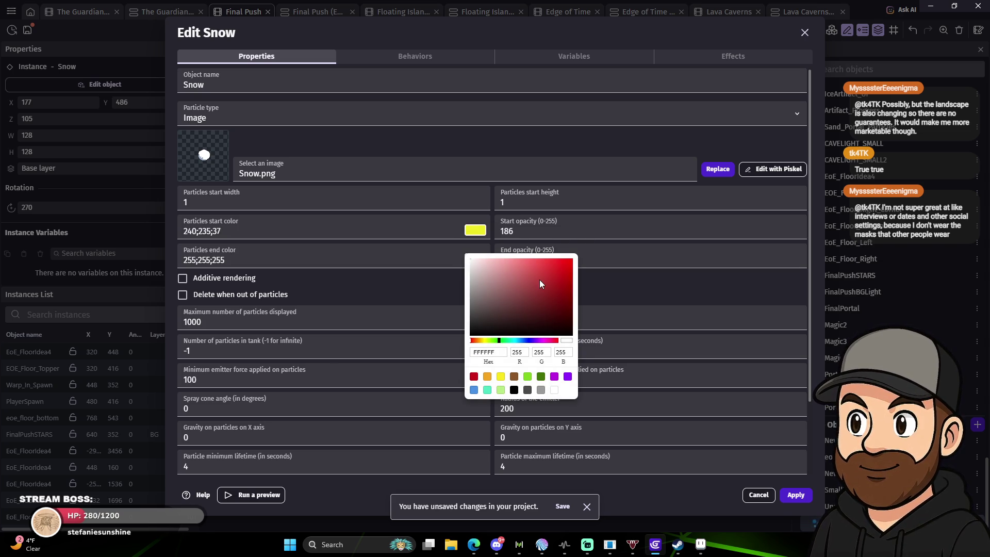
{"action": "left_click", "coordinate": [500, 379]}
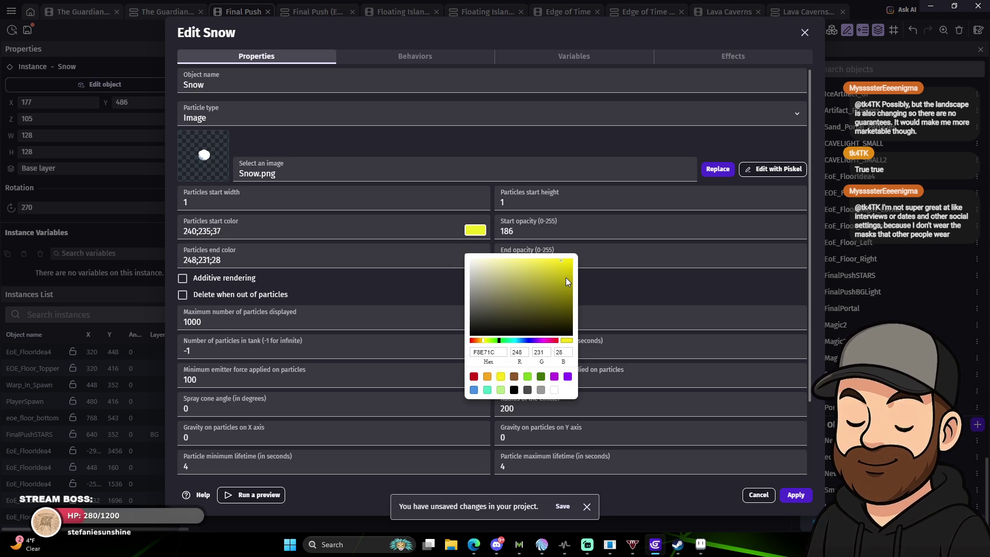
{"action": "left_click_drag", "start_coordinate": [510, 261], "coordinate": [500, 258]}
{"action": "left_click", "coordinate": [636, 297]}
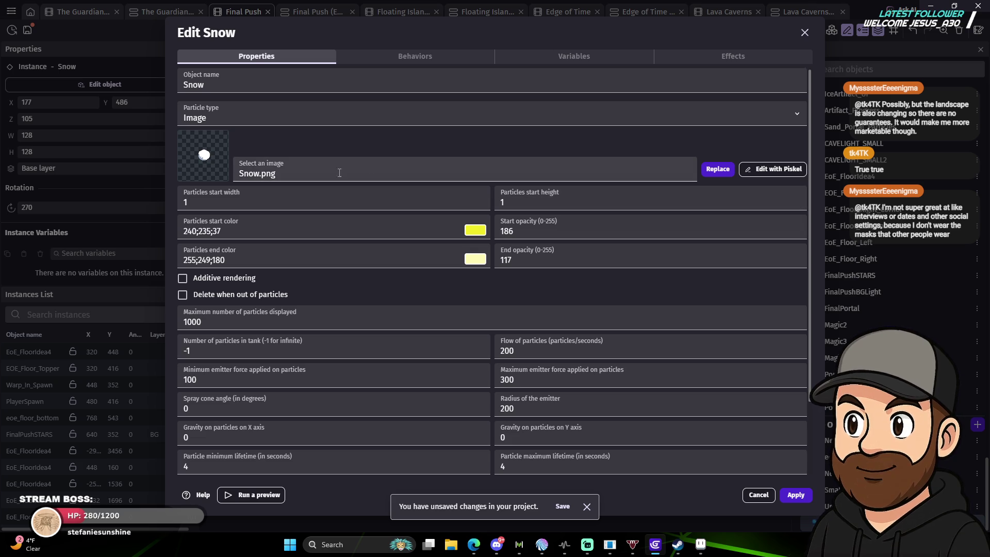
Switch the Snow particles to Circle with max 500, flow 50 and emitter force 25–100.
{"action": "left_click", "coordinate": [230, 120]}
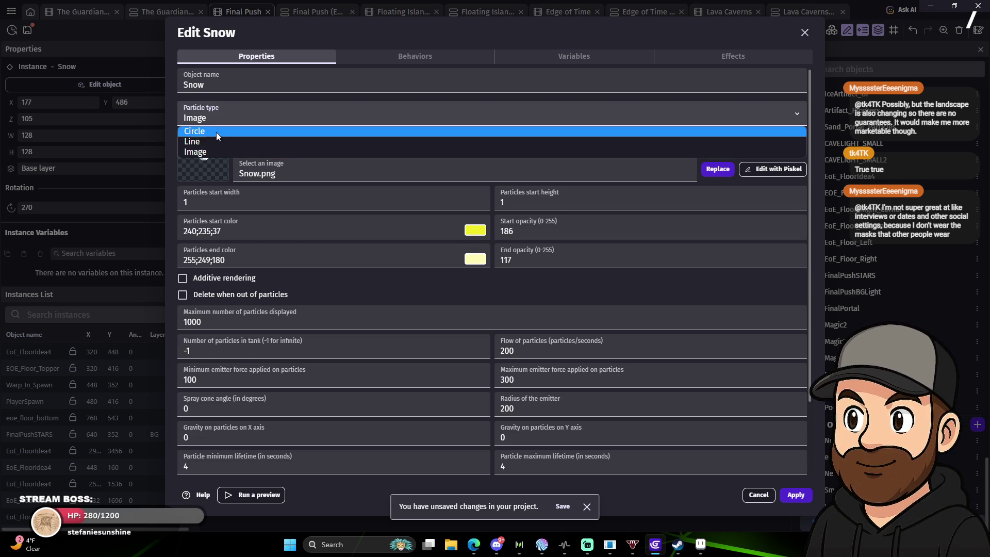
{"action": "left_click", "coordinate": [215, 132]}
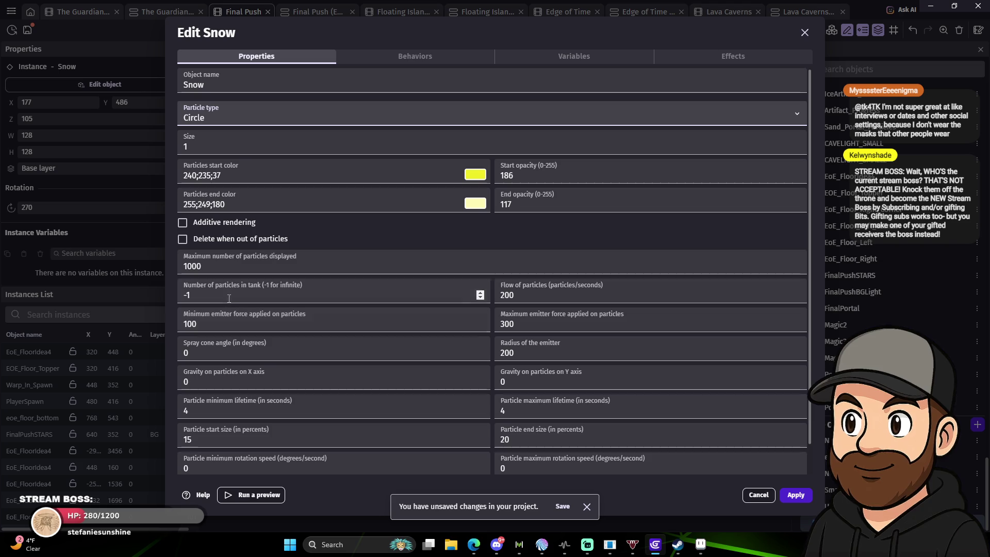
{"action": "left_click_drag", "start_coordinate": [216, 266], "coordinate": [159, 267]}
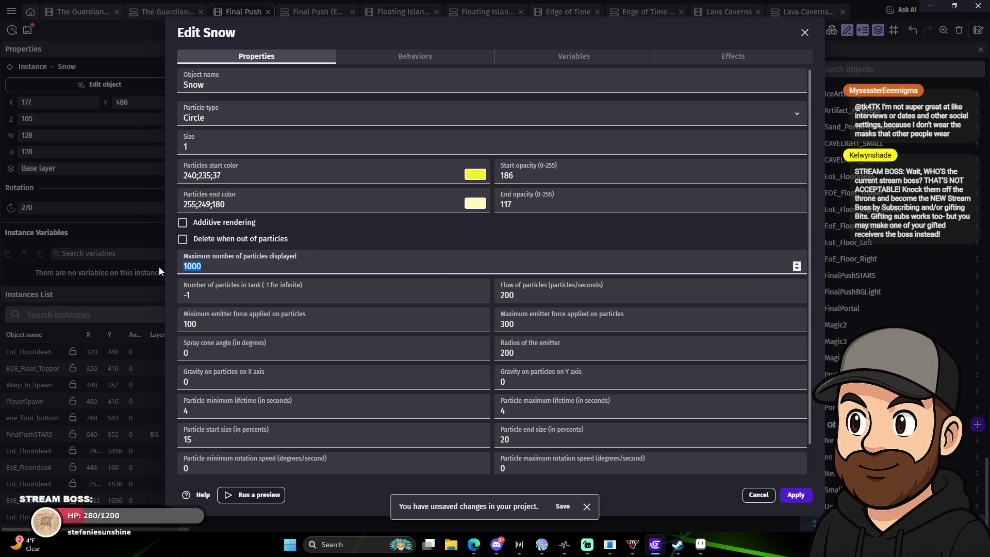
{"action": "type", "text": "500"}
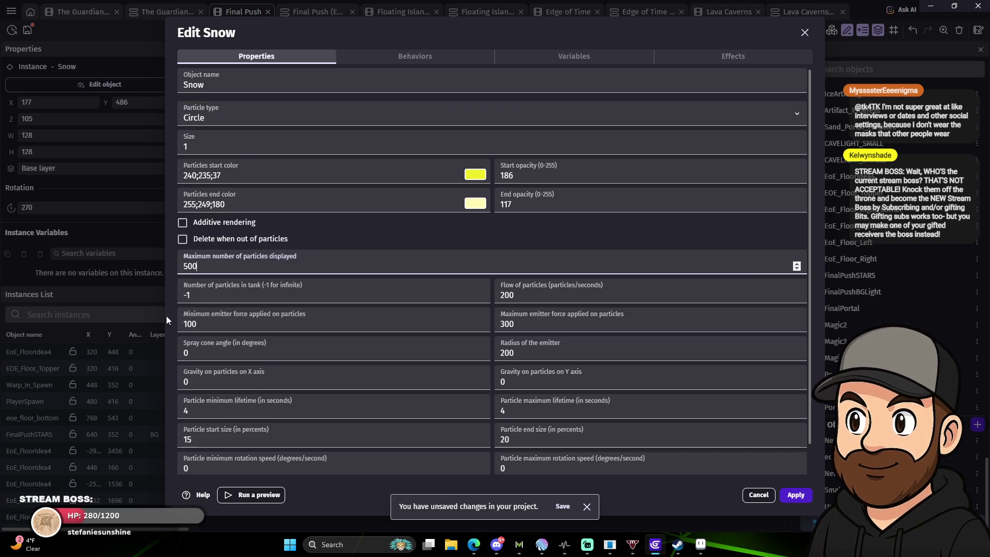
{"action": "double_click", "coordinate": [524, 293]}
{"action": "type", "text": "50"}
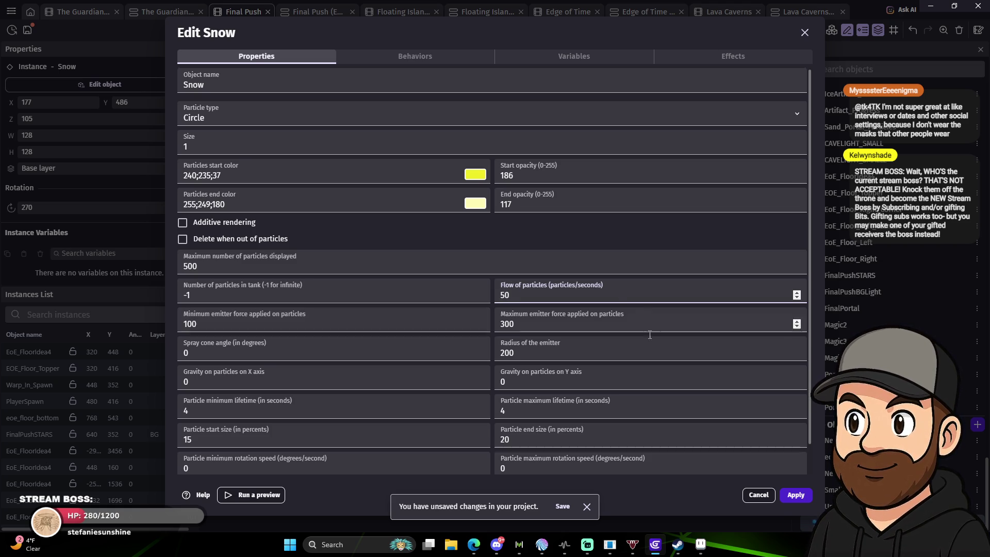
{"action": "double_click", "coordinate": [534, 328]}
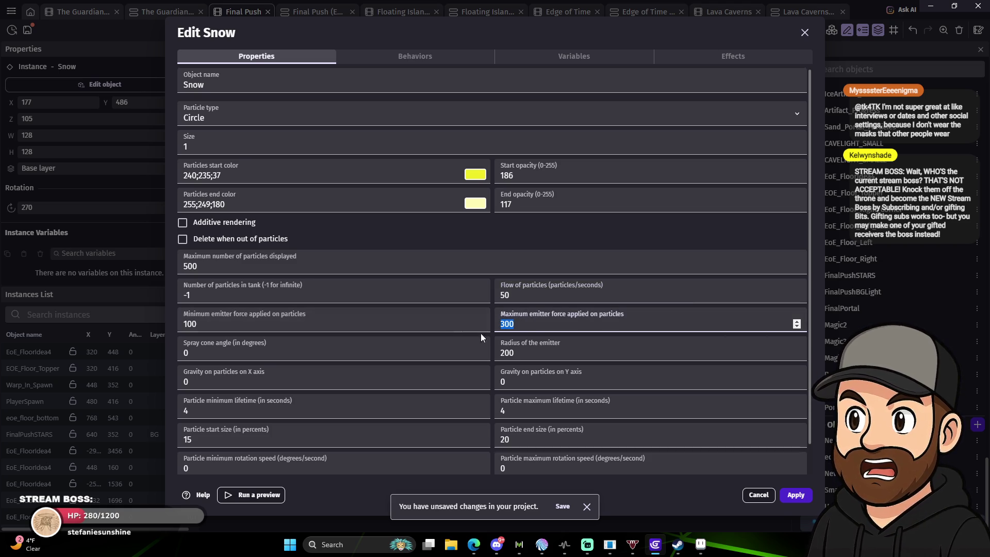
{"action": "double_click", "coordinate": [238, 327]}
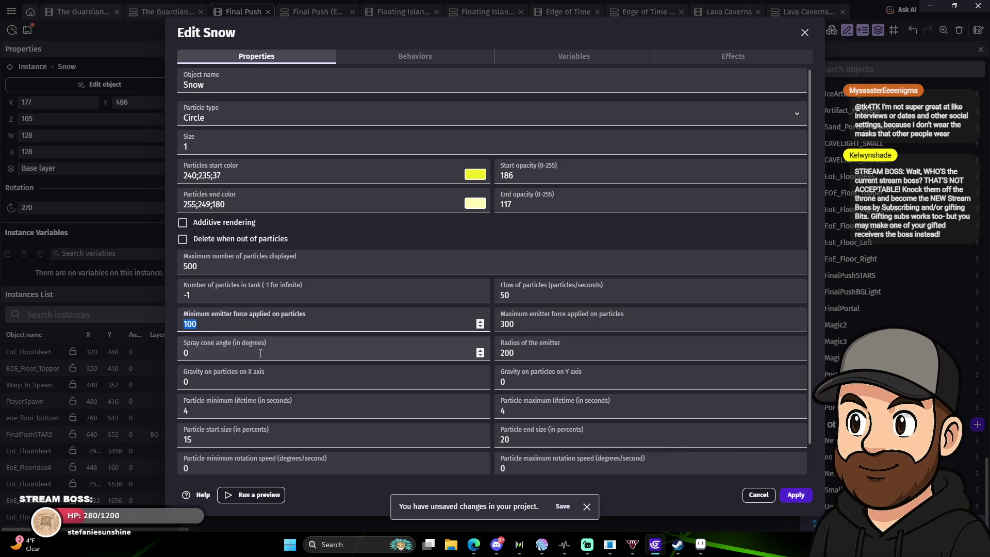
{"action": "type", "text": "25"}
{"action": "key", "text": "Tab"}
{"action": "type", "text": "100"}
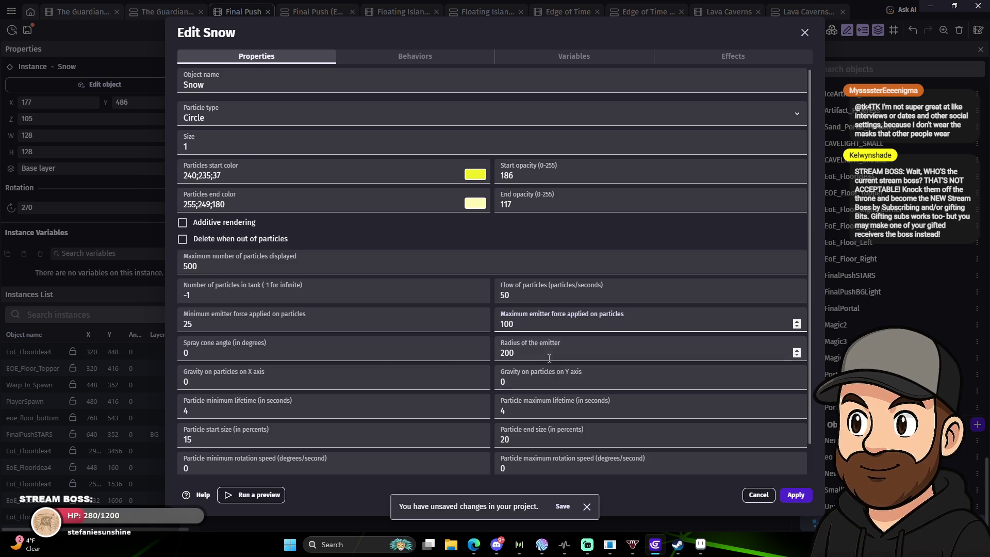
Set the emitter radius to 50, cone angle to 90 and minimum lifetime to 2.
{"action": "double_click", "coordinate": [530, 356]}
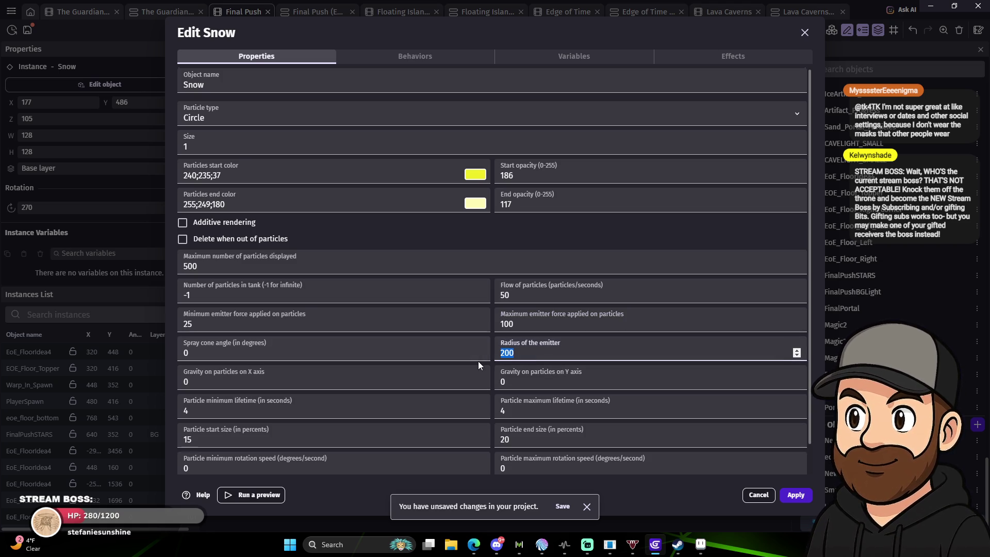
{"action": "type", "text": "50"}
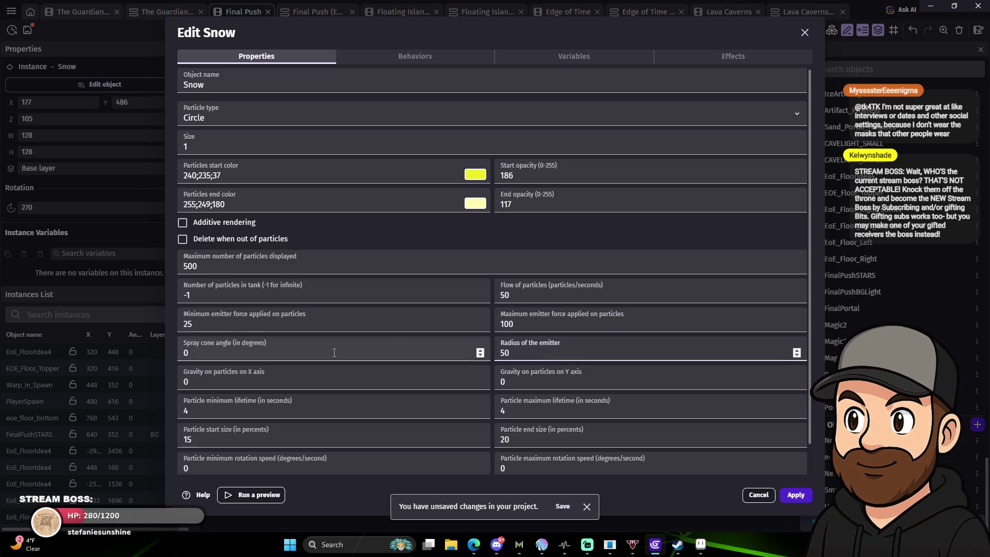
{"action": "double_click", "coordinate": [190, 352]}
{"action": "type", "text": "90"}
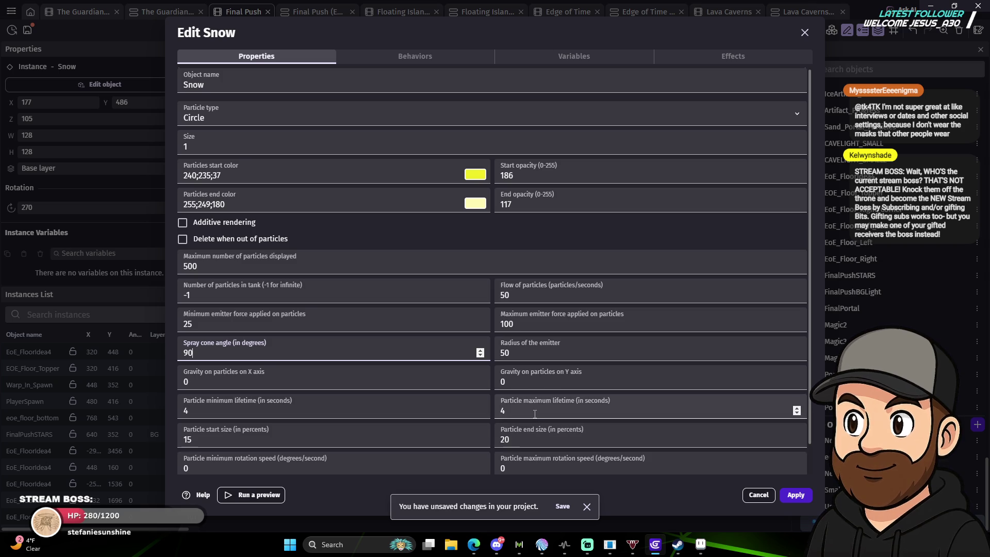
{"action": "left_click_drag", "start_coordinate": [189, 411], "coordinate": [159, 408]}
{"action": "type", "text": "2"}
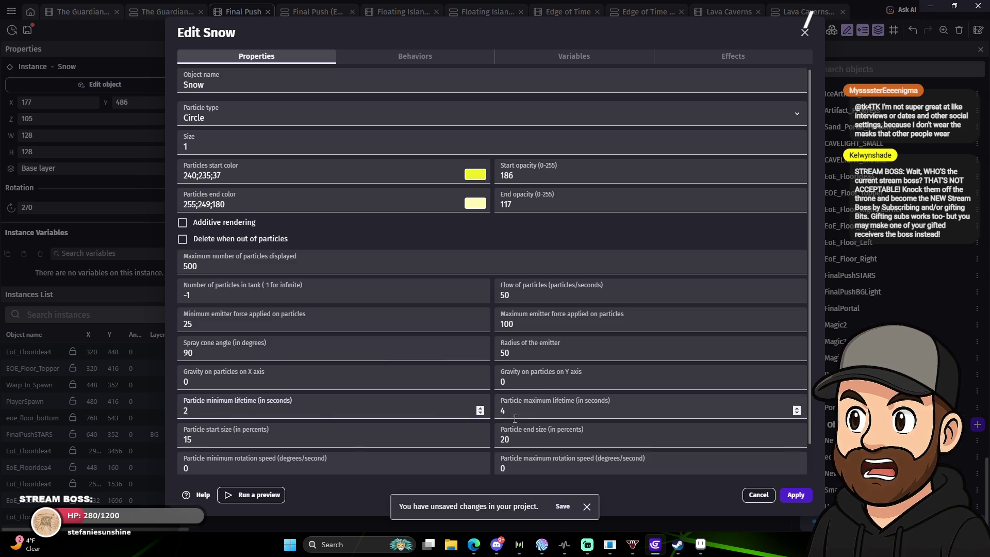
Set particle size from 20 to 5 and jump-forward to 2 seconds, then apply.
{"action": "double_click", "coordinate": [213, 438]}
{"action": "type", "text": "20"}
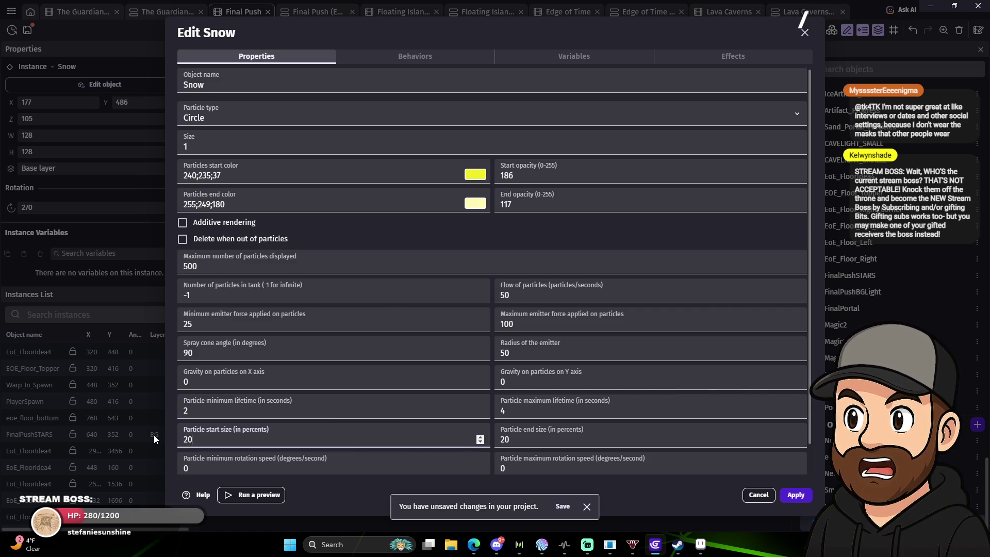
{"action": "key", "text": "Tab"}
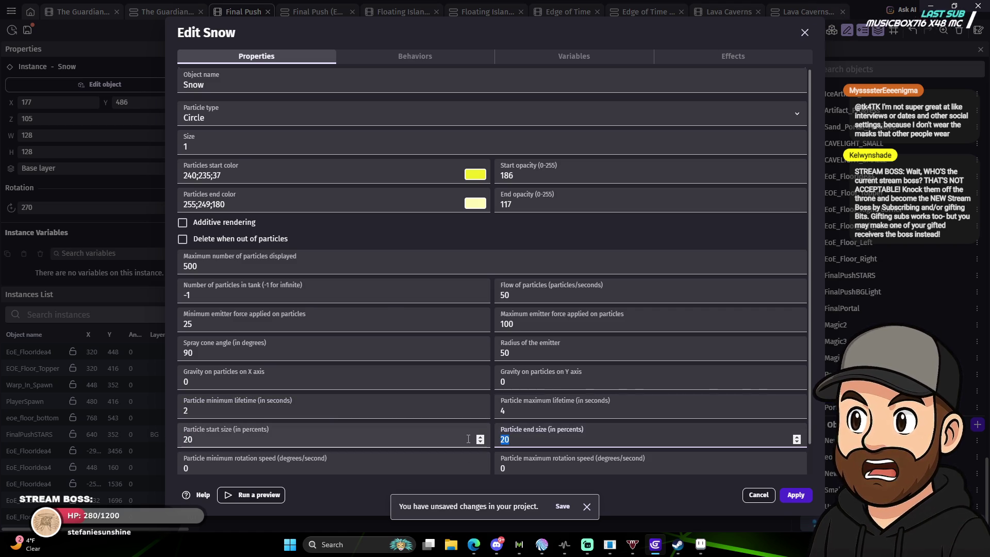
{"action": "type", "text": "5"}
{"action": "scroll", "coordinate": [485, 394], "scroll_direction": "down", "scroll_amount": 1}
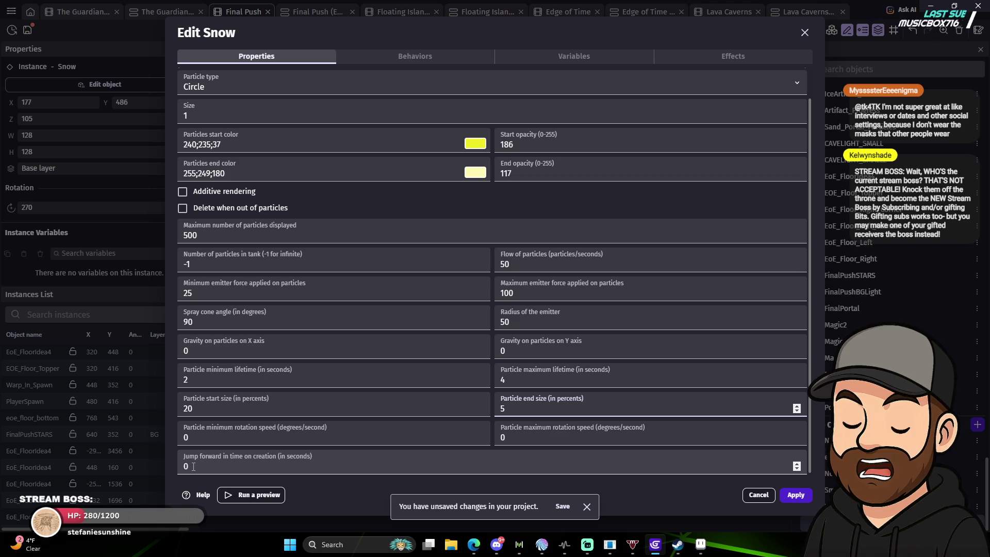
{"action": "key", "text": "Tab"}
{"action": "type", "text": "2"}
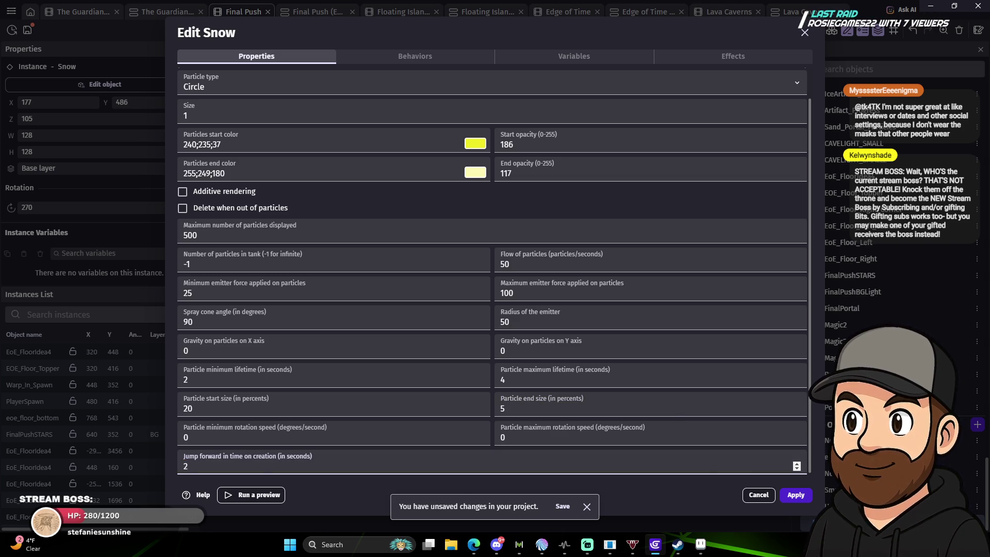
{"action": "left_click", "coordinate": [796, 499]}
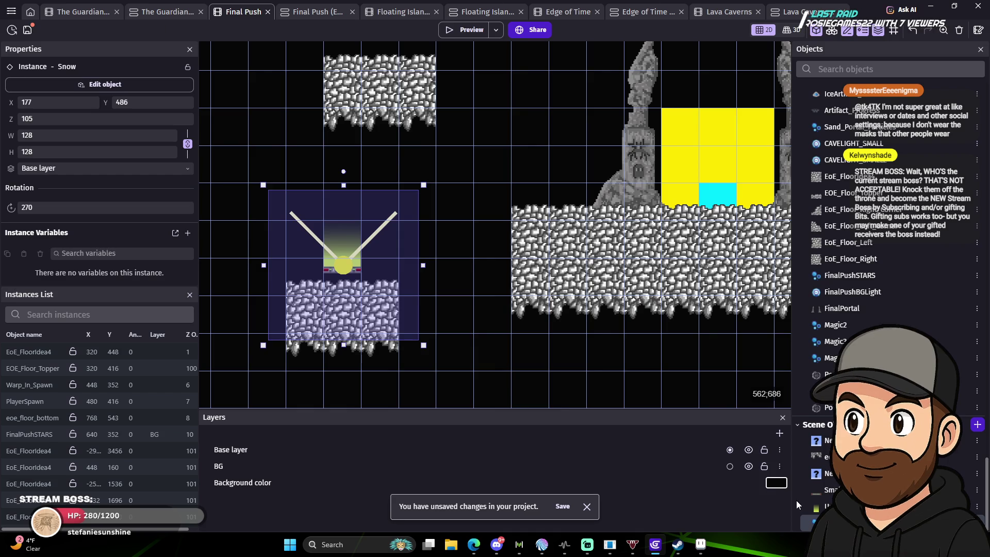
Preview the scene fullscreen, jump the ghost to the left, then return to the scene editor.
{"action": "left_click", "coordinate": [466, 33]}
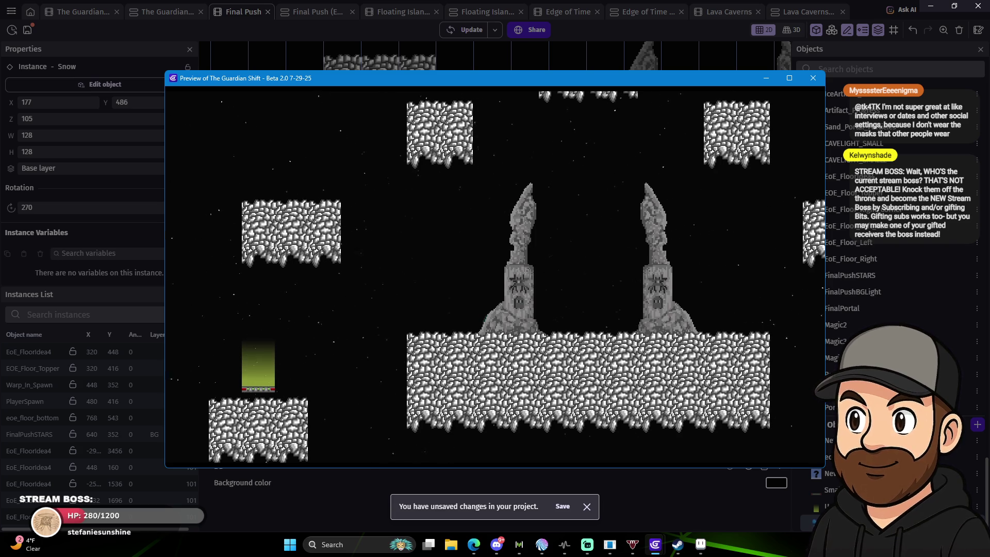
{"action": "key", "text": "F11"}
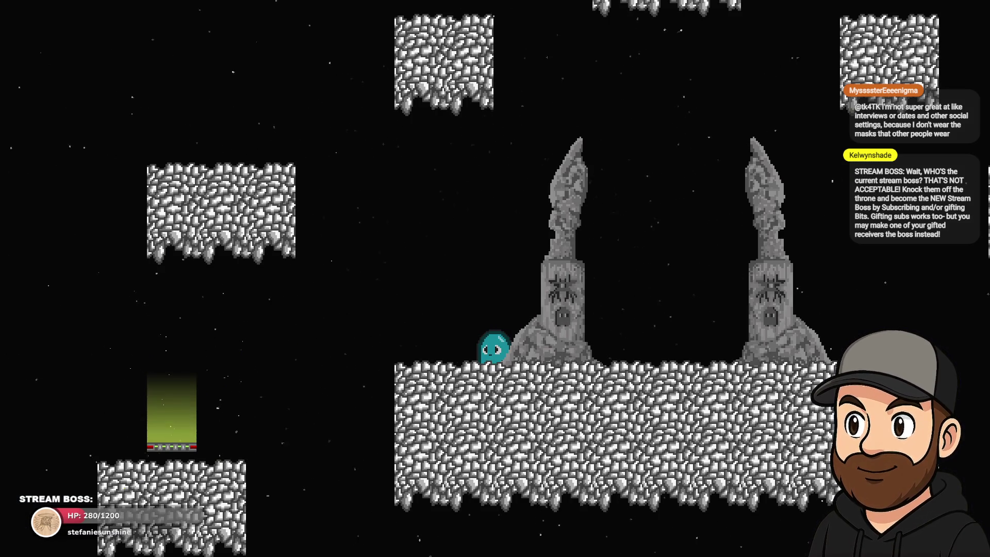
{"action": "key", "text": "Left"}
{"action": "key", "text": "space"}
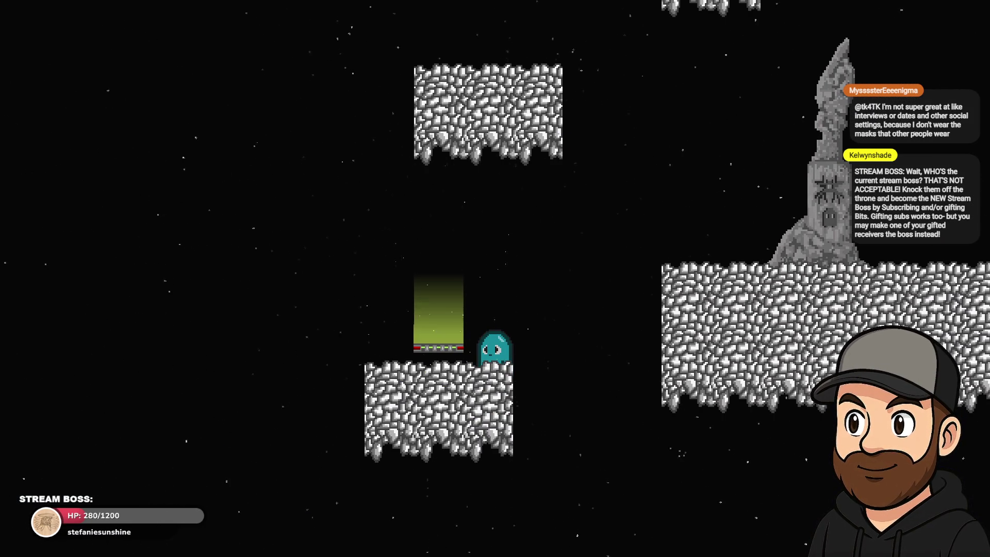
{"action": "key", "text": "F11"}
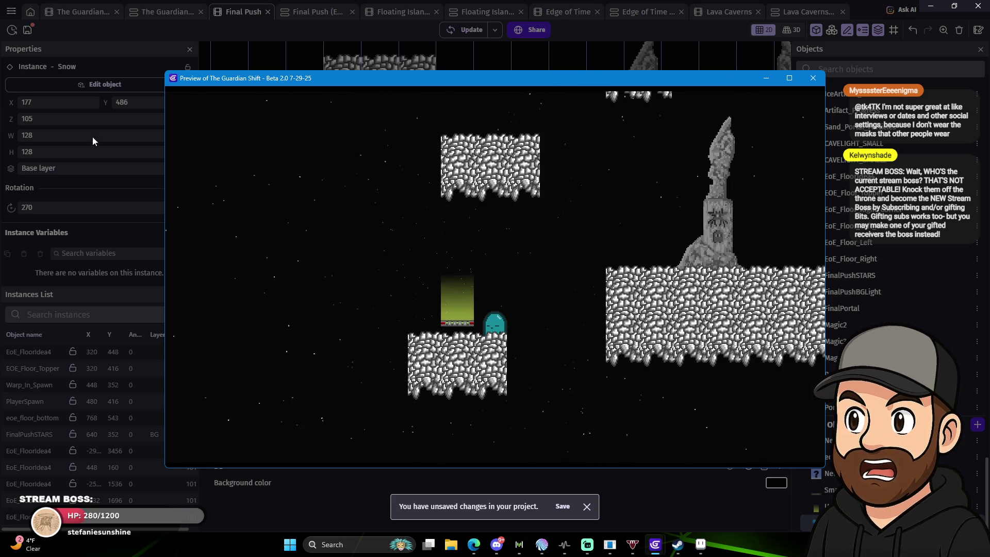
{"action": "left_click", "coordinate": [93, 91]}
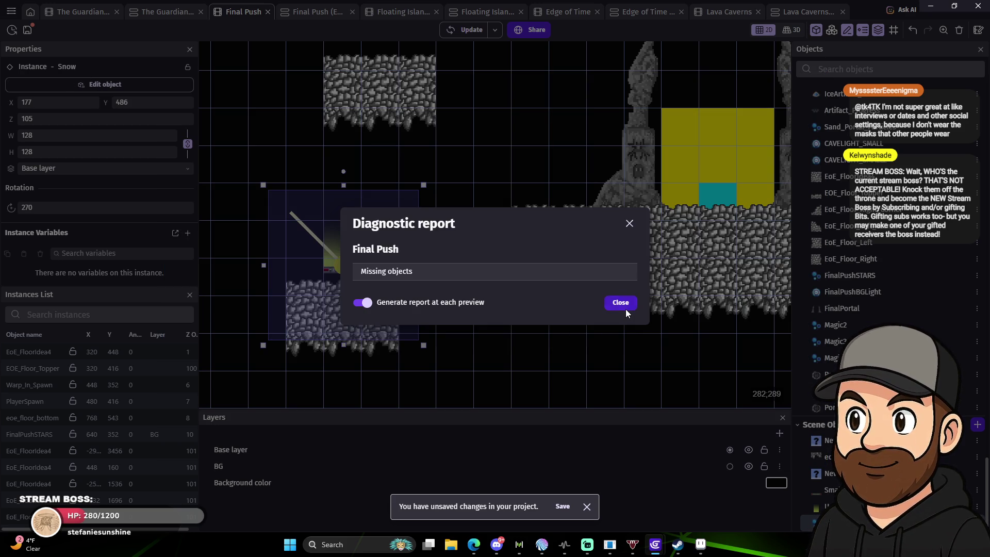
Dismiss the diagnostic report and set the Snow emitter's particle size to 3.
{"action": "left_click", "coordinate": [626, 308]}
{"action": "left_click", "coordinate": [98, 88]}
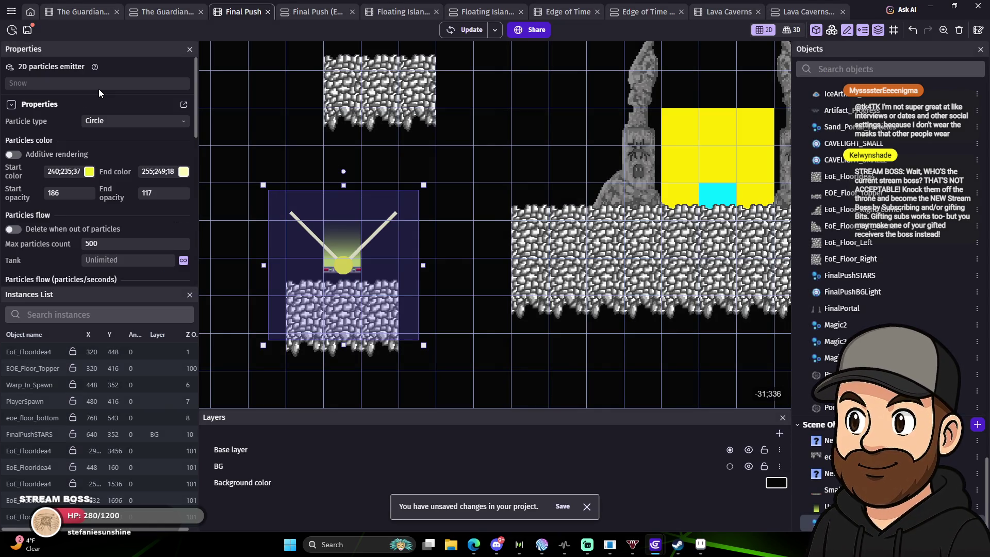
{"action": "scroll", "coordinate": [119, 189], "scroll_direction": "down", "scroll_amount": 3}
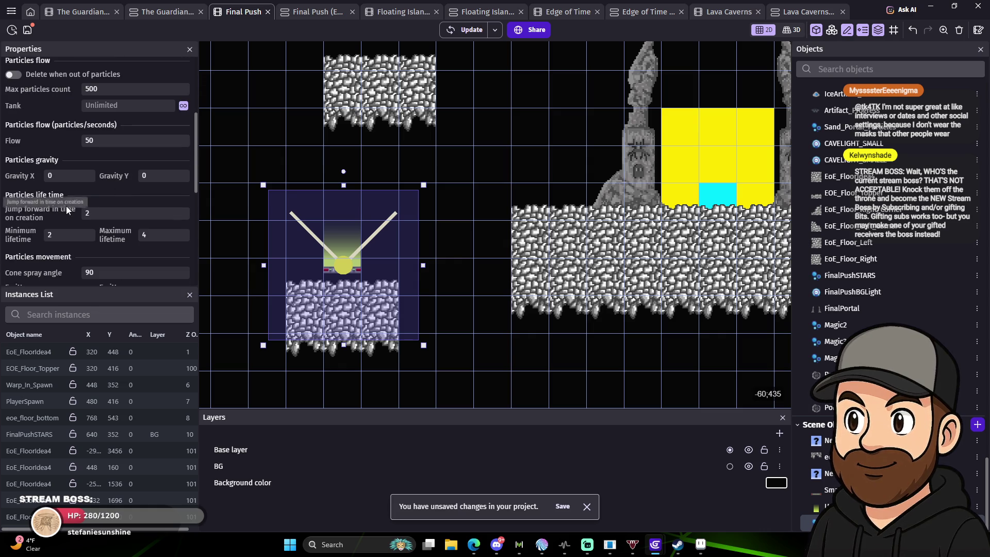
{"action": "scroll", "coordinate": [101, 200], "scroll_direction": "up", "scroll_amount": 2}
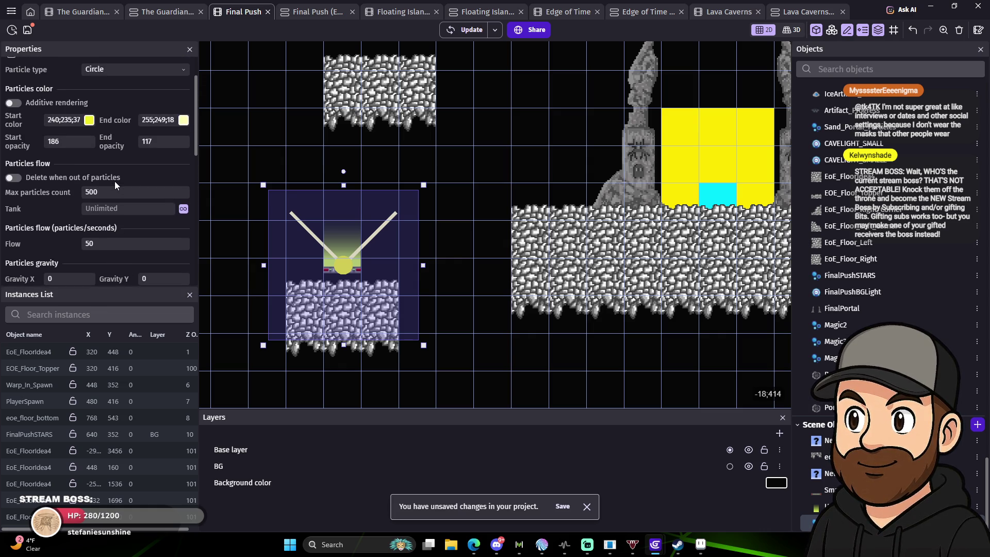
{"action": "scroll", "coordinate": [107, 177], "scroll_direction": "up", "scroll_amount": 1}
{"action": "scroll", "coordinate": [129, 144], "scroll_direction": "down", "scroll_amount": 1}
{"action": "scroll", "coordinate": [141, 175], "scroll_direction": "down", "scroll_amount": 4}
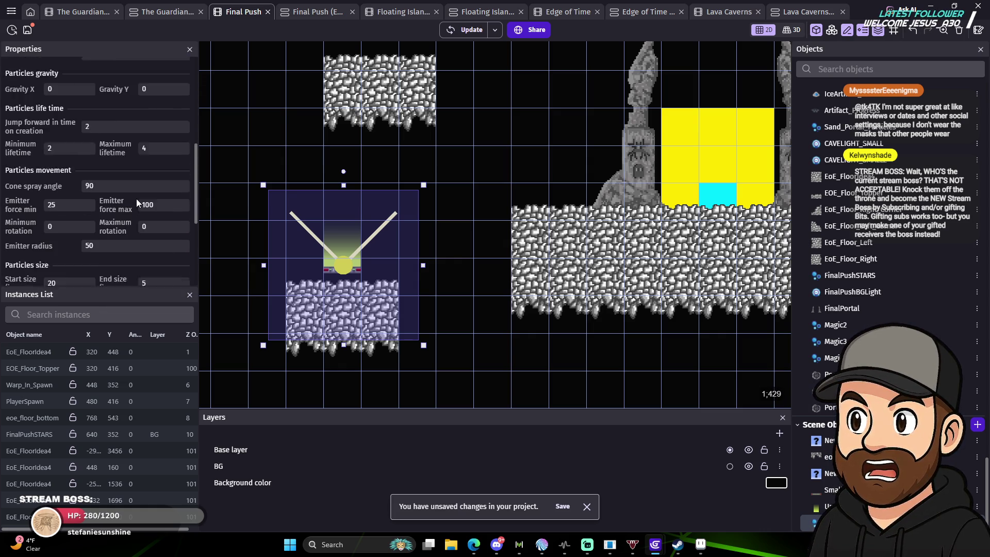
{"action": "scroll", "coordinate": [136, 202], "scroll_direction": "down", "scroll_amount": 1}
{"action": "double_click", "coordinate": [97, 234]}
{"action": "type", "text": "3"}
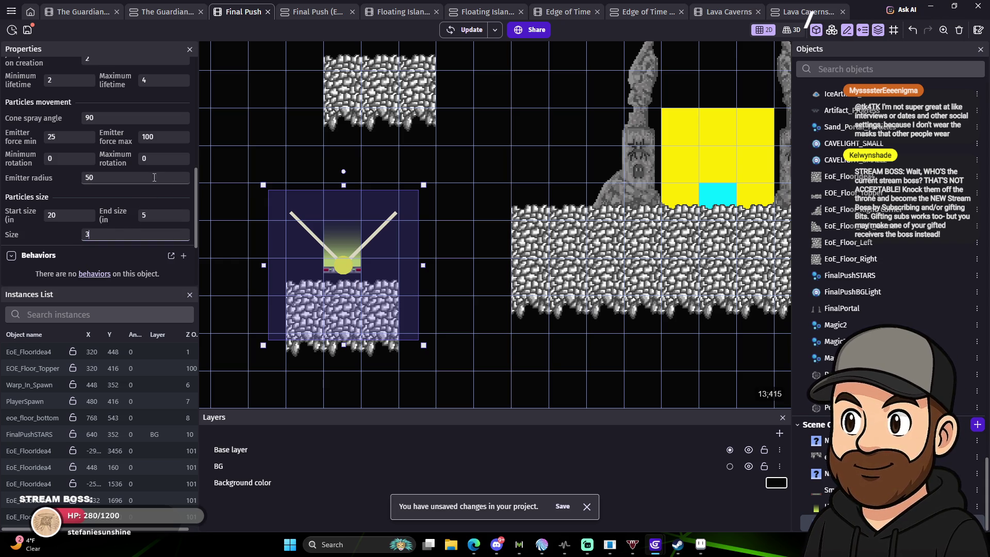
Narrow the Snow emitter's cone spray angle from 90 to 20 and preview the scene.
{"action": "scroll", "coordinate": [143, 206], "scroll_direction": "down", "scroll_amount": 2}
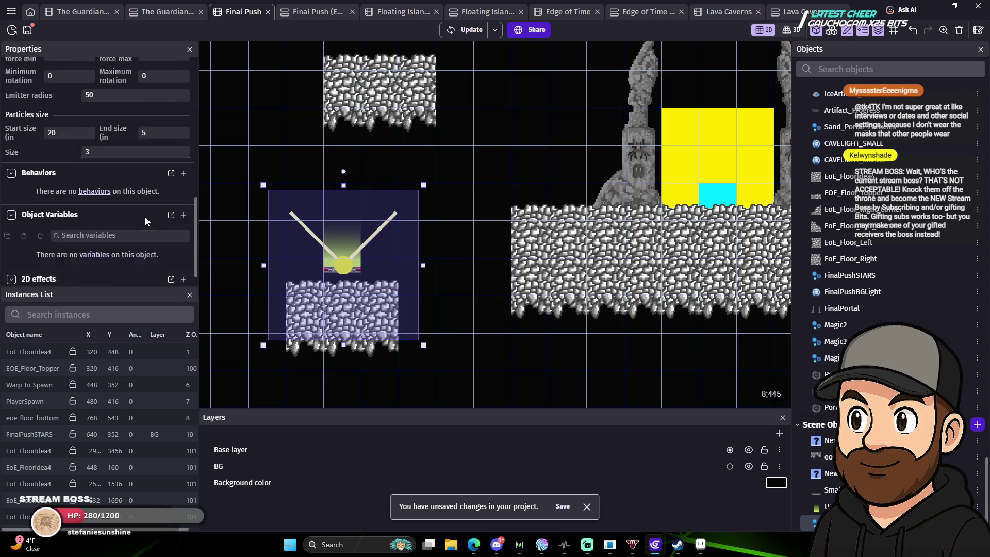
{"action": "scroll", "coordinate": [149, 224], "scroll_direction": "up", "scroll_amount": 3}
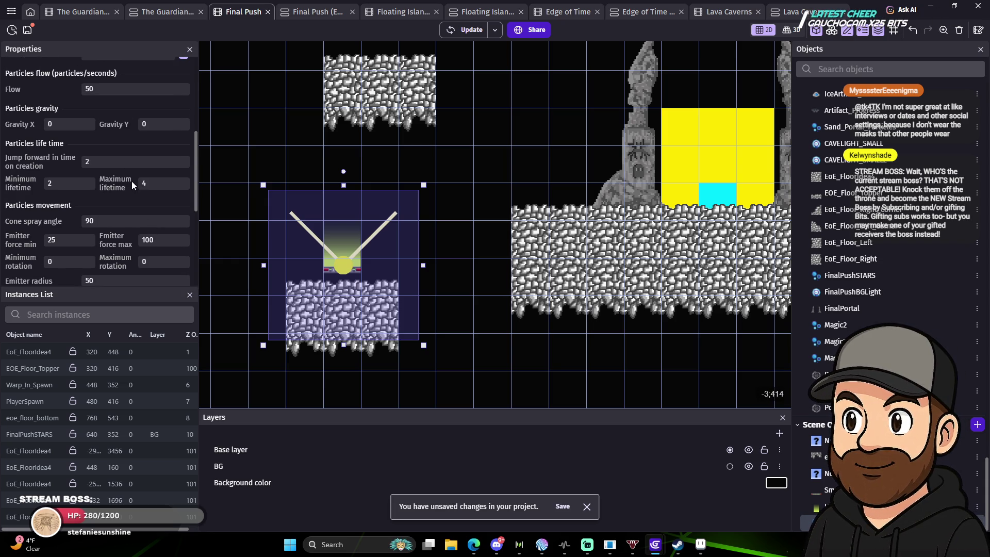
{"action": "scroll", "coordinate": [123, 166], "scroll_direction": "up", "scroll_amount": 2}
{"action": "scroll", "coordinate": [126, 170], "scroll_direction": "up", "scroll_amount": 2}
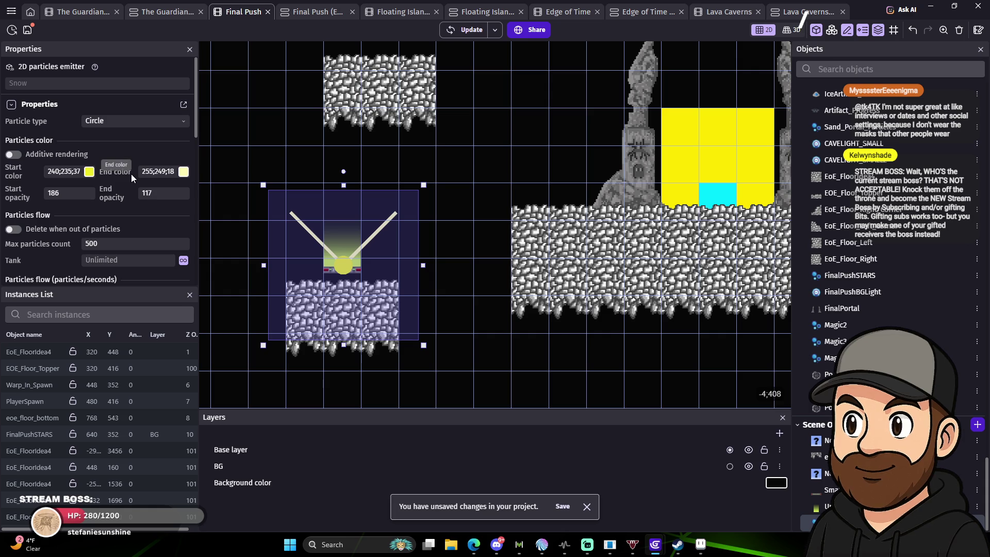
{"action": "scroll", "coordinate": [144, 207], "scroll_direction": "down", "scroll_amount": 3}
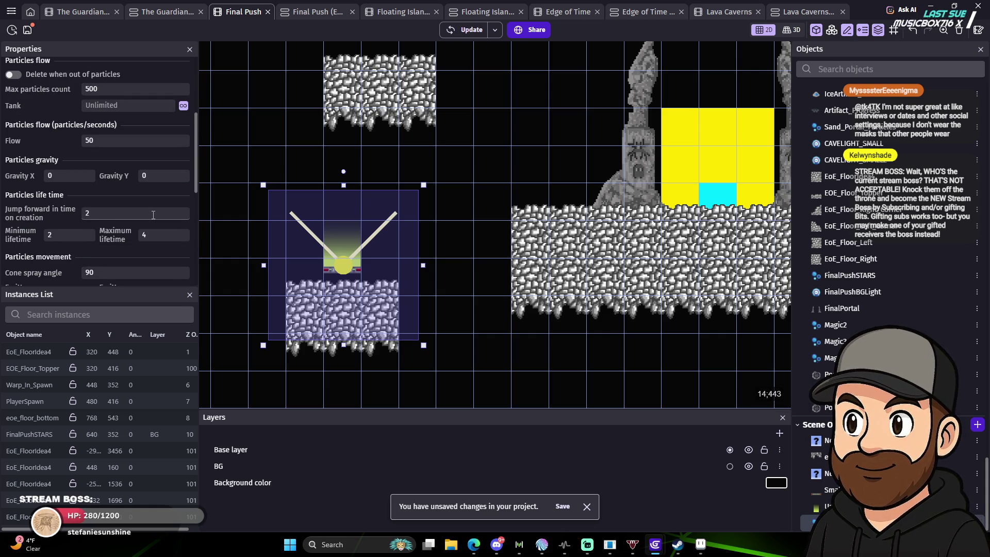
{"action": "scroll", "coordinate": [129, 206], "scroll_direction": "down", "scroll_amount": 2}
{"action": "double_click", "coordinate": [89, 169]}
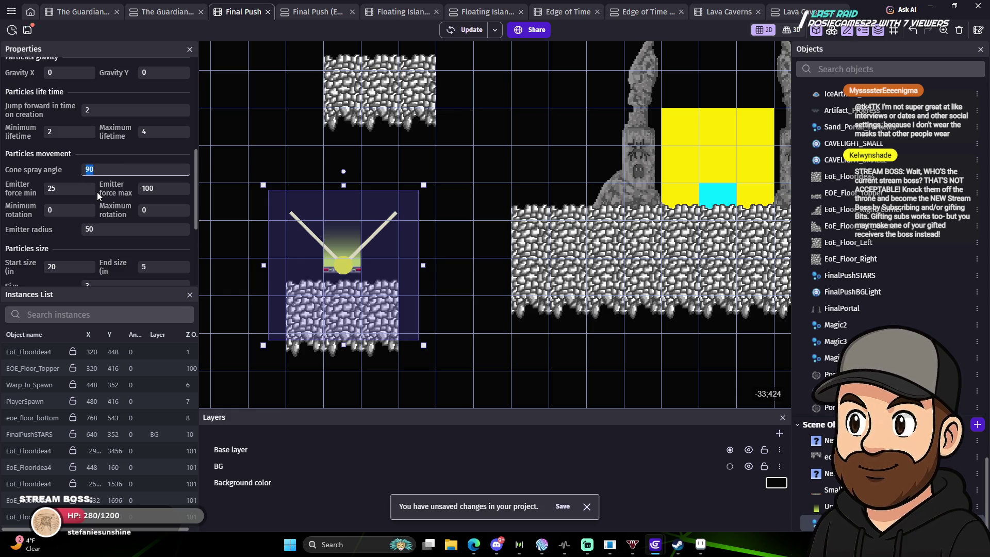
{"action": "type", "text": "20"}
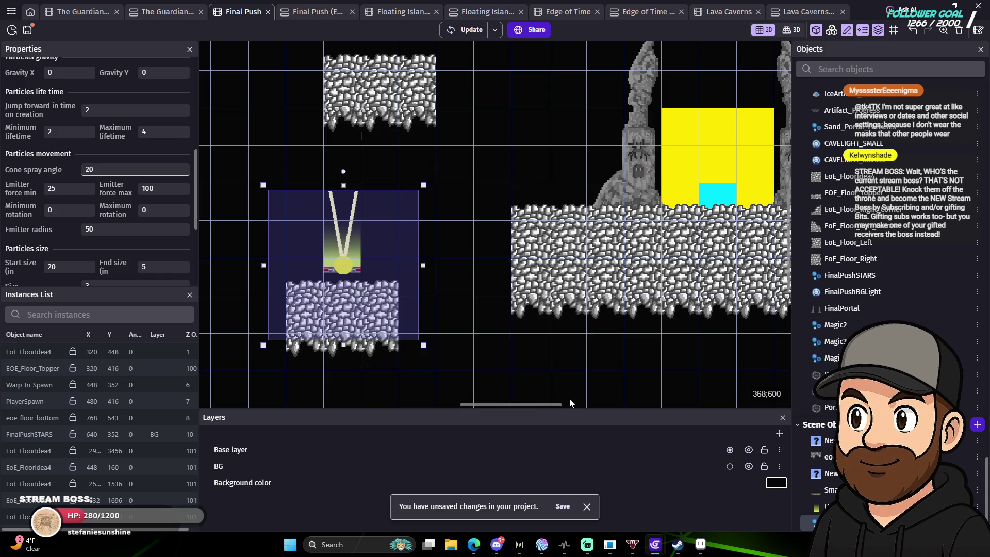
{"action": "left_click", "coordinate": [471, 30]}
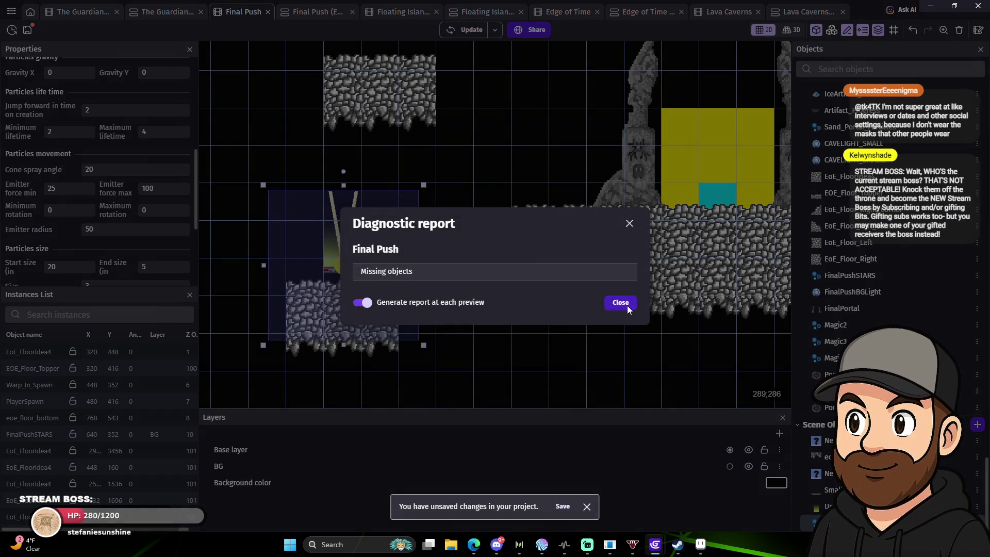
In fullscreen preview, walk the ghost into the green portal and back, then return to the editor.
{"action": "left_click", "coordinate": [621, 303]}
{"action": "mouse_move", "coordinate": [656, 544]}
{"action": "left_click", "coordinate": [686, 506]}
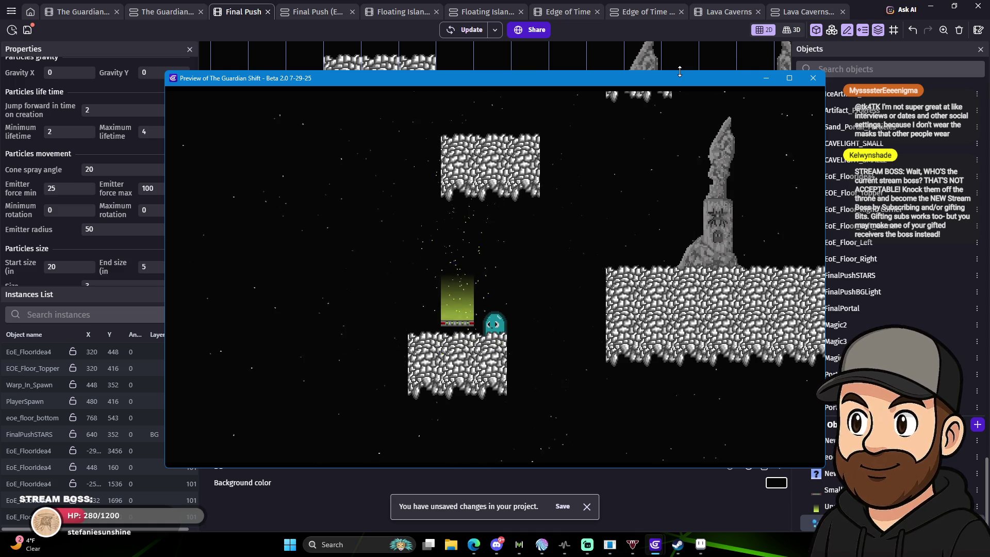
{"action": "key", "text": "F11"}
{"action": "key", "text": "Left"}
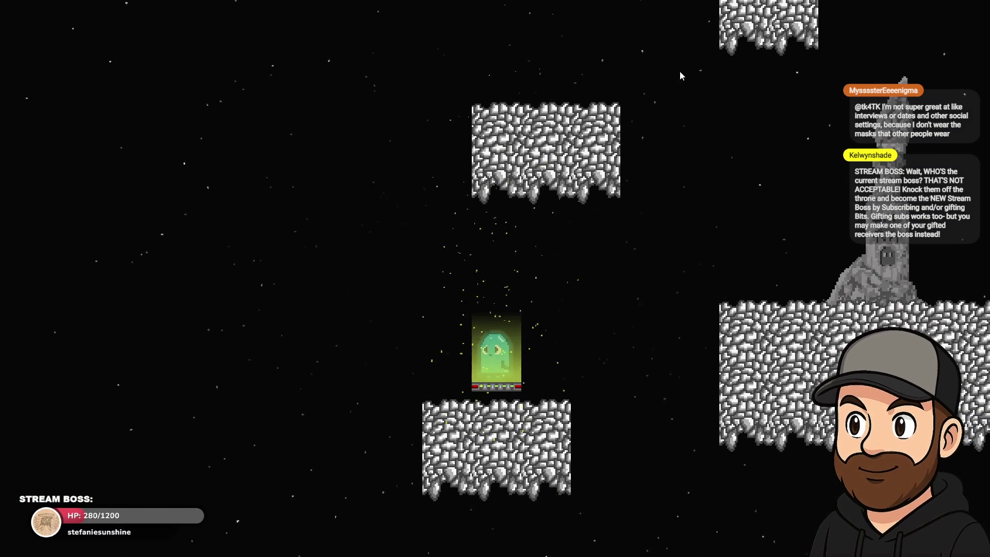
{"action": "key", "text": "Right"}
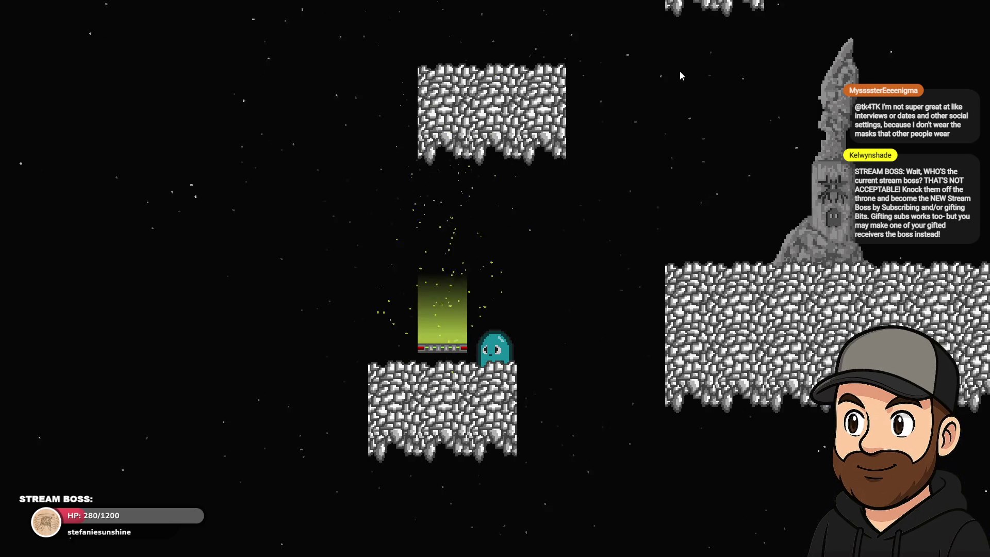
{"action": "key", "text": "Escape"}
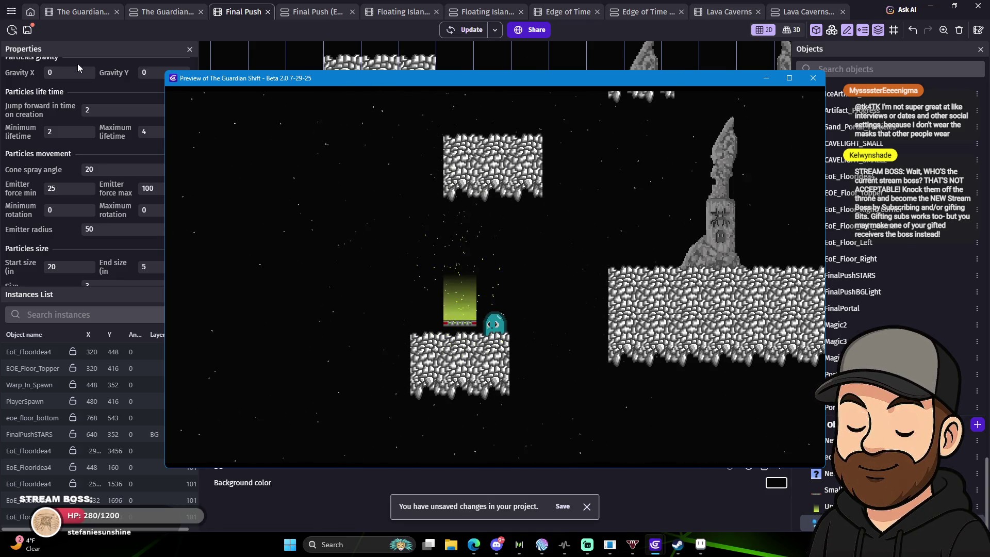
{"action": "left_click", "coordinate": [117, 95]}
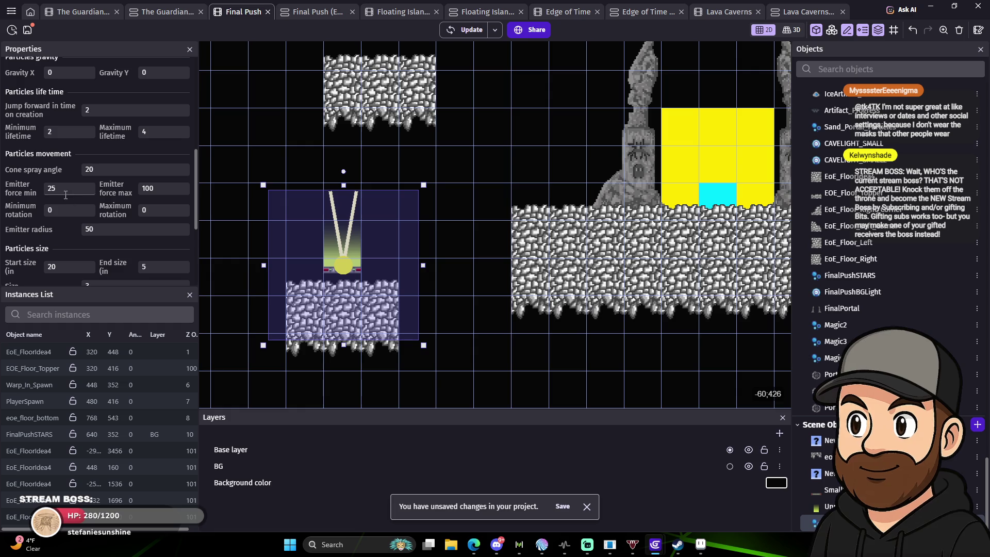
Set the Snow emitter's cone spray angle to 10 and particle lifetime to 1–3.
{"action": "left_click", "coordinate": [172, 188]}
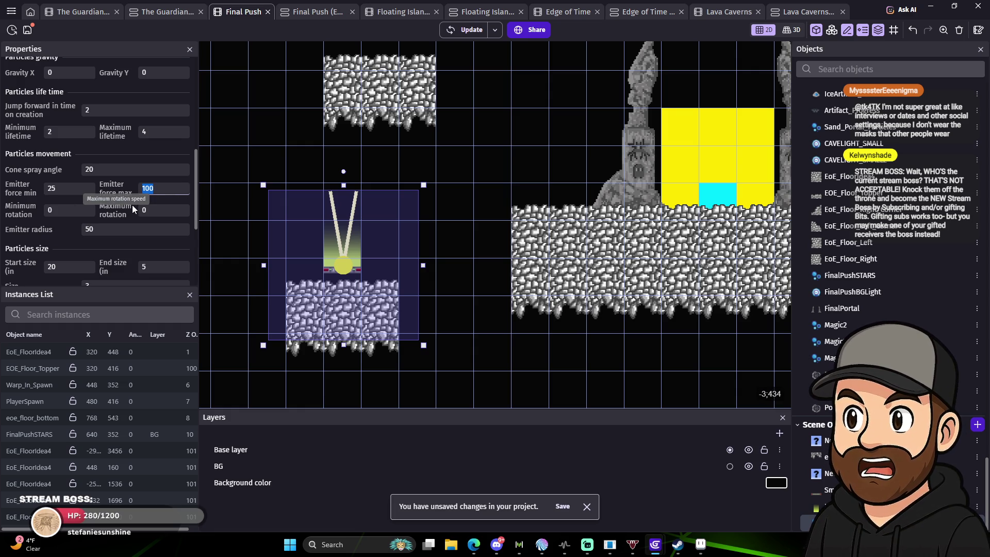
{"action": "type", "text": "75"}
{"action": "left_click", "coordinate": [135, 147]}
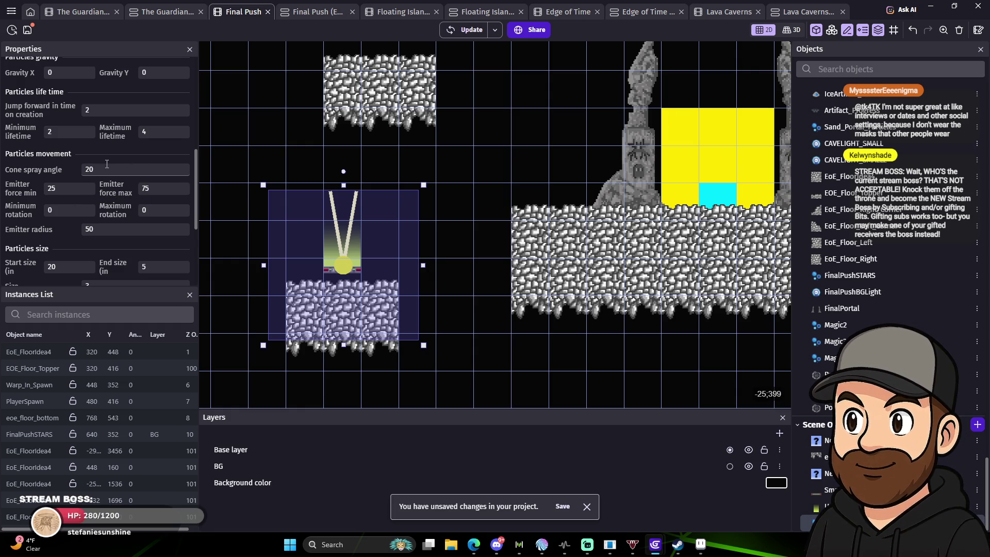
{"action": "double_click", "coordinate": [107, 168]}
{"action": "type", "text": "10"}
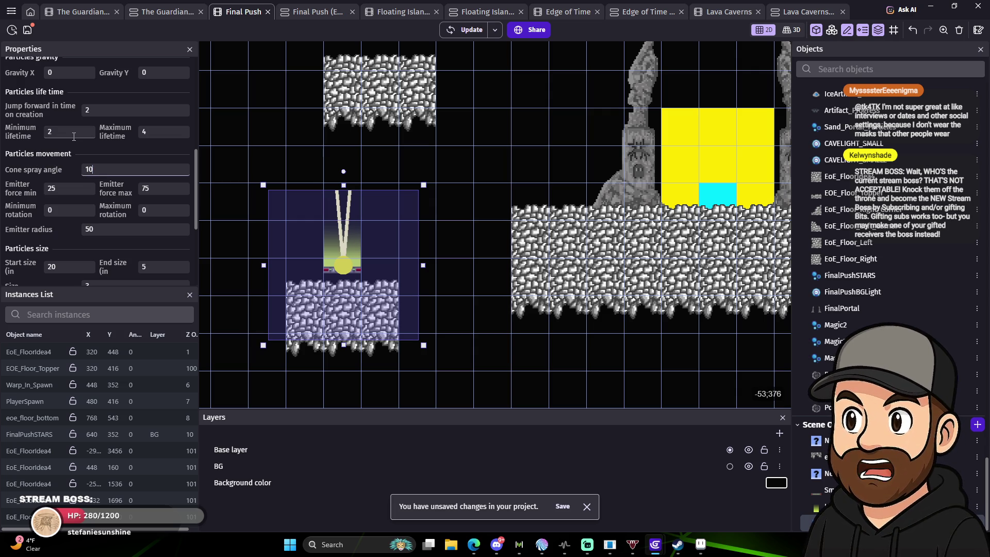
{"action": "double_click", "coordinate": [144, 131]}
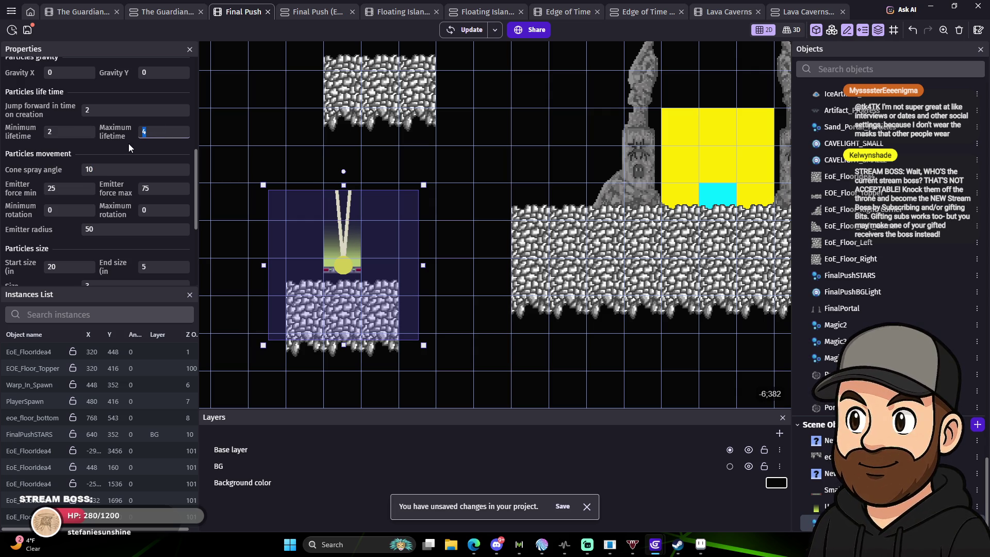
{"action": "type", "text": "3"}
{"action": "double_click", "coordinate": [49, 132]}
{"action": "type", "text": "1"}
{"action": "left_click", "coordinate": [124, 96]}
Lower the emitter's maximum force from 75 to 50 and launch a new preview.
{"action": "scroll", "coordinate": [124, 216], "scroll_direction": "up", "scroll_amount": 3}
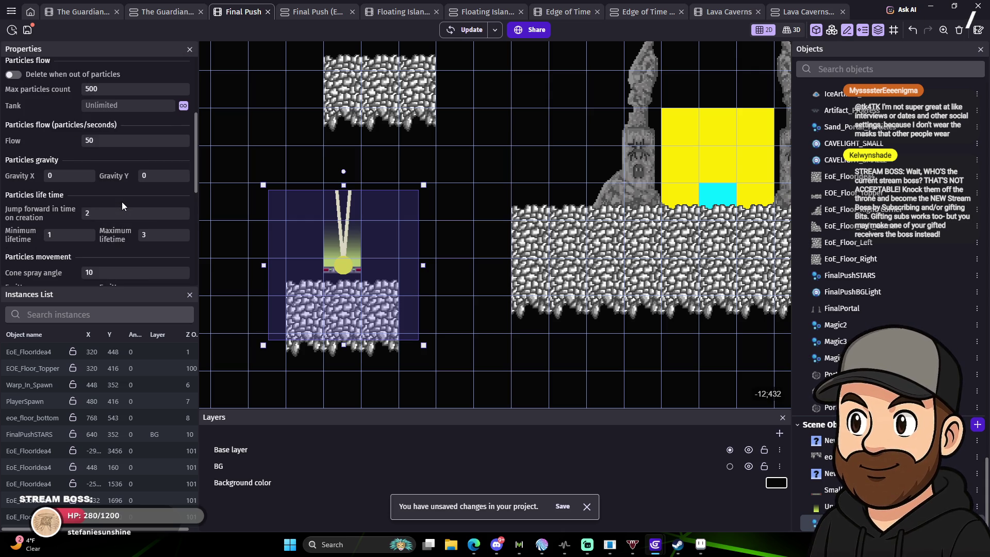
{"action": "scroll", "coordinate": [134, 195], "scroll_direction": "down", "scroll_amount": 3}
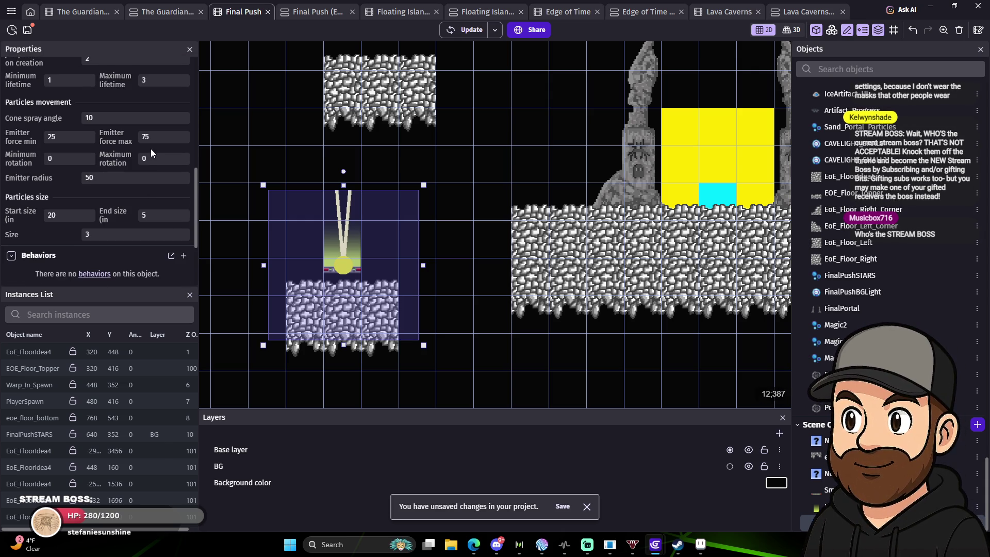
{"action": "left_click", "coordinate": [153, 137]}
{"action": "double_click", "coordinate": [153, 137]}
{"action": "type", "text": "0"}
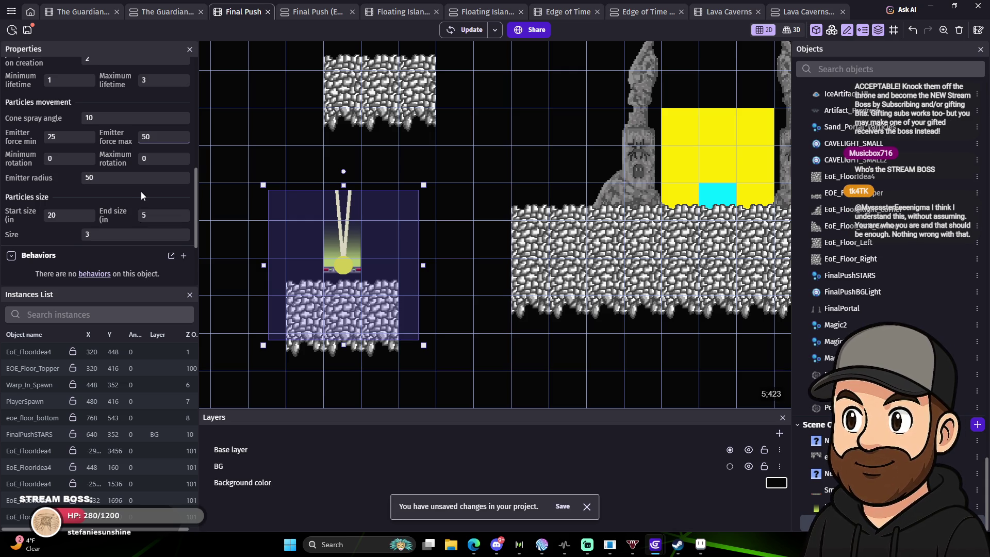
{"action": "left_click", "coordinate": [121, 196]}
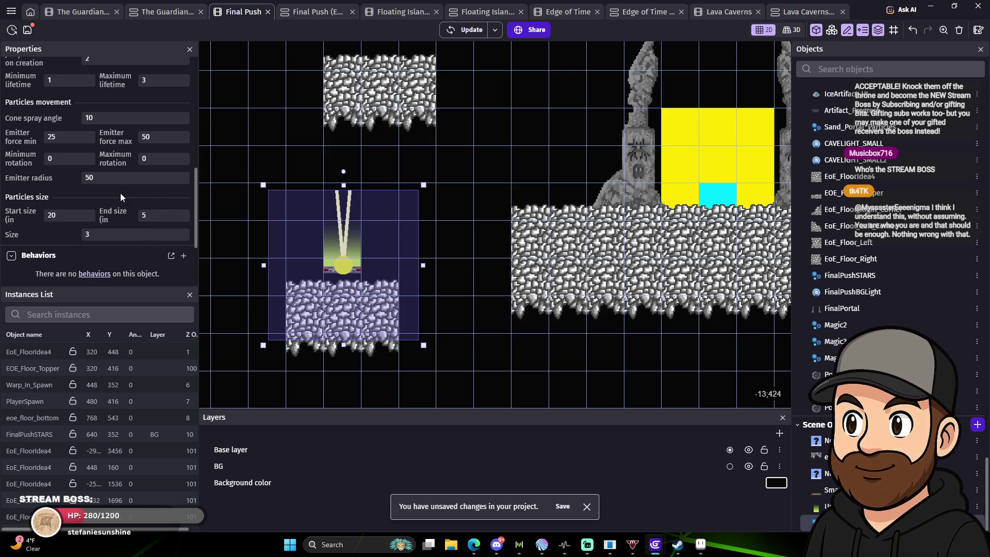
{"action": "scroll", "coordinate": [147, 203], "scroll_direction": "down", "scroll_amount": 1}
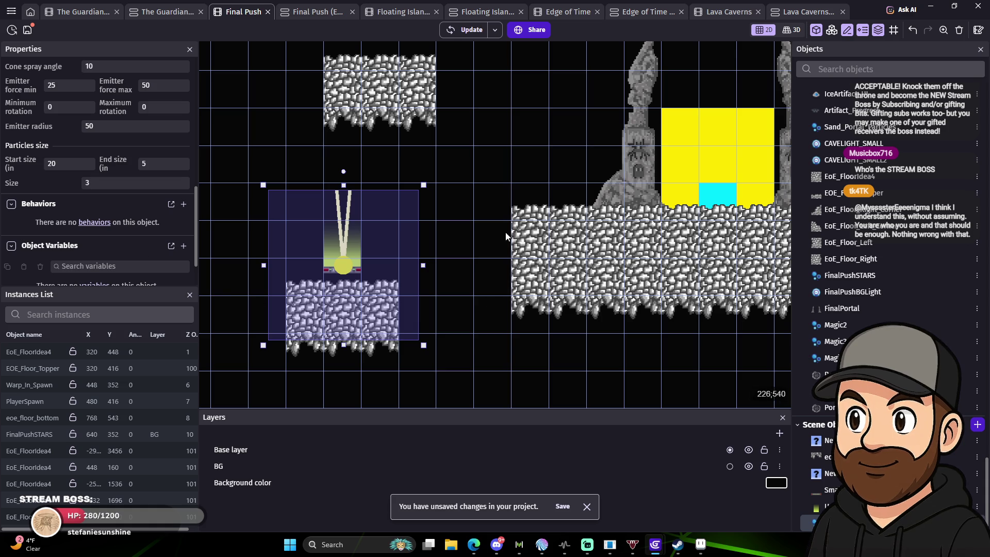
{"action": "left_click", "coordinate": [469, 29]}
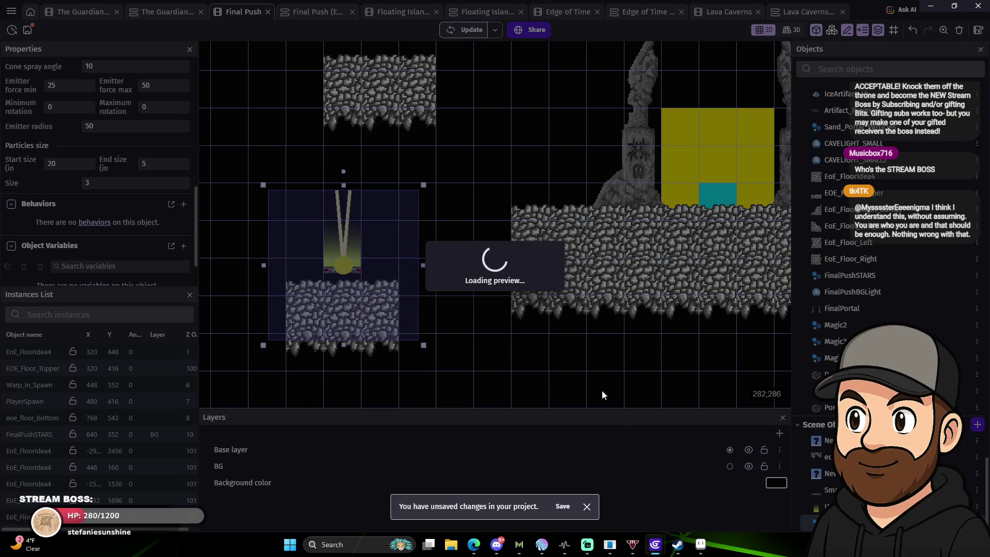
Close the Diagnostic report and bring the running game preview forward.
{"action": "mouse_move", "coordinate": [662, 547]}
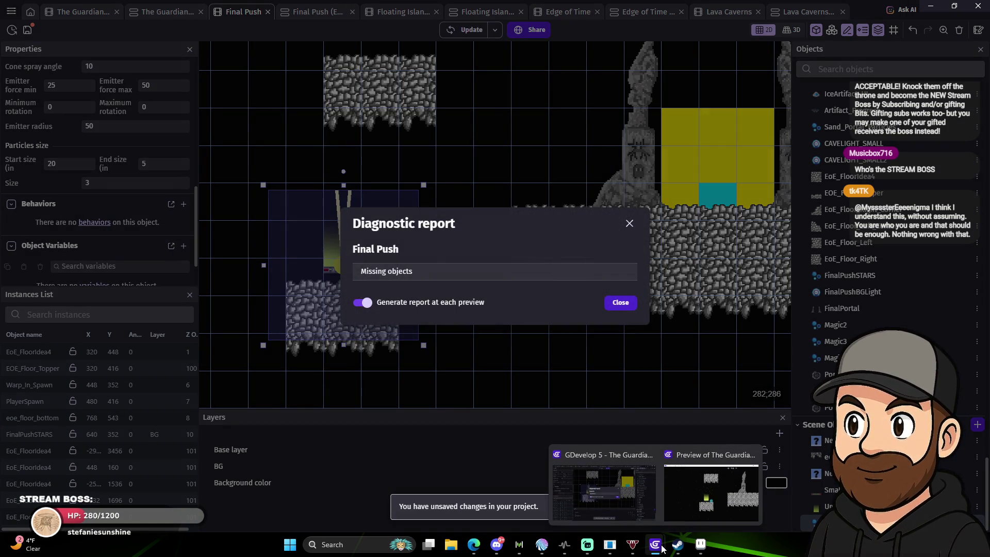
{"action": "left_click", "coordinate": [632, 307]}
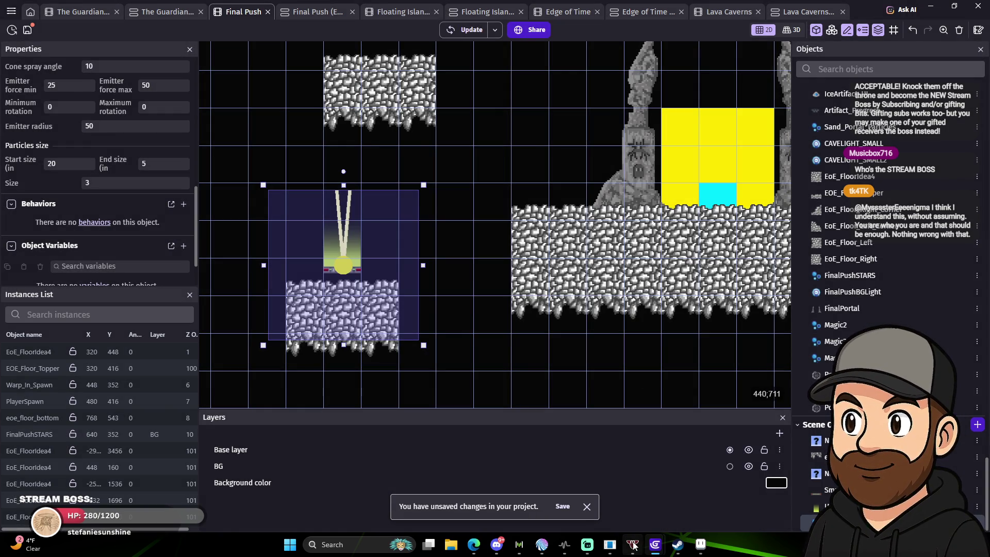
{"action": "left_click", "coordinate": [712, 490]}
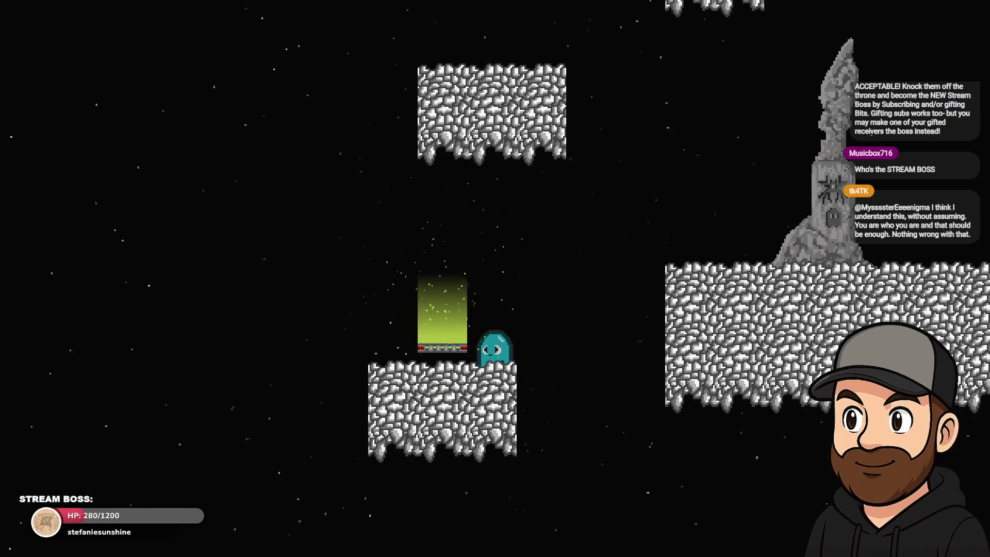
Jump the ghost into the green portal, step out, and jump back in.
{"action": "key", "text": "space"}
{"action": "key", "text": "Left"}
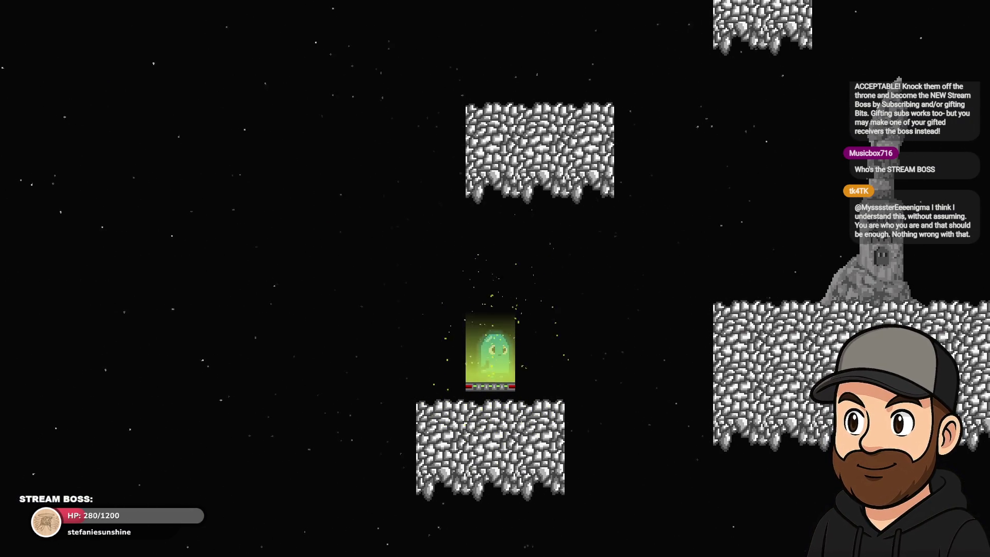
{"action": "key", "text": "Right"}
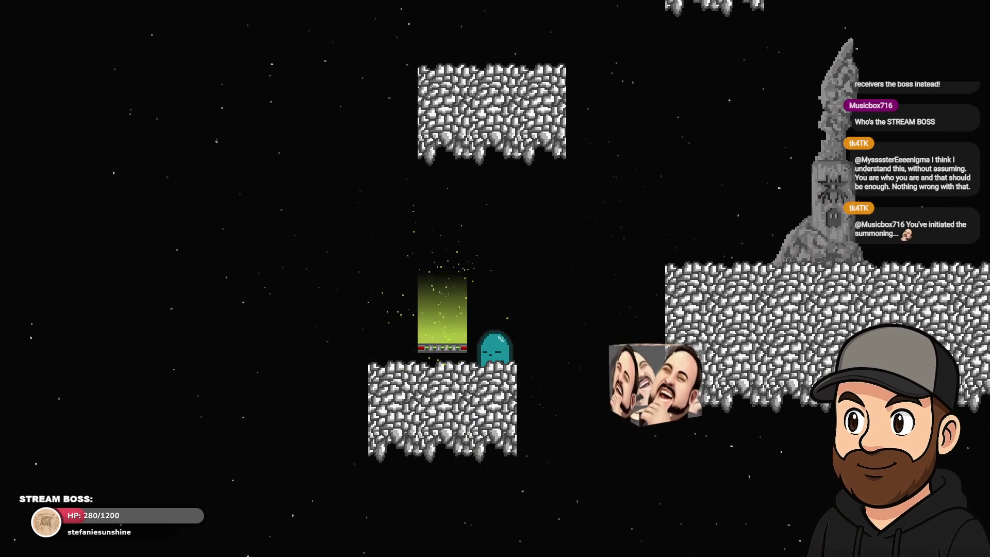
{"action": "key", "text": "Up"}
{"action": "key", "text": "Left"}
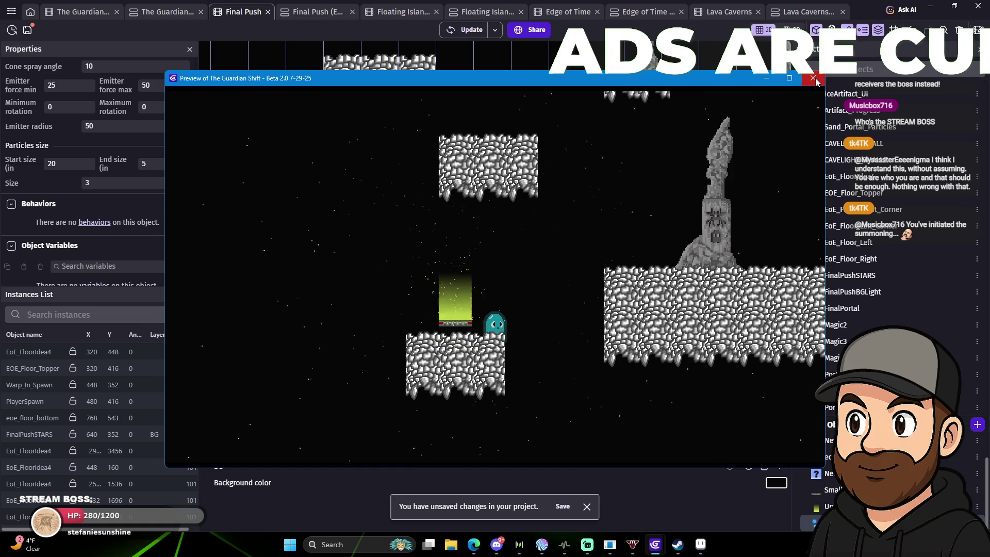
Relaunch the preview with F5 and steer the ghost into the green portal to warp.
{"action": "left_click", "coordinate": [814, 78]}
{"action": "key", "text": "F5"}
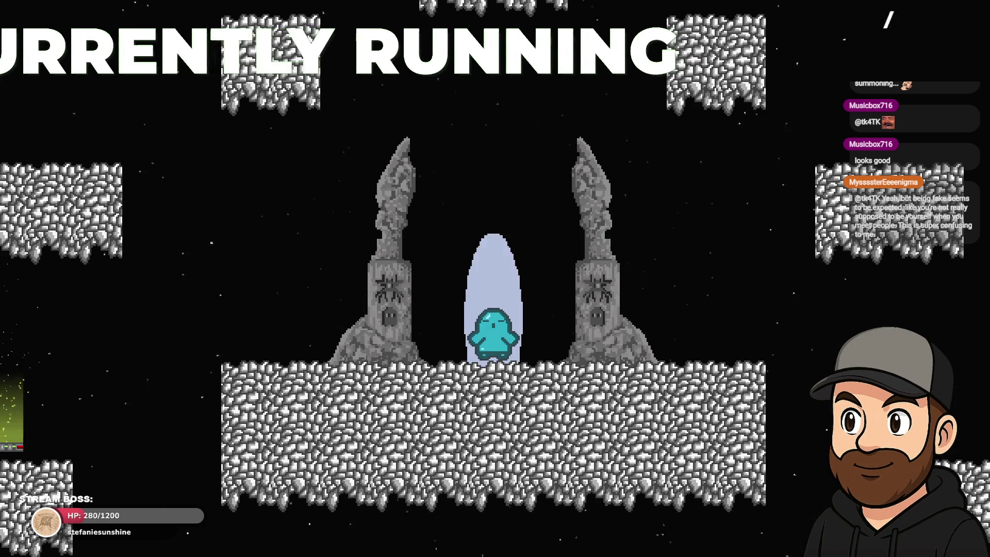
{"action": "key", "text": "Left"}
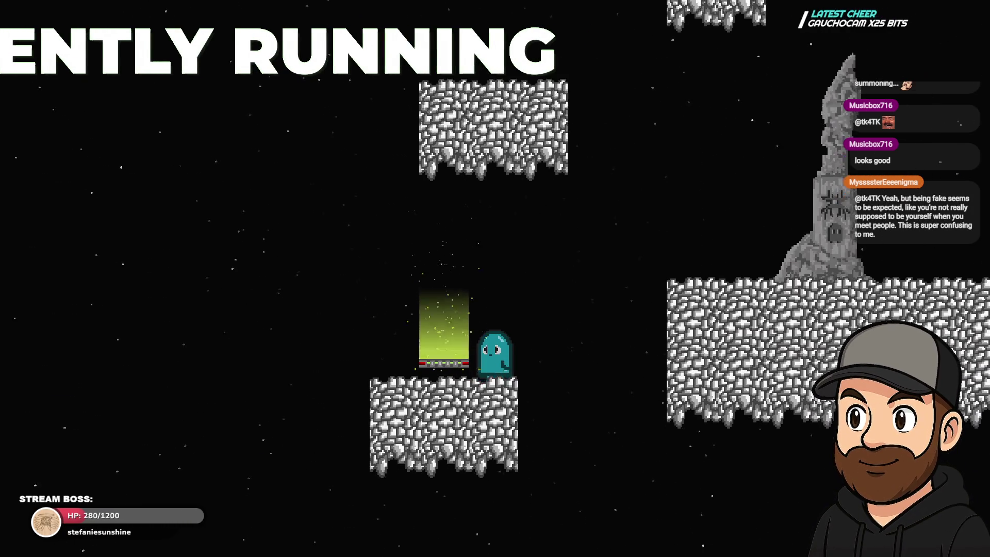
{"action": "key", "text": "space"}
{"action": "key", "text": "Left"}
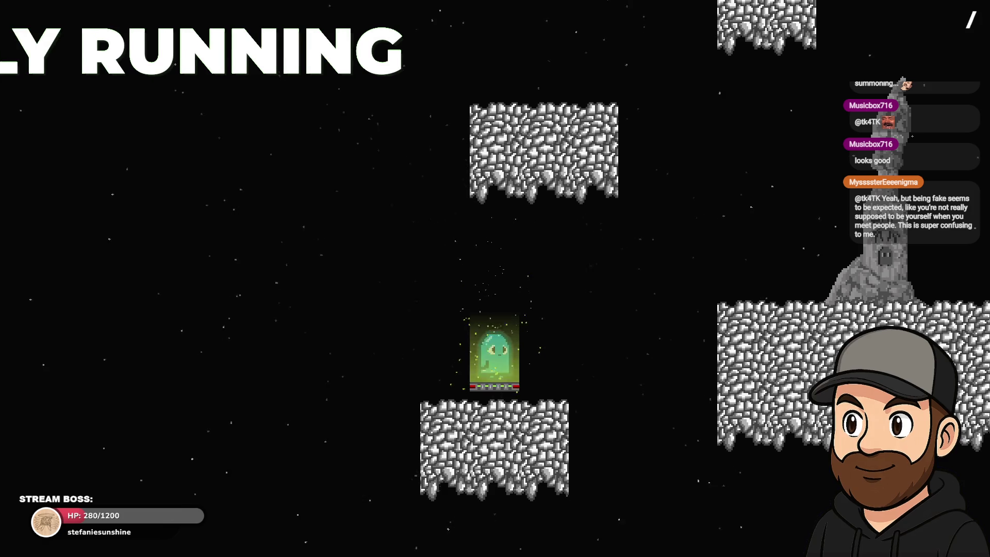
{"action": "key", "text": "Right"}
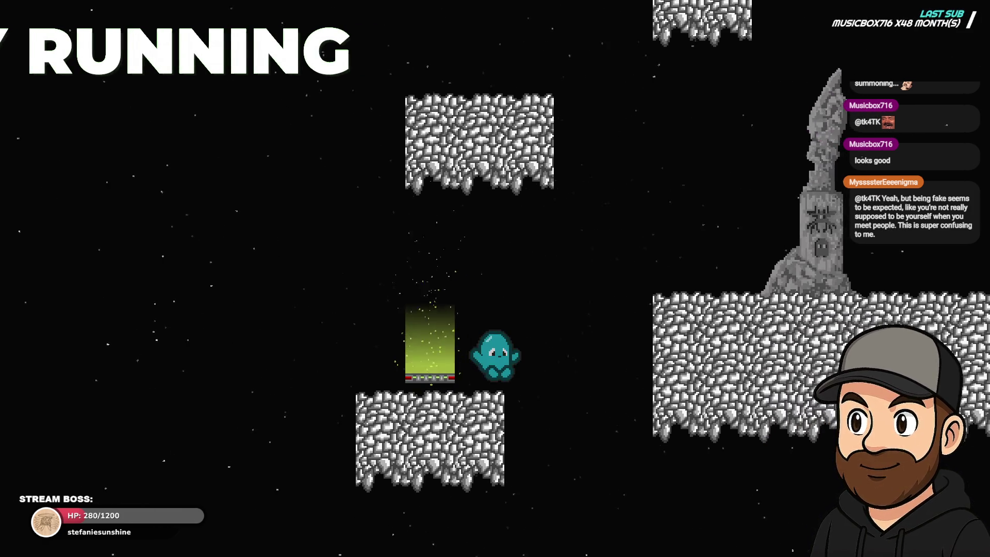
{"action": "key", "text": "Right"}
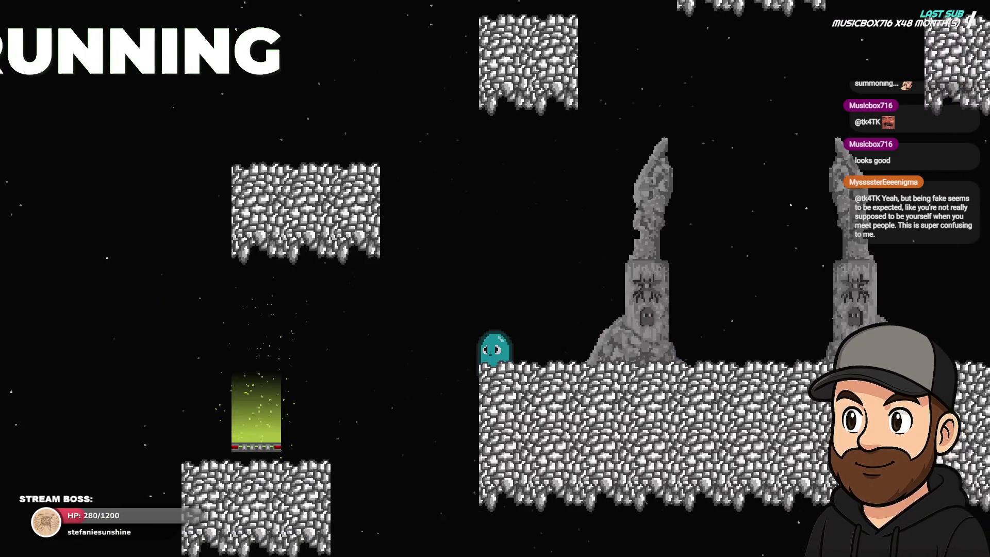
{"action": "key", "text": "Left"}
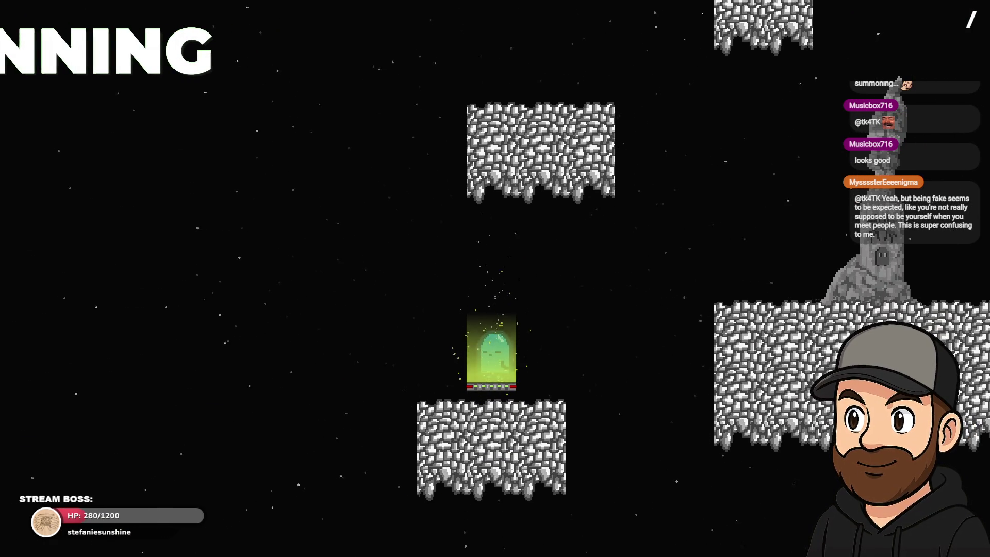
{"action": "key", "text": "Right"}
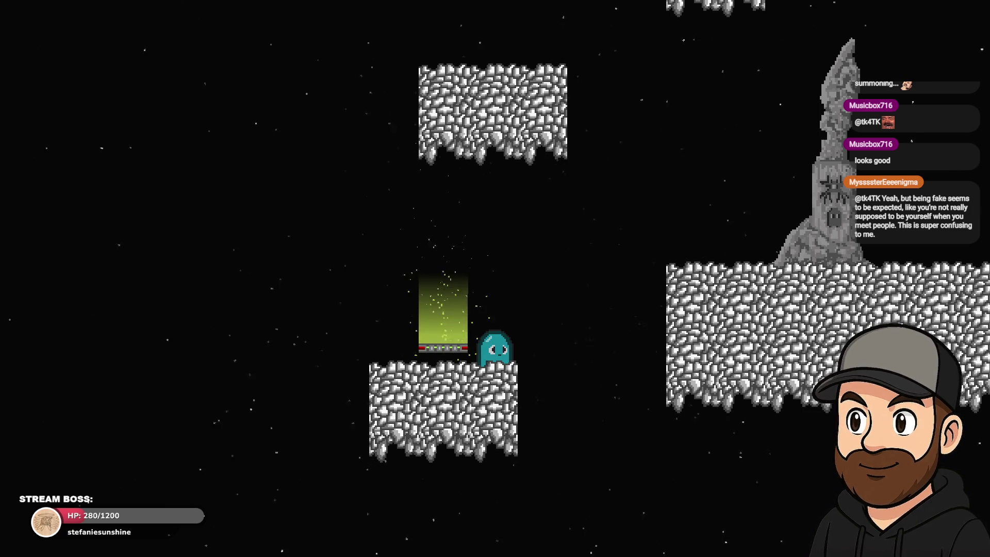
{"action": "key", "text": "Up"}
{"action": "key", "text": "Right"}
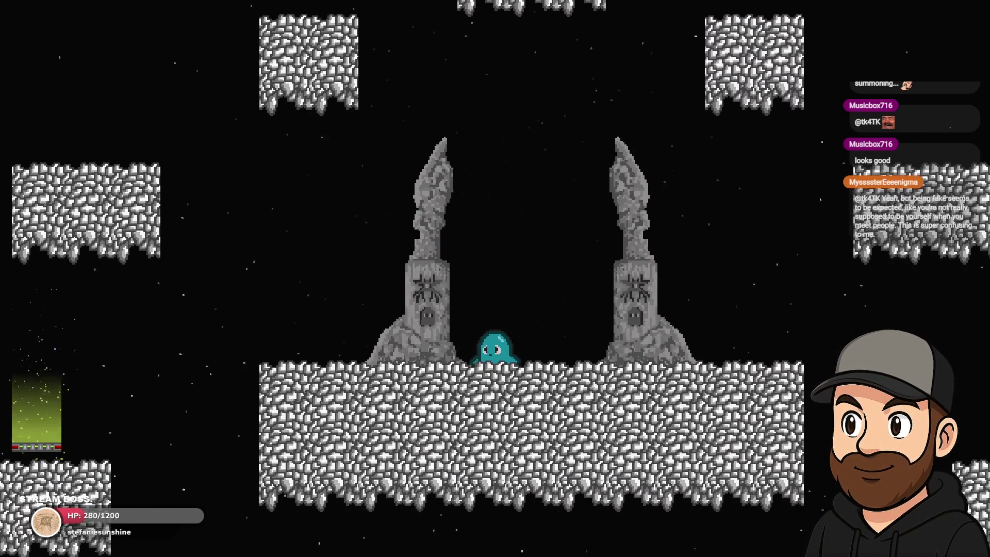
{"action": "key", "text": "Left"}
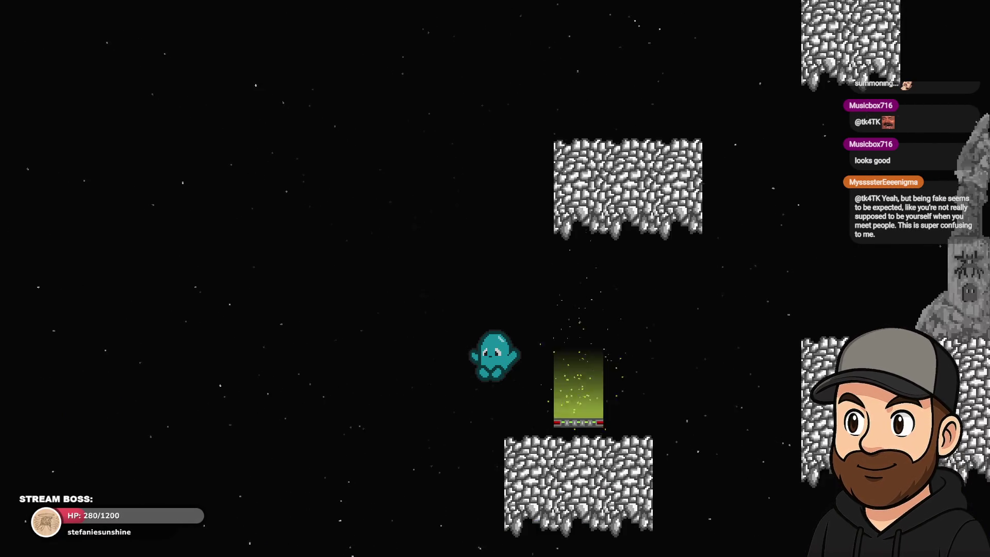
{"action": "key", "text": "Right"}
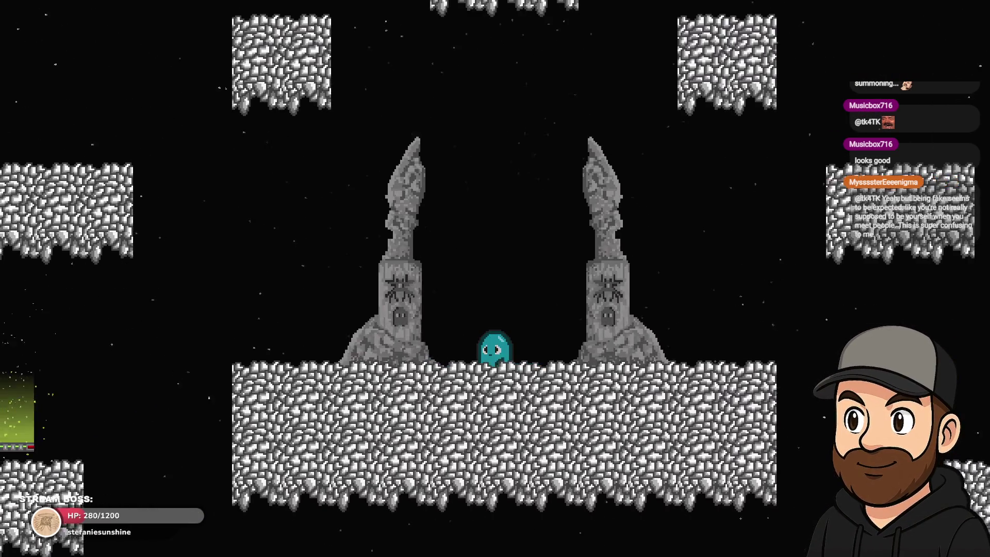
Walk the ghost back and forth between the two statues, then close the preview.
{"action": "key", "text": "Left"}
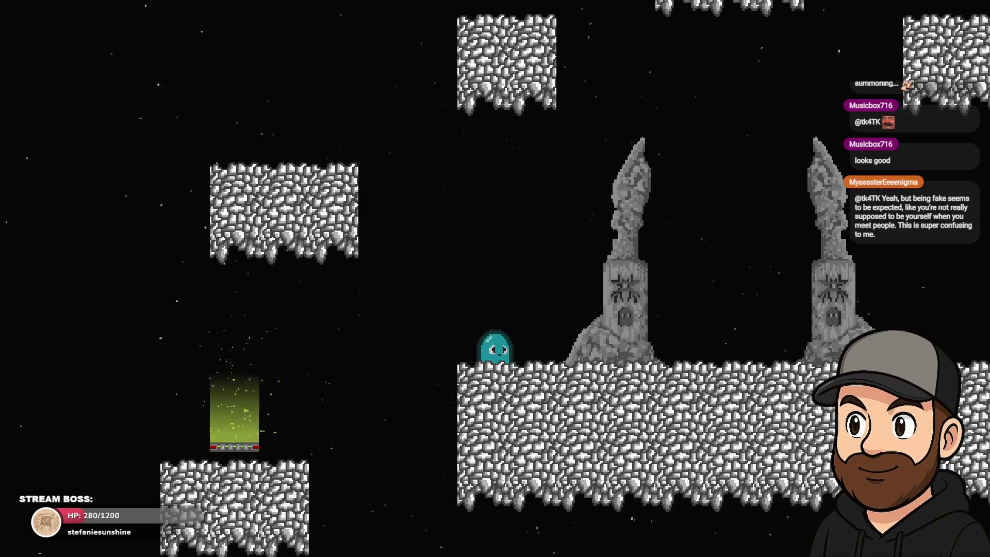
{"action": "key", "text": "Right"}
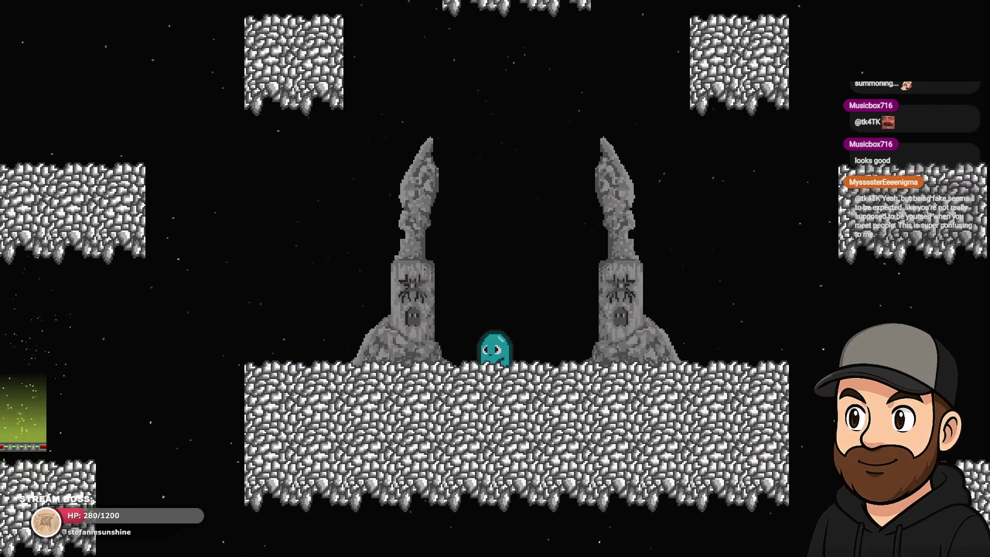
{"action": "key", "text": "Left"}
{"action": "key", "text": "Right"}
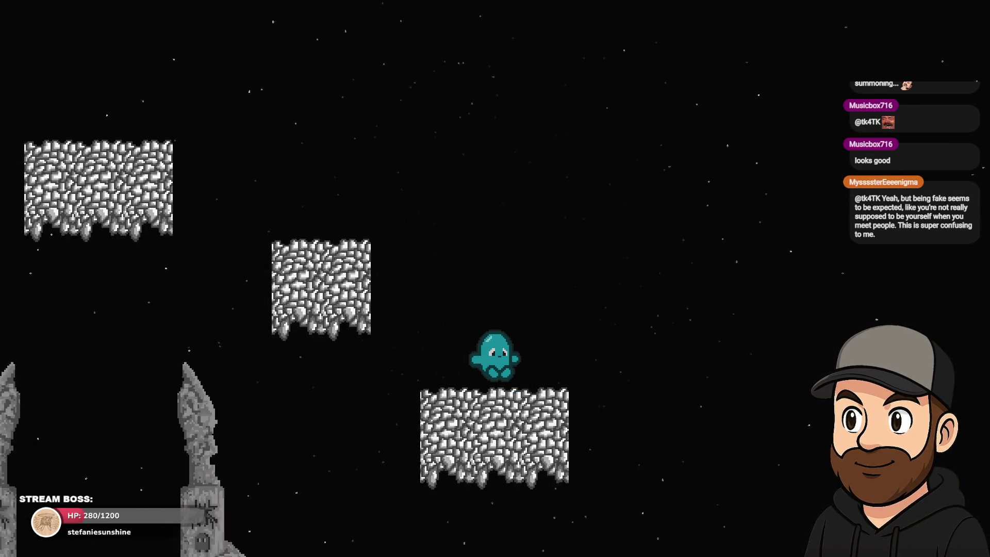
{"action": "key", "text": "Left"}
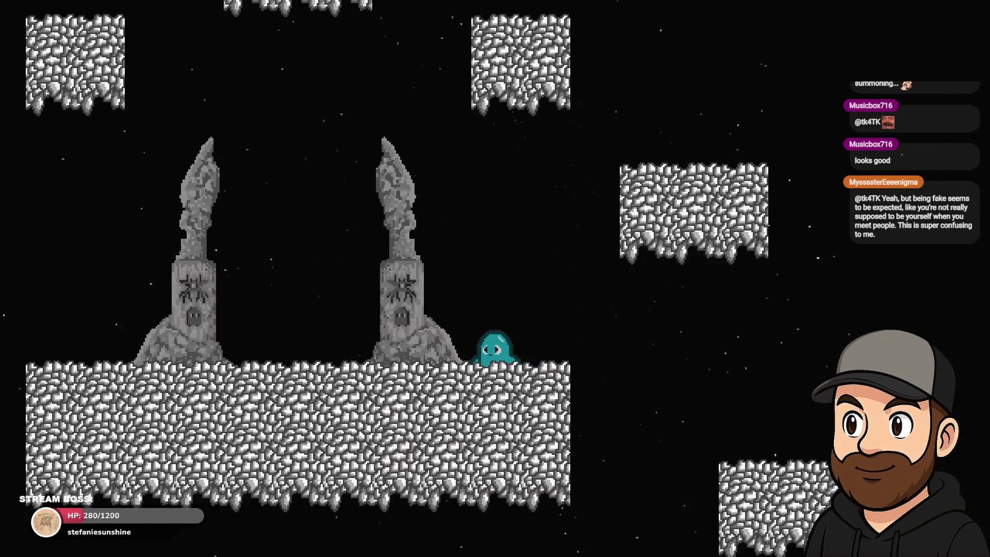
{"action": "key", "text": "Right"}
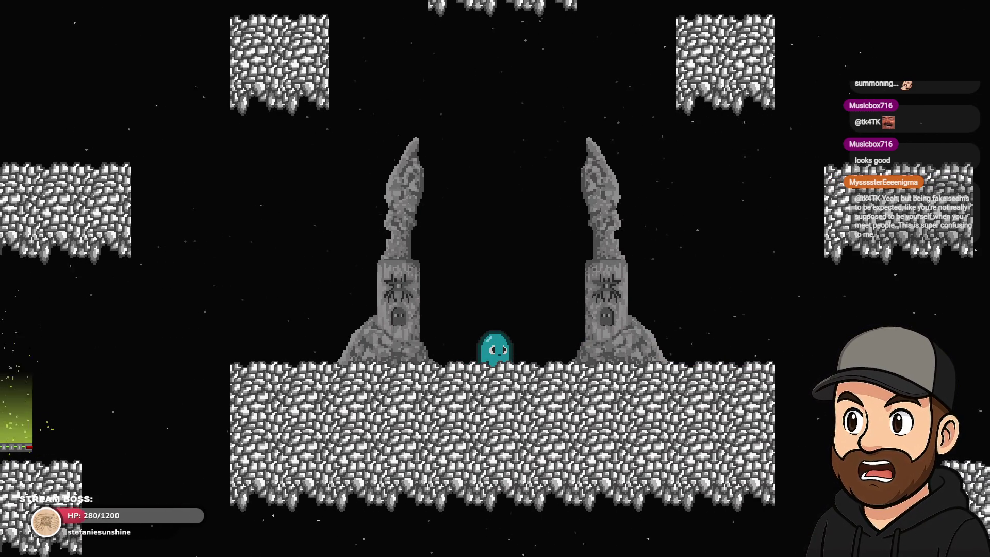
{"action": "key", "text": "Right"}
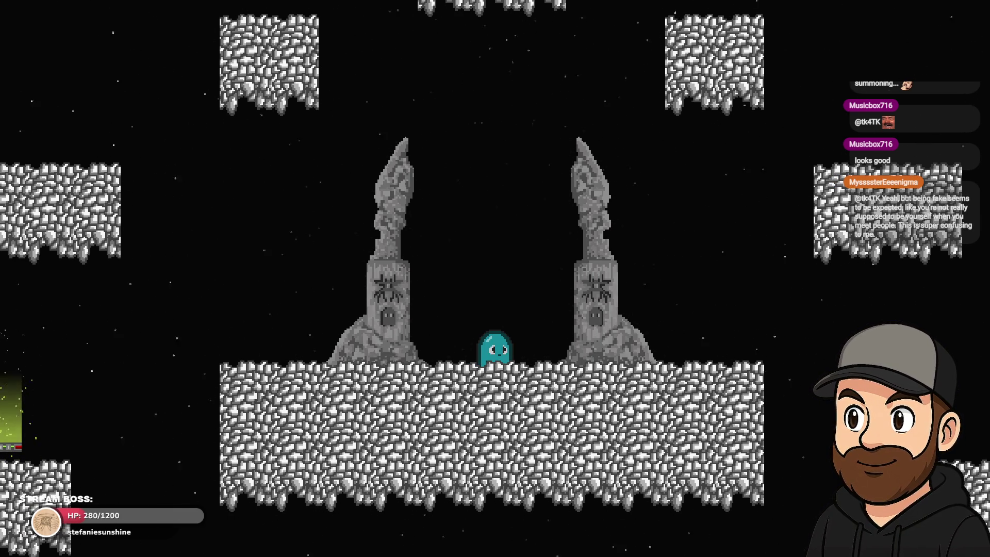
{"action": "key", "text": "Left"}
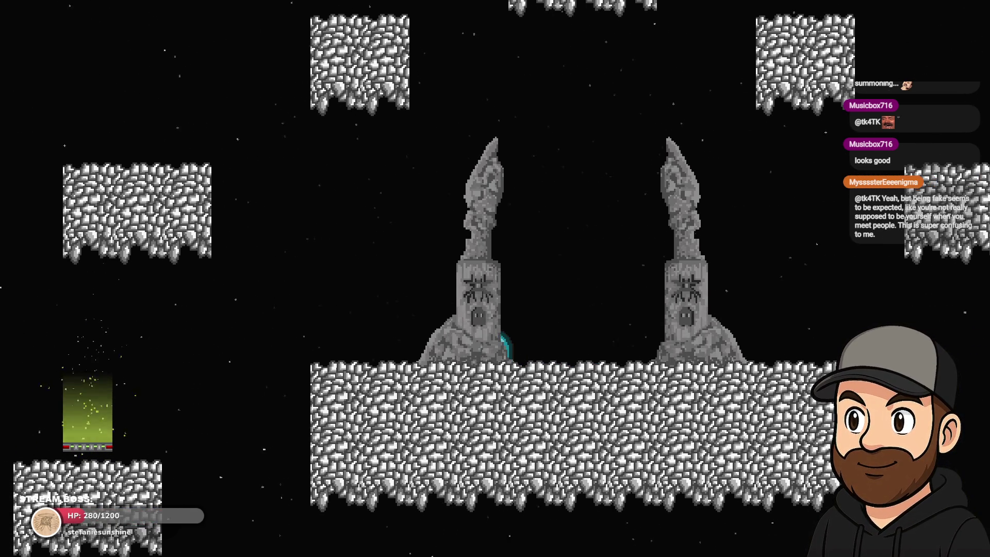
{"action": "key", "text": "Right"}
{"action": "key", "text": "Left"}
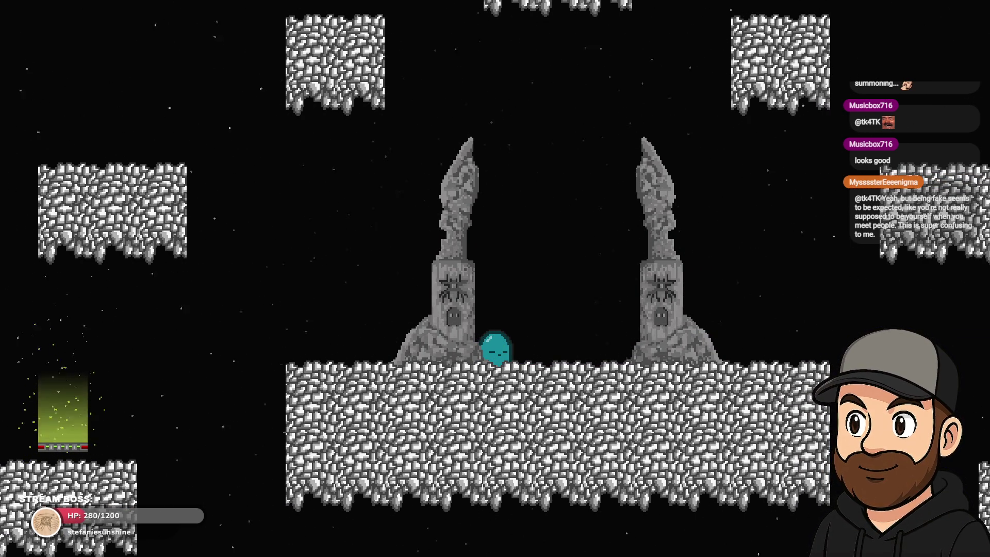
{"action": "key", "text": "Right"}
{"action": "key", "text": "Left"}
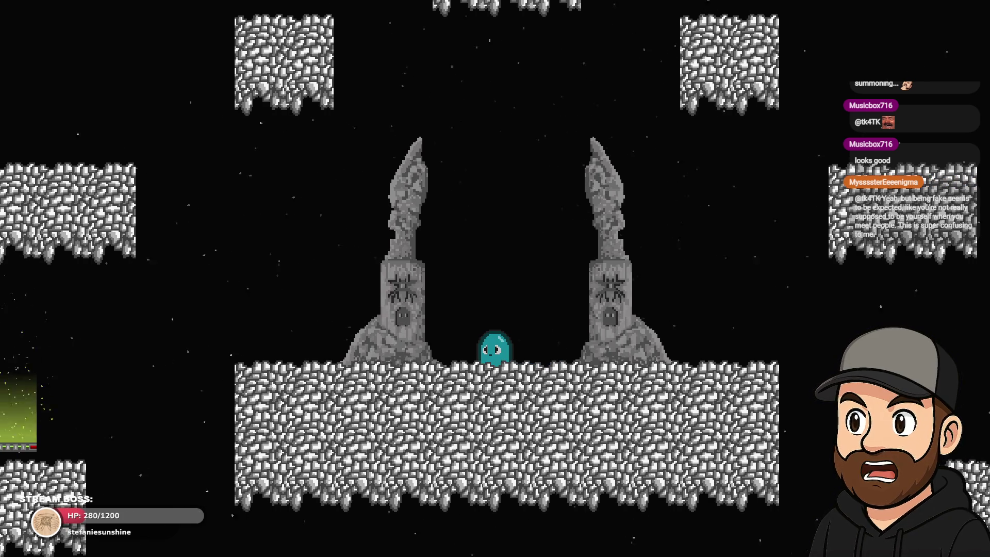
{"action": "key", "text": "Escape"}
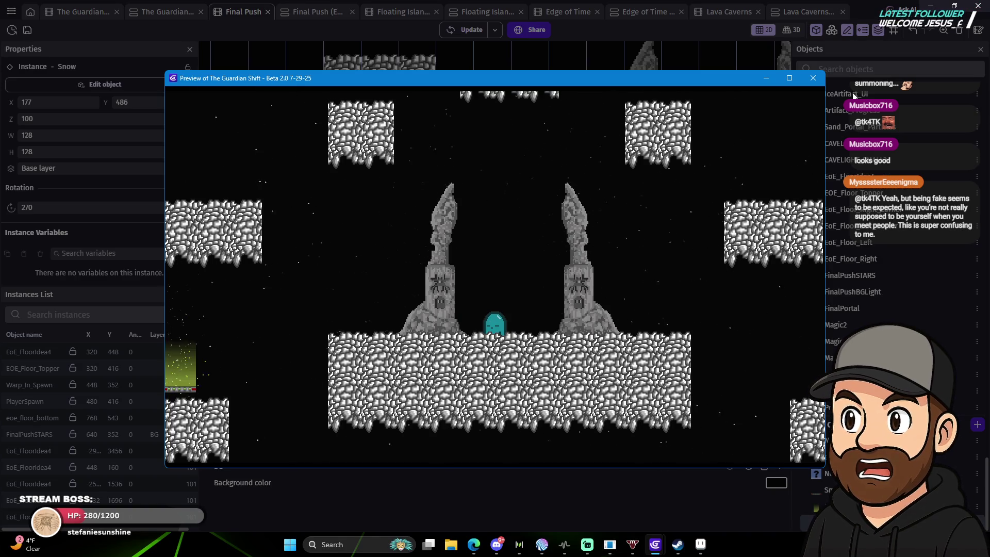
{"action": "left_click", "coordinate": [813, 78]}
Select the portal beam with its floor block and move them right to X 224.
{"action": "left_click", "coordinate": [619, 308]}
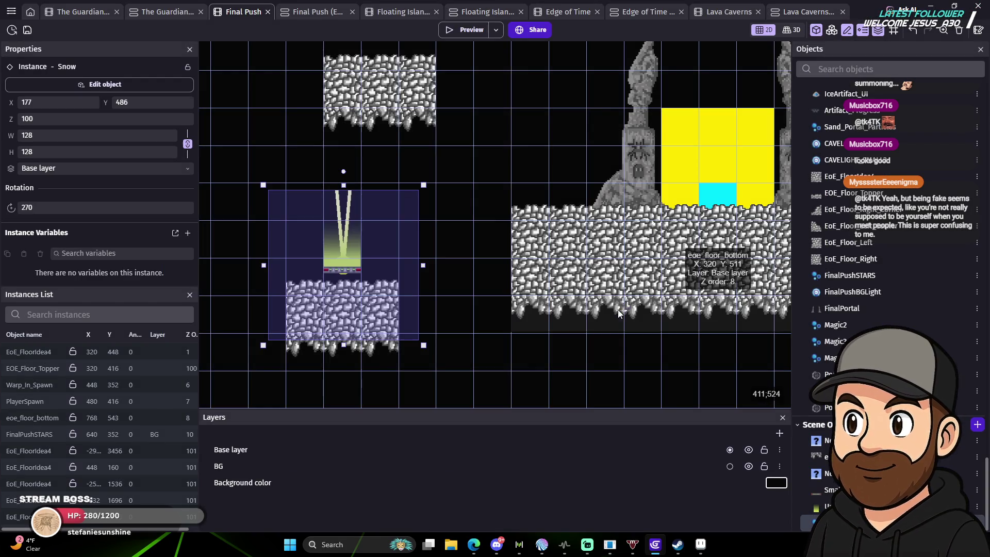
{"action": "mouse_move", "coordinate": [453, 240]}
{"action": "left_mouse_down"}
{"action": "mouse_move", "coordinate": [240, 382]}
{"action": "mouse_move", "coordinate": [318, 370]}
{"action": "left_mouse_up"}
{"action": "mouse_move", "coordinate": [354, 314]}
{"action": "left_mouse_down"}
{"action": "mouse_move", "coordinate": [442, 314]}
{"action": "mouse_move", "coordinate": [478, 302]}
{"action": "mouse_move", "coordinate": [451, 304]}
{"action": "left_mouse_up"}
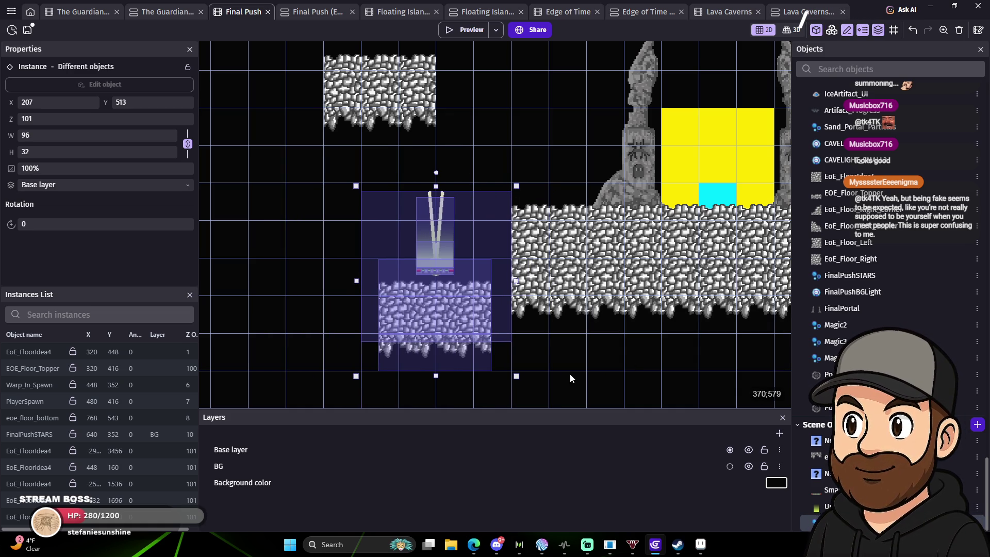
{"action": "key", "text": "Right"}
{"action": "key", "text": "Right"}
{"action": "key", "text": "Right"}
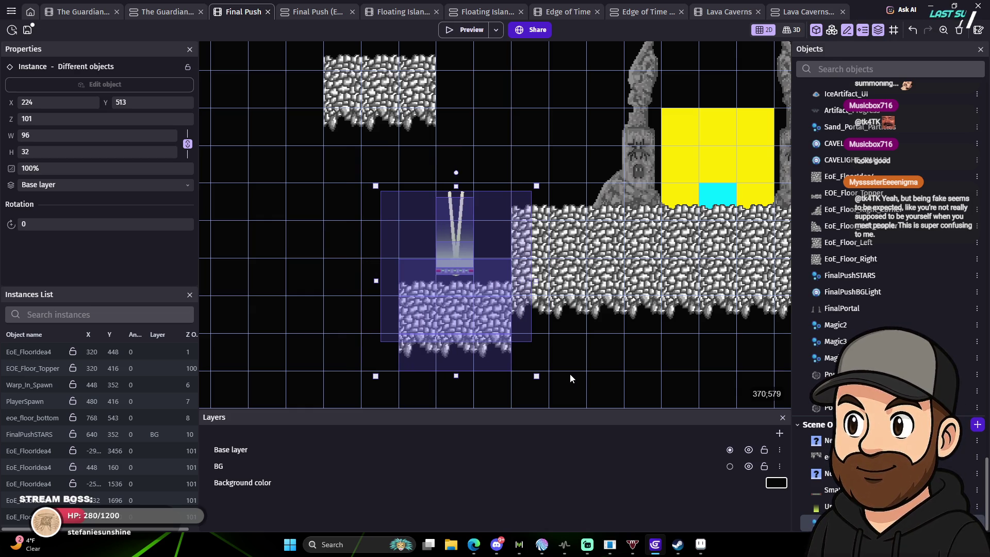
Fine-tune the portal and floor group's height, settling it at X 224, Y 481.
{"action": "key", "text": "Up"}
{"action": "key", "text": "Up"}
{"action": "key", "text": "Up"}
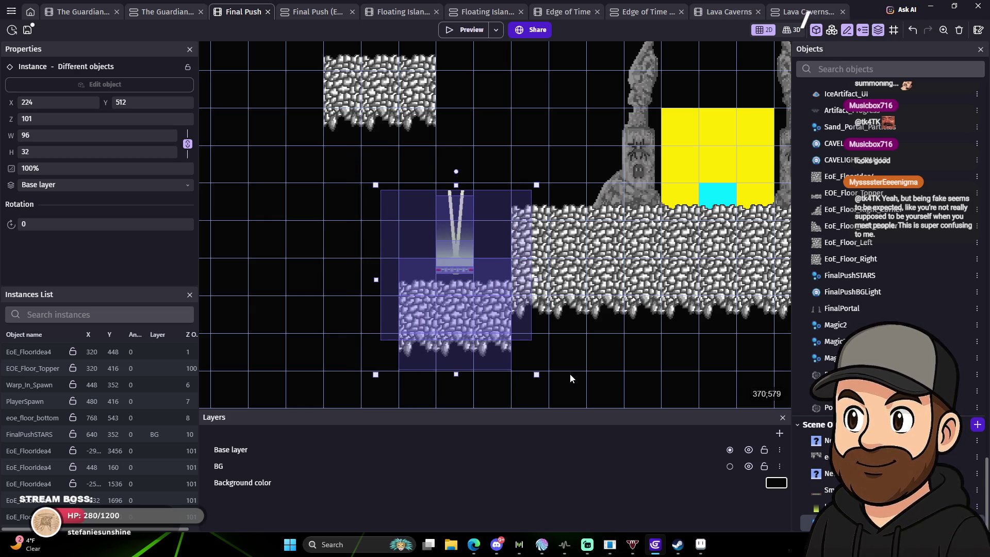
{"action": "key", "text": "Up"}
{"action": "key", "text": "Up"}
{"action": "key", "text": "Up"}
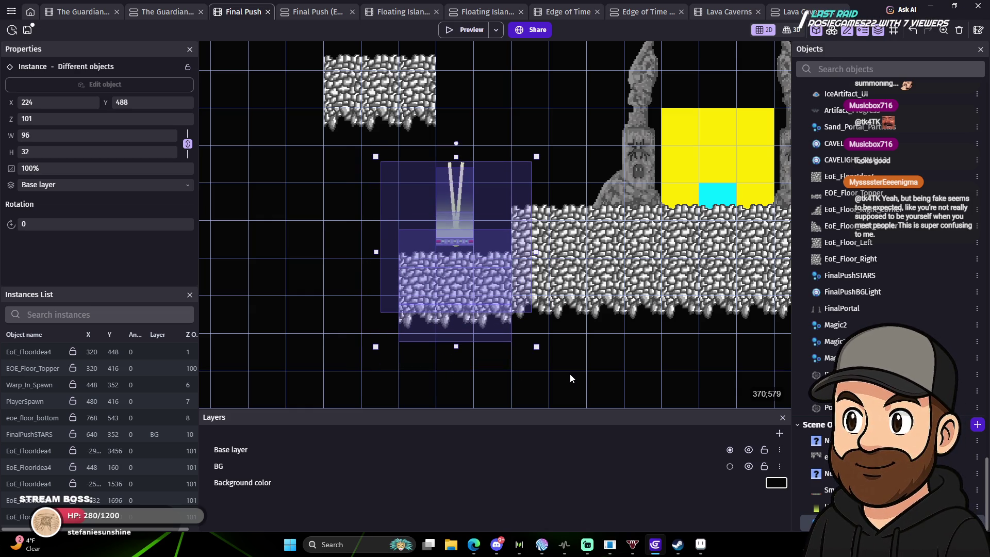
{"action": "key", "text": "Down"}
{"action": "key", "text": "Down"}
{"action": "key", "text": "Down"}
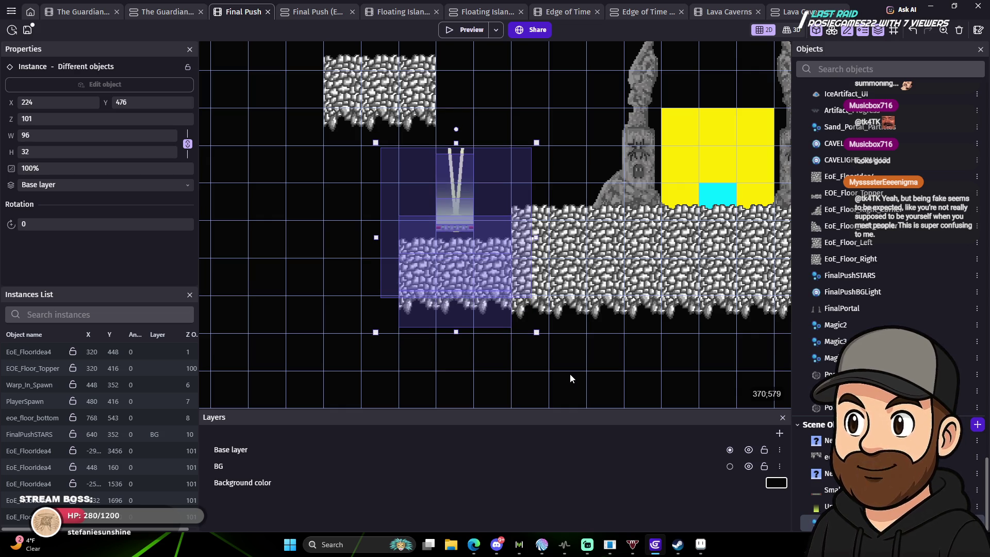
{"action": "key", "text": "Down"}
{"action": "key", "text": "Down"}
{"action": "key", "text": "Down"}
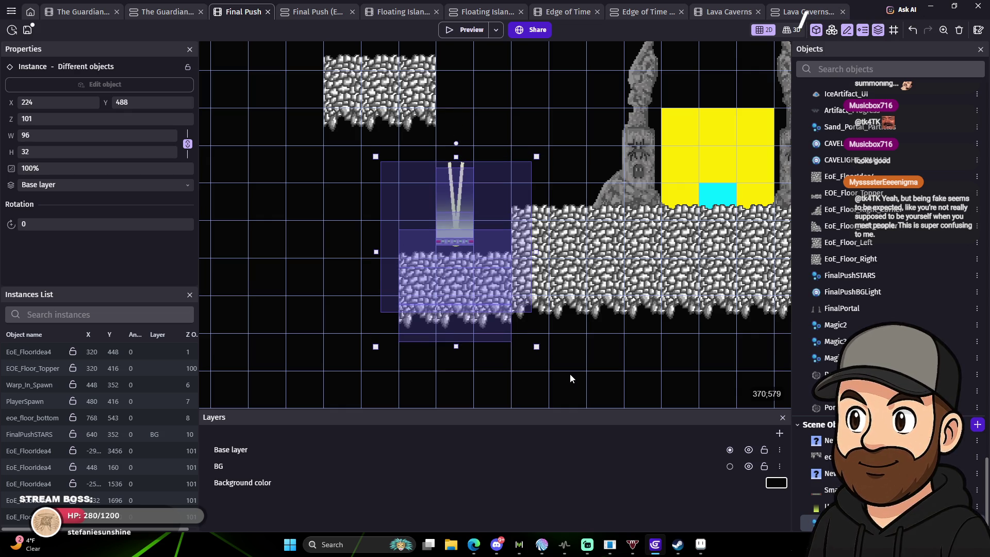
{"action": "key", "text": "Up"}
{"action": "key", "text": "Up"}
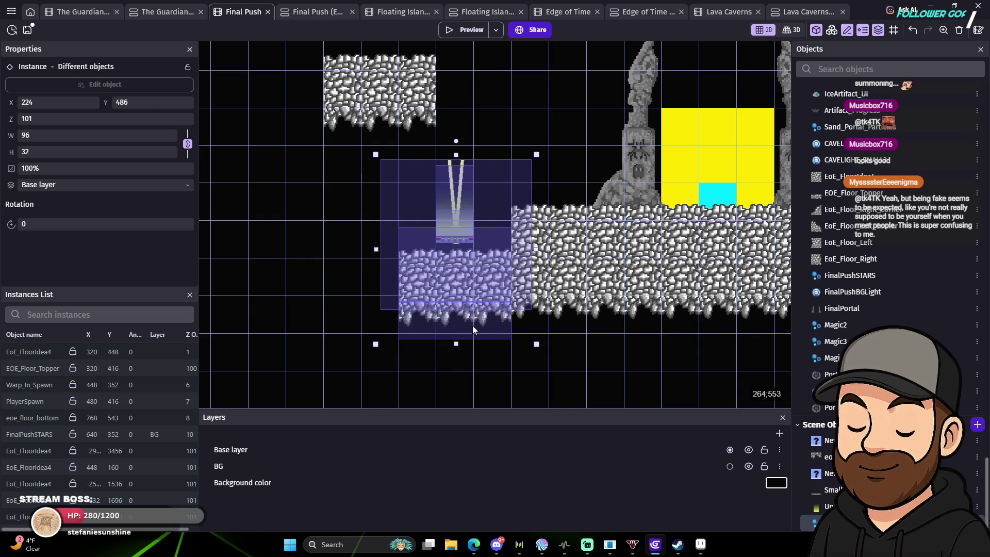
{"action": "mouse_move", "coordinate": [459, 280]}
{"action": "left_mouse_down"}
{"action": "mouse_move", "coordinate": [364, 267]}
{"action": "mouse_move", "coordinate": [459, 265]}
{"action": "left_mouse_up"}
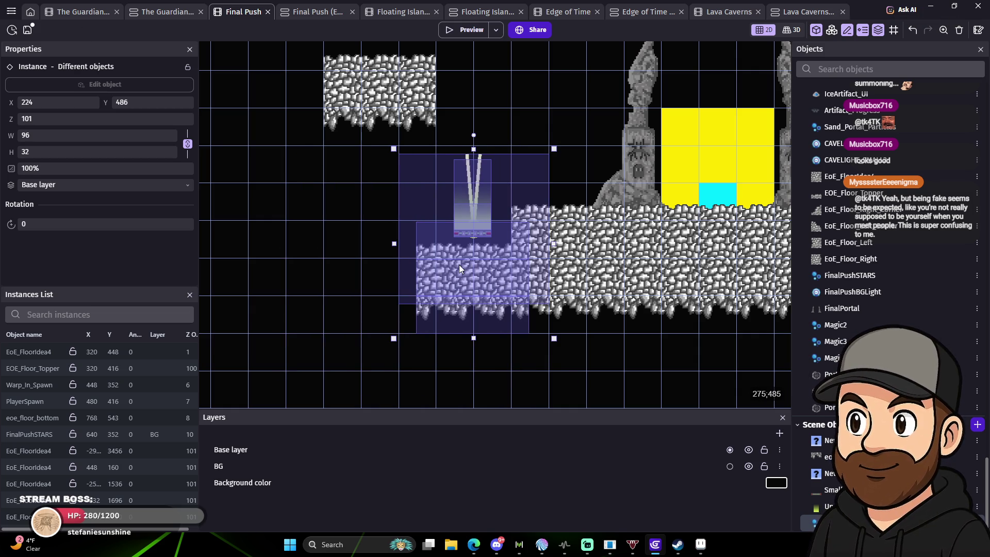
{"action": "left_click_drag", "start_coordinate": [455, 267], "coordinate": [436, 265]}
{"action": "key", "text": "Left"}
{"action": "key", "text": "Left"}
{"action": "key", "text": "Left"}
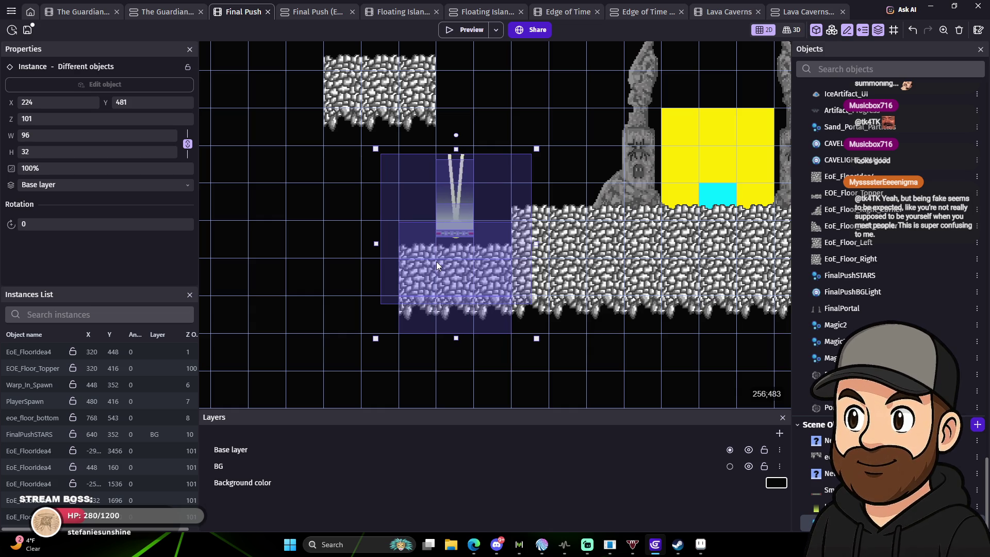
{"action": "left_click", "coordinate": [328, 243]}
{"action": "mouse_move", "coordinate": [679, 355]}
{"action": "left_mouse_down"}
{"action": "mouse_move", "coordinate": [504, 358]}
{"action": "mouse_move", "coordinate": [469, 369]}
{"action": "left_mouse_up"}
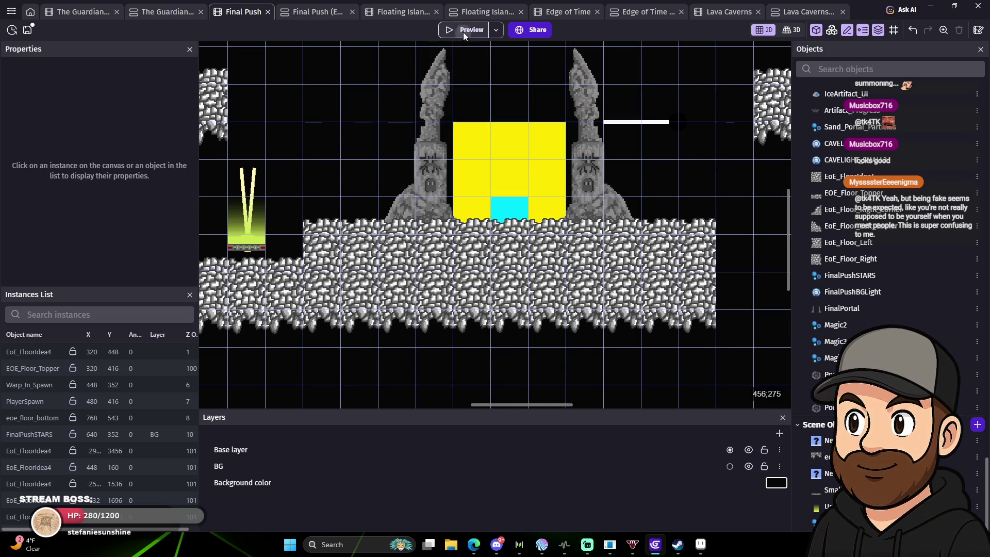
Preview the scene, jumping the character from the portal beam past both pillars, then close it.
{"action": "left_click", "coordinate": [463, 31]}
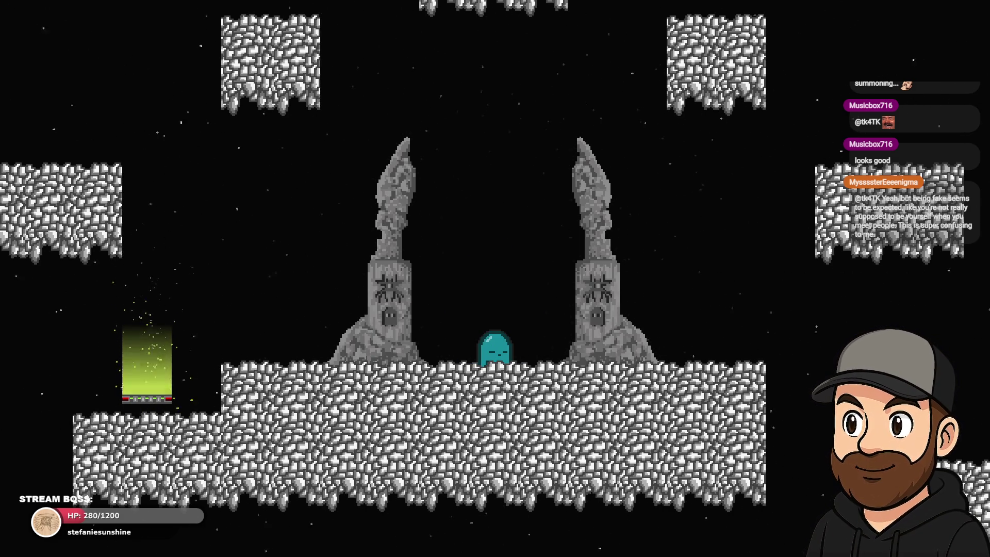
{"action": "key", "text": "Left"}
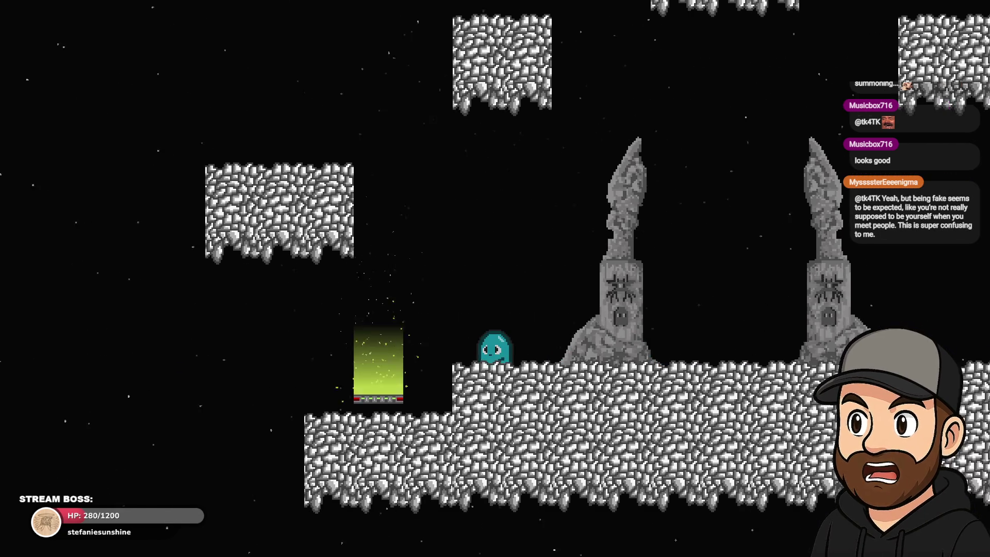
{"action": "key", "text": "space"}
{"action": "key", "text": "Right"}
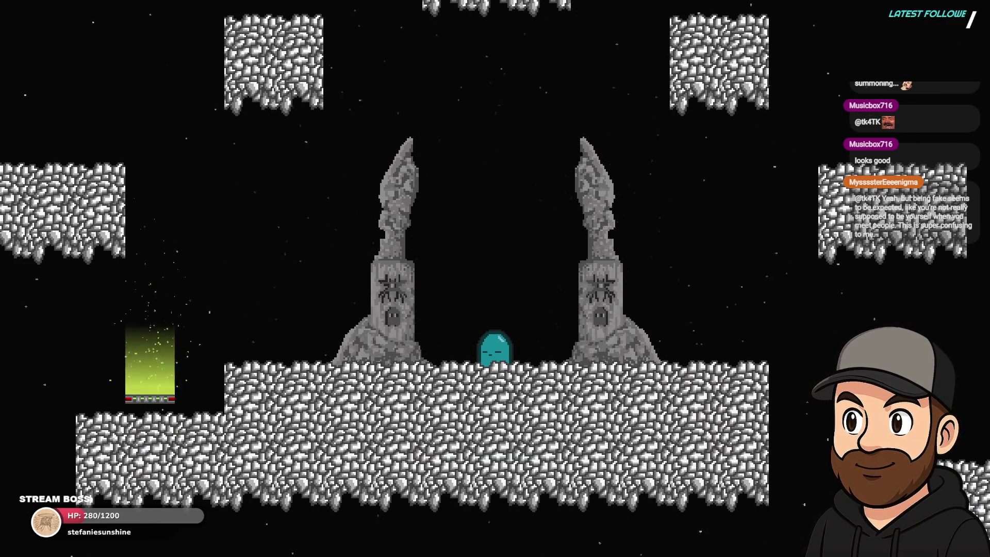
{"action": "key", "text": "Left"}
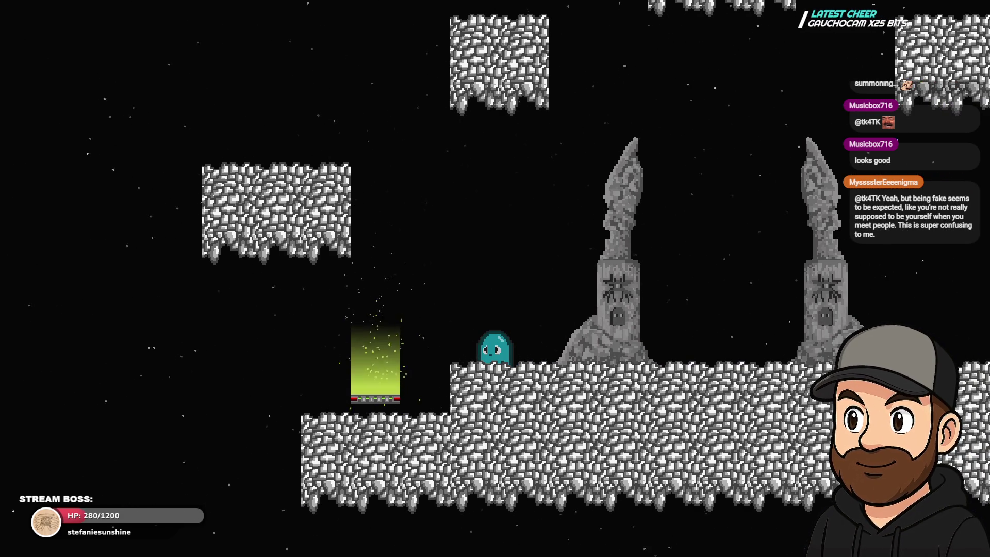
{"action": "key", "text": "Right"}
{"action": "key", "text": "Left"}
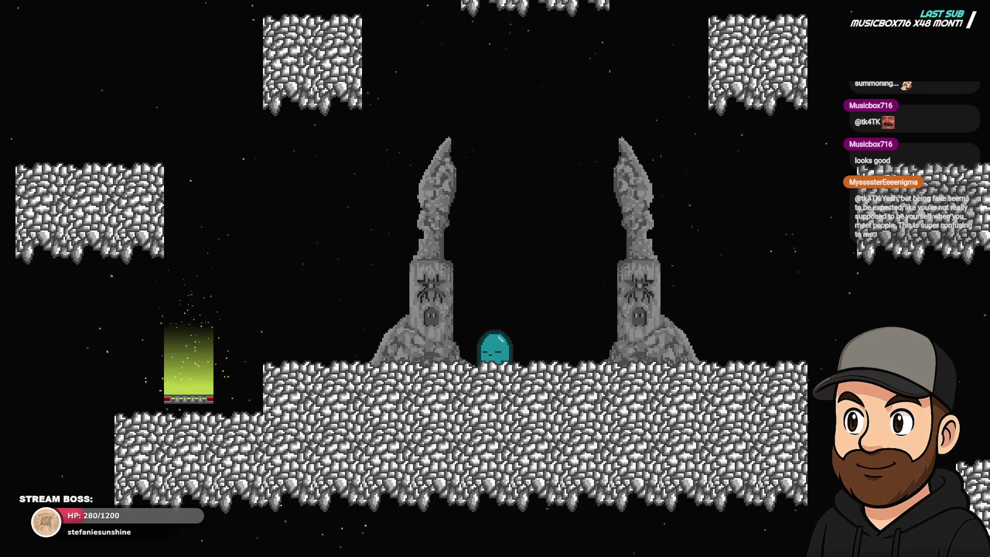
{"action": "key", "text": "Right"}
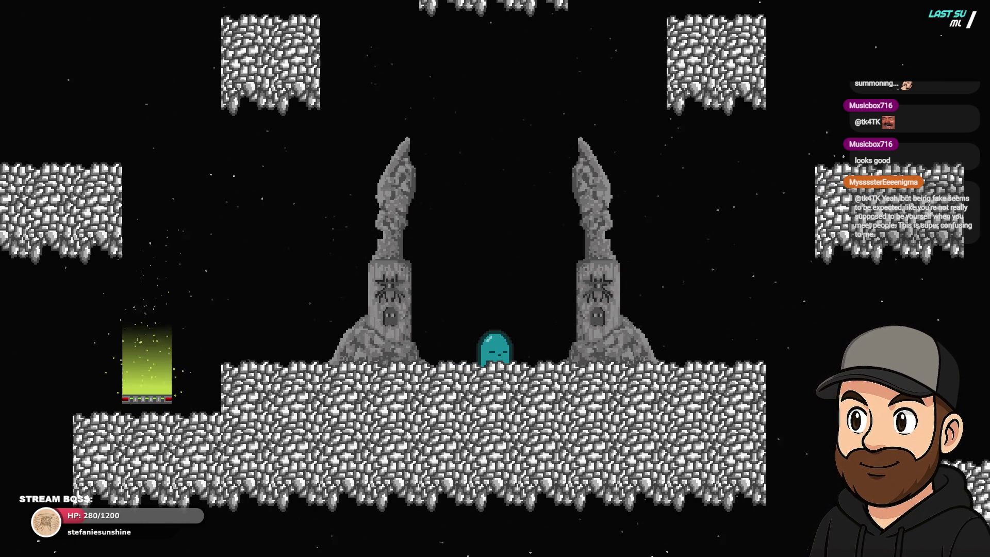
{"action": "key", "text": "Escape"}
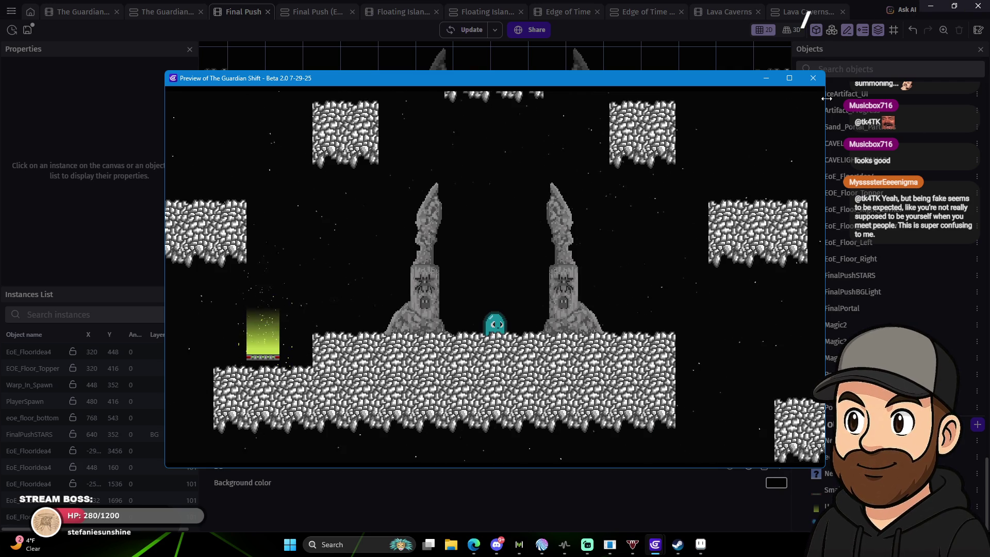
{"action": "left_click", "coordinate": [820, 81]}
Select both floor pieces, the portal pad and its light beam together.
{"action": "left_click", "coordinate": [623, 303]}
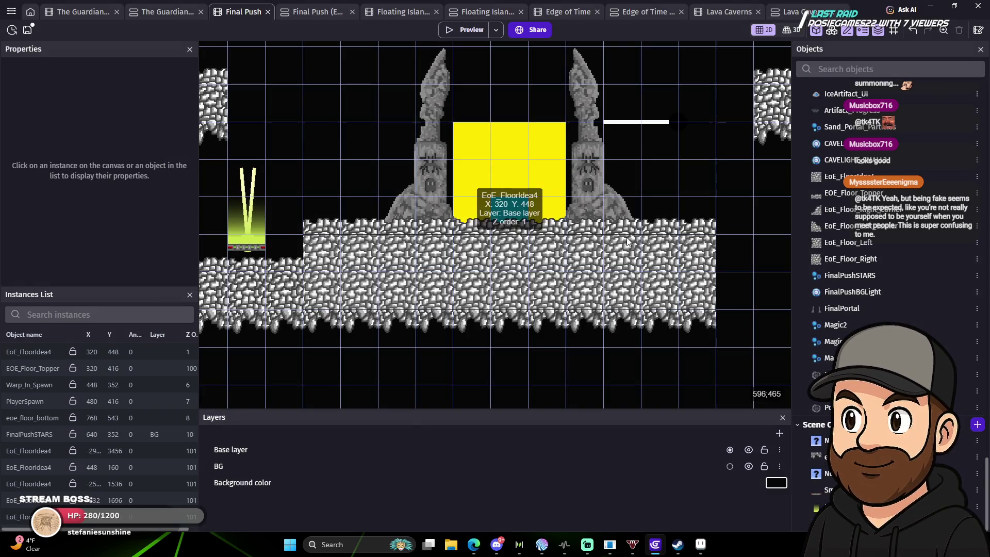
{"action": "scroll", "coordinate": [307, 176], "scroll_direction": "left", "scroll_amount": 3}
{"action": "mouse_move", "coordinate": [294, 215]}
{"action": "left_mouse_down"}
{"action": "mouse_move", "coordinate": [398, 361]}
{"action": "mouse_move", "coordinate": [412, 363]}
{"action": "left_mouse_up"}
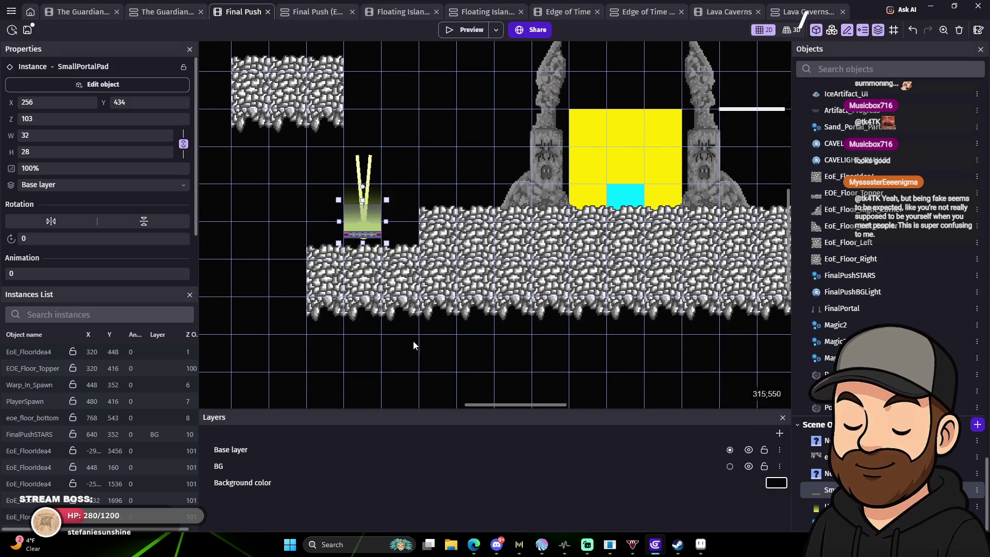
{"action": "left_click", "coordinate": [400, 305]}
{"action": "left_click", "coordinate": [401, 267], "text": "shift"}
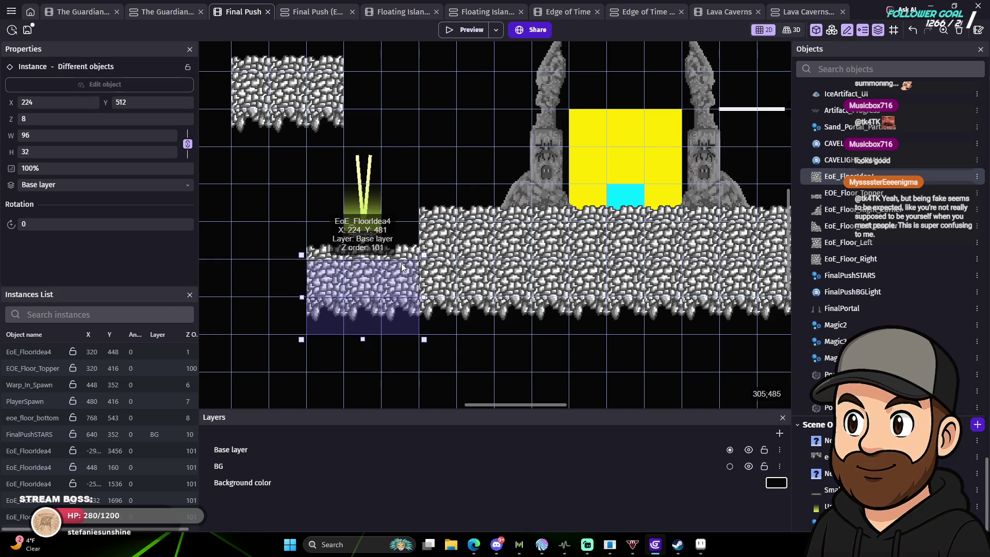
{"action": "left_click", "coordinate": [370, 222], "text": "shift"}
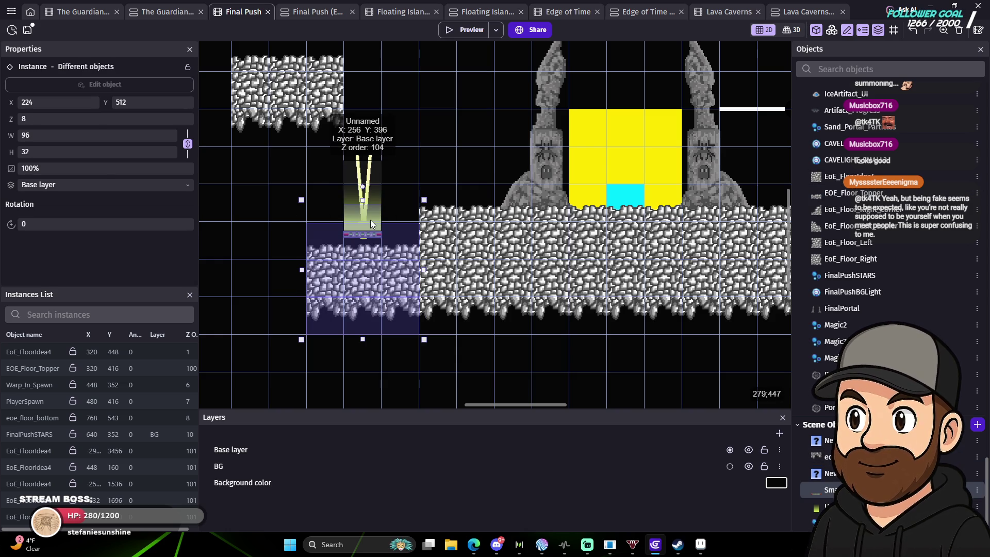
{"action": "left_click", "coordinate": [371, 219], "text": "shift"}
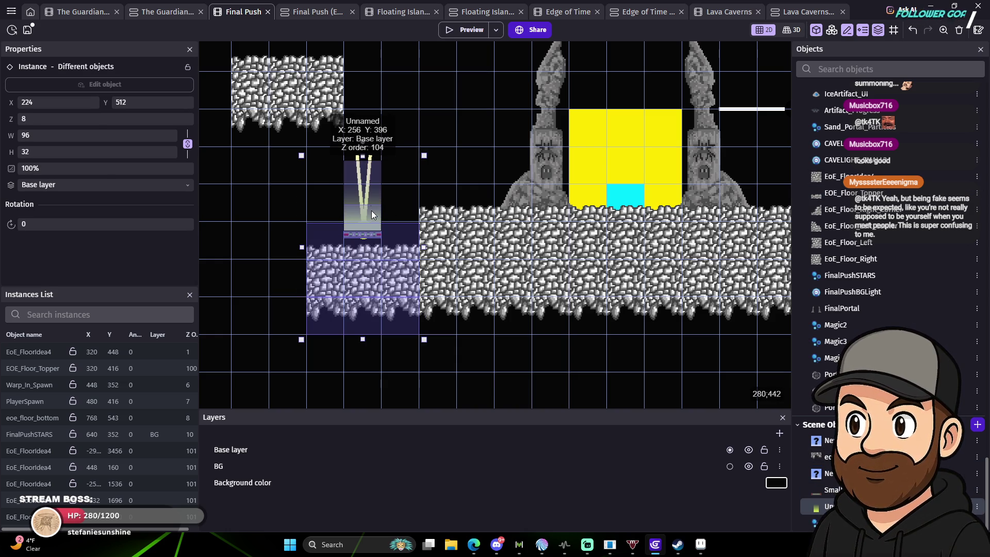
Move the floor and portal group to the platform's right end, floors at X 832, Y 480/544.
{"action": "mouse_move", "coordinate": [366, 198]}
{"action": "left_mouse_down"}
{"action": "mouse_move", "coordinate": [332, 198]}
{"action": "mouse_move", "coordinate": [276, 246]}
{"action": "mouse_move", "coordinate": [327, 333]}
{"action": "mouse_move", "coordinate": [406, 350]}
{"action": "left_mouse_up"}
{"action": "left_click_drag", "start_coordinate": [517, 360], "coordinate": [385, 232]}
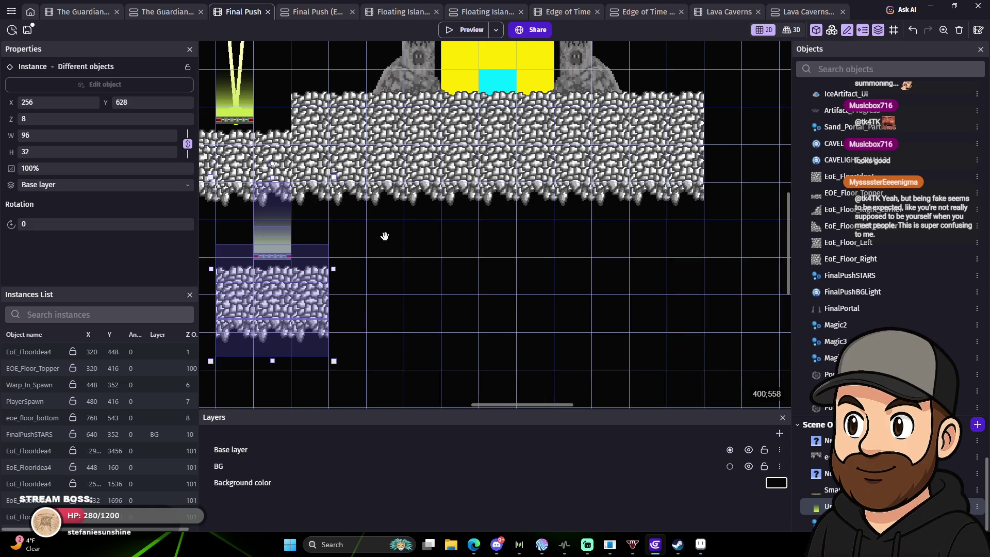
{"action": "mouse_move", "coordinate": [281, 304]}
{"action": "left_mouse_down"}
{"action": "mouse_move", "coordinate": [634, 238]}
{"action": "mouse_move", "coordinate": [718, 209]}
{"action": "left_mouse_up"}
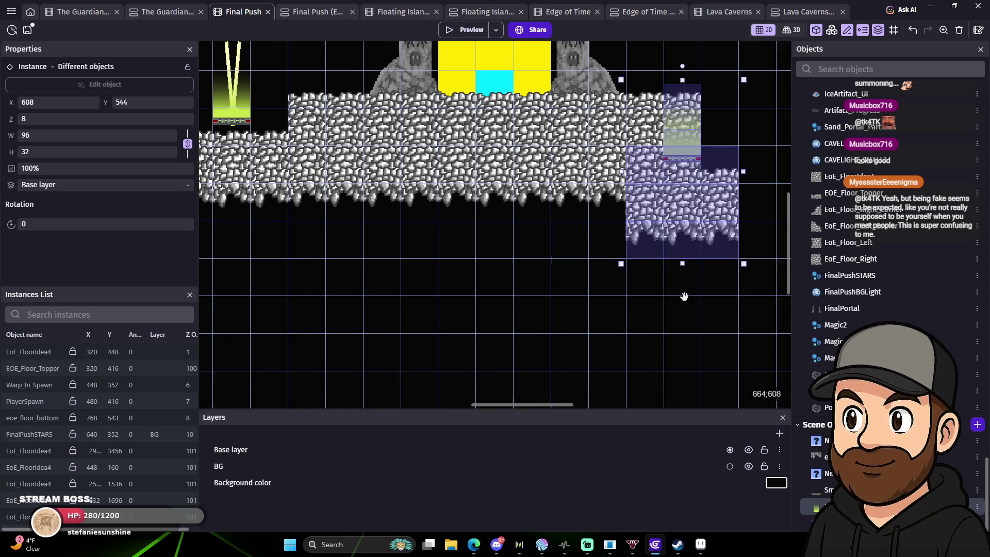
{"action": "left_click_drag", "start_coordinate": [680, 293], "coordinate": [438, 336]}
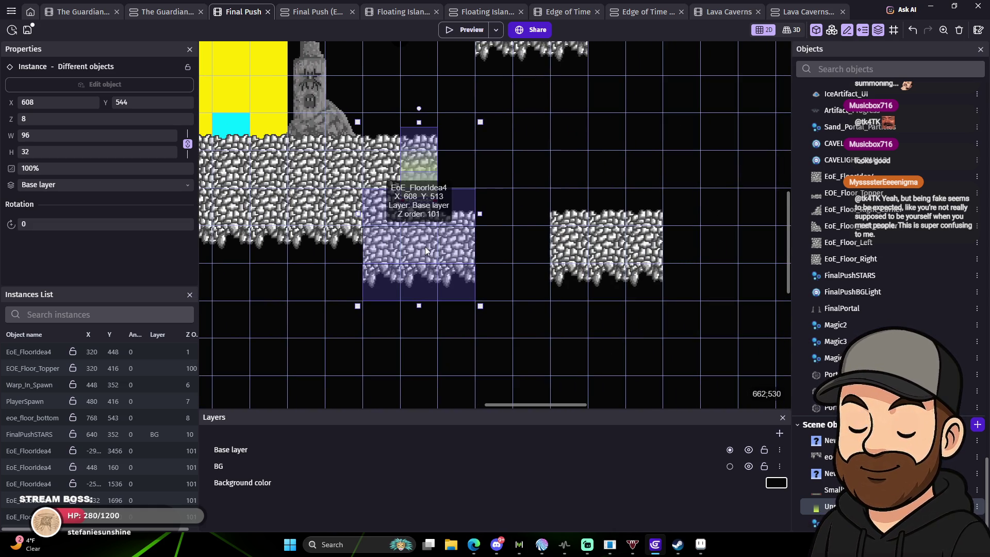
{"action": "left_click_drag", "start_coordinate": [425, 247], "coordinate": [520, 220]}
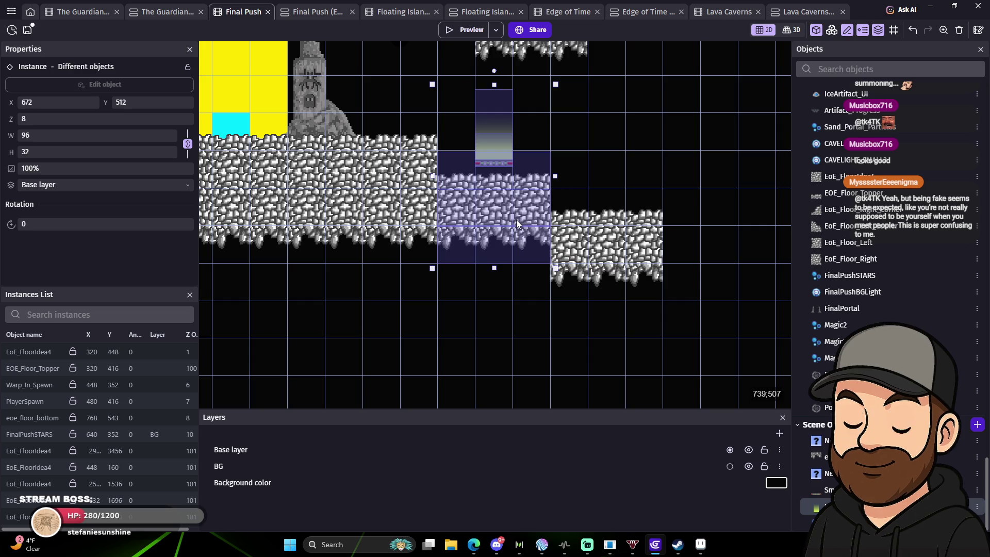
{"action": "left_click", "coordinate": [704, 278]}
{"action": "mouse_move", "coordinate": [652, 229]}
{"action": "left_mouse_down"}
{"action": "mouse_move", "coordinate": [730, 173]}
{"action": "mouse_move", "coordinate": [727, 236]}
{"action": "mouse_move", "coordinate": [728, 198]}
{"action": "left_mouse_up"}
{"action": "left_click_drag", "start_coordinate": [621, 268], "coordinate": [696, 269]}
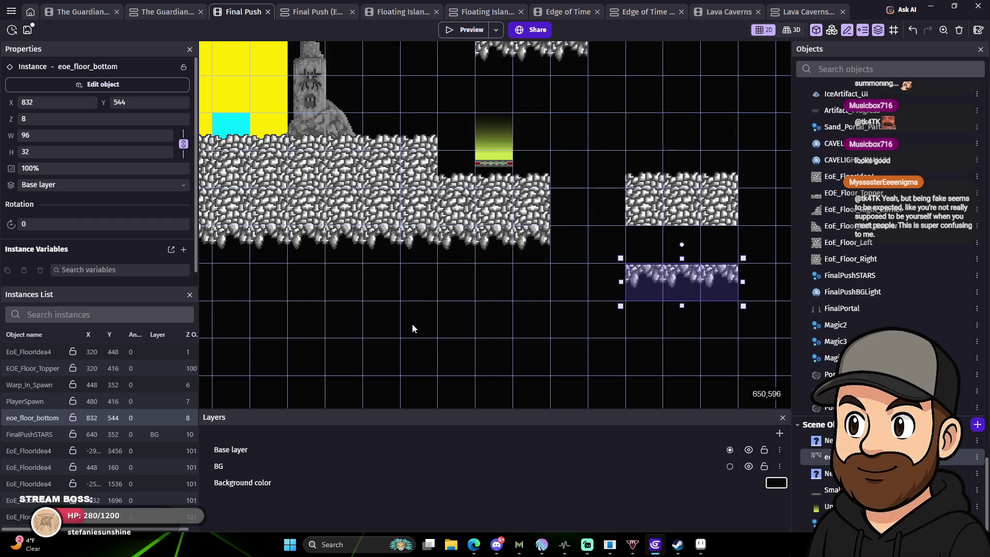
{"action": "left_click_drag", "start_coordinate": [406, 317], "coordinate": [667, 347]}
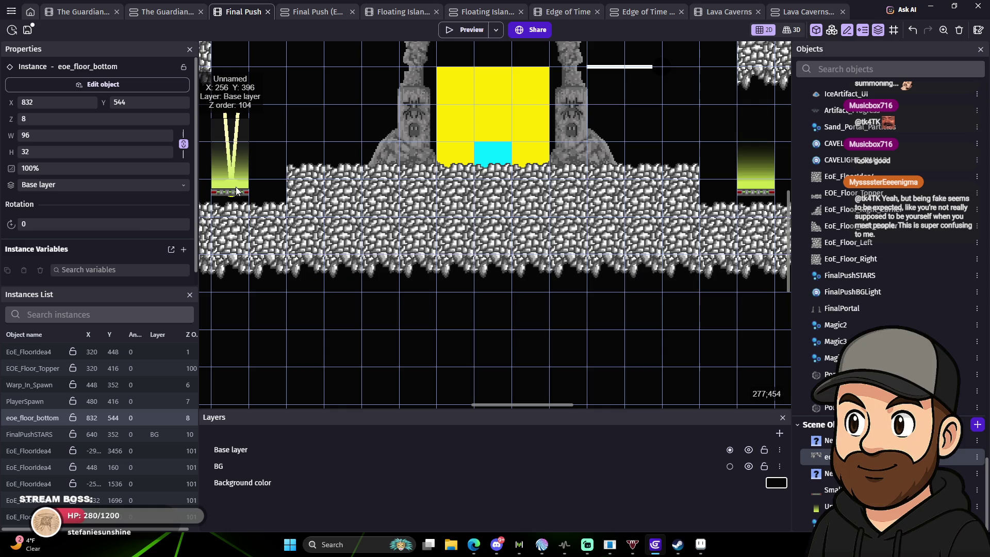
Remove the extra portal pad beneath the left portal beam.
{"action": "left_click", "coordinate": [232, 171]}
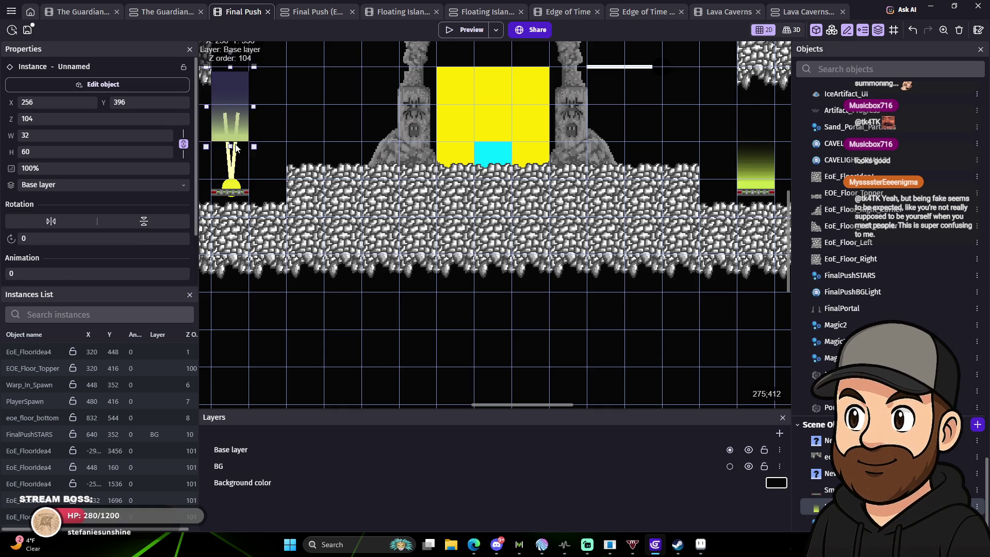
{"action": "left_click", "coordinate": [233, 184]}
{"action": "left_click_drag", "start_coordinate": [234, 184], "coordinate": [568, 191]}
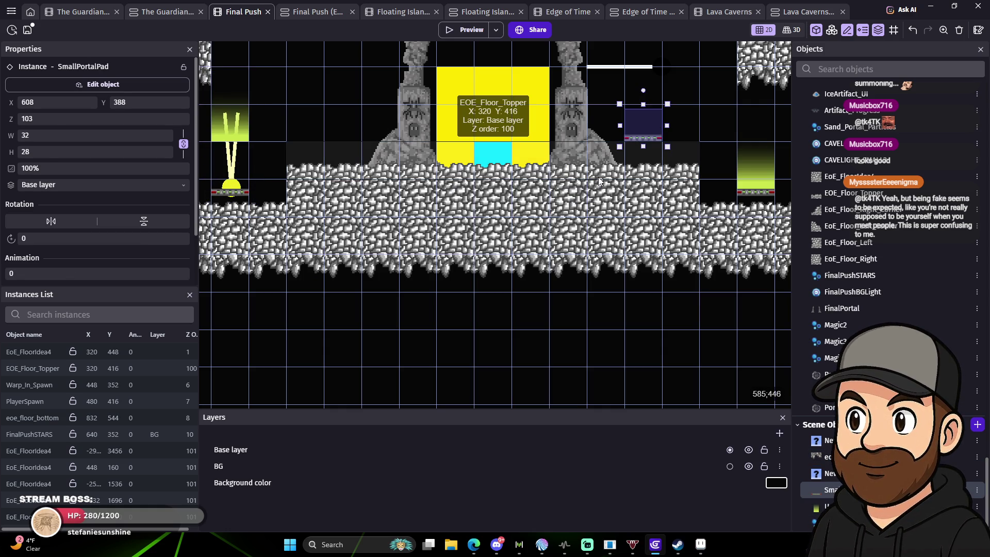
{"action": "key", "text": "Delete"}
{"action": "left_click", "coordinate": [230, 158]}
{"action": "key", "text": "Escape"}
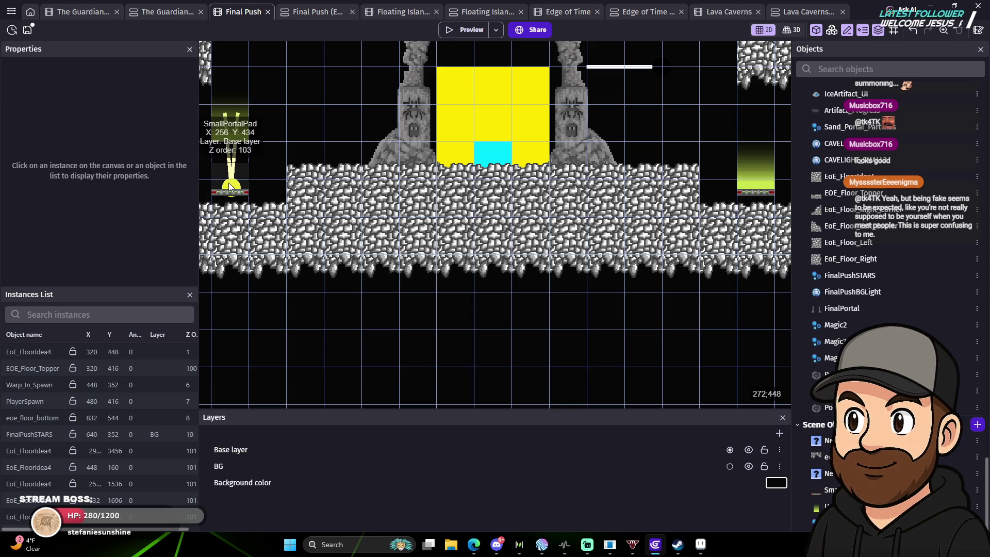
{"action": "left_click", "coordinate": [230, 190]}
{"action": "left_click", "coordinate": [232, 196]}
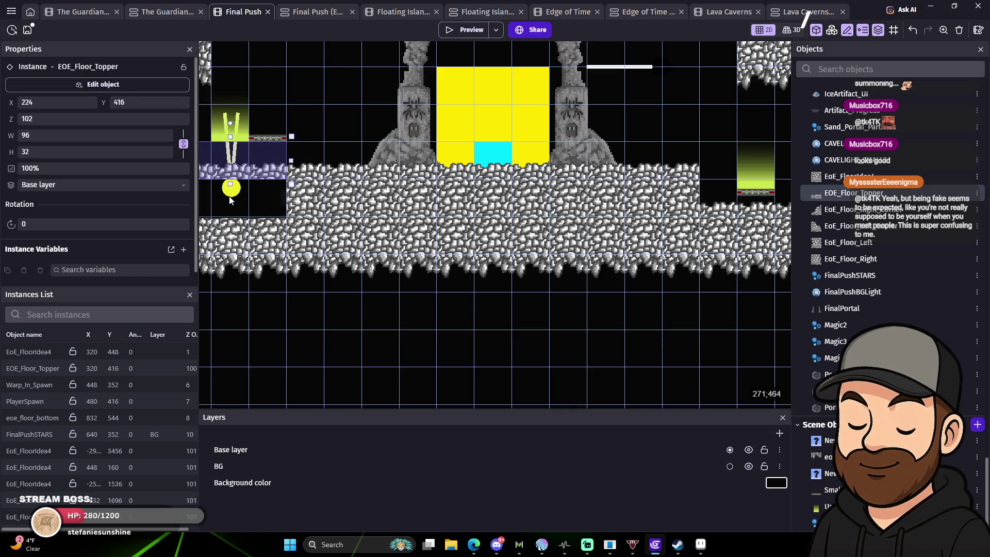
{"action": "left_click", "coordinate": [230, 197]}
{"action": "left_click_drag", "start_coordinate": [230, 197], "coordinate": [745, 173]}
{"action": "key", "text": "Right"}
{"action": "key", "text": "Right"}
{"action": "key", "text": "Right"}
{"action": "key", "text": "Right"}
{"action": "key", "text": "Right"}
{"action": "key", "text": "Right"}
{"action": "key", "text": "Right"}
{"action": "key", "text": "Right"}
{"action": "key", "text": "Down"}
{"action": "key", "text": "Down"}
{"action": "key", "text": "Down"}
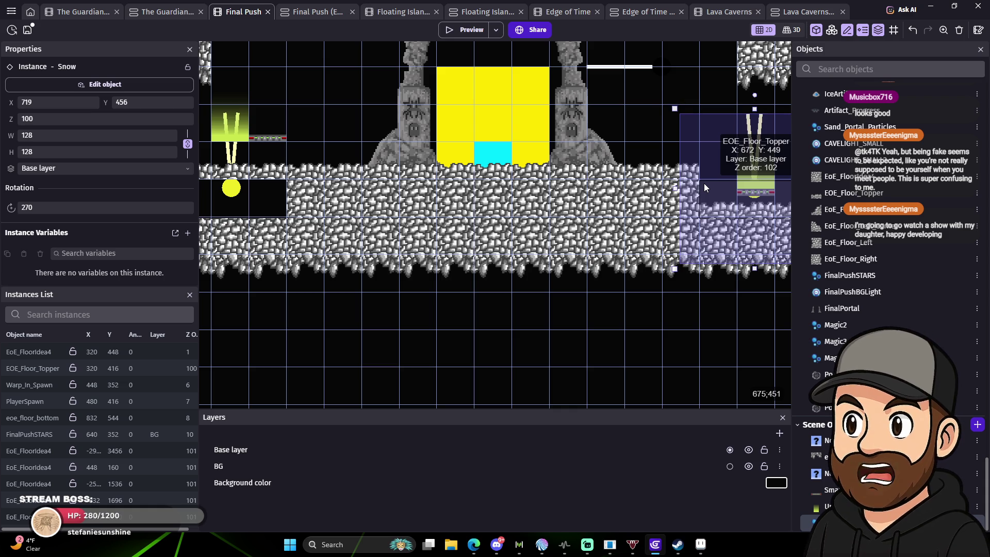
{"action": "key", "text": "Right"}
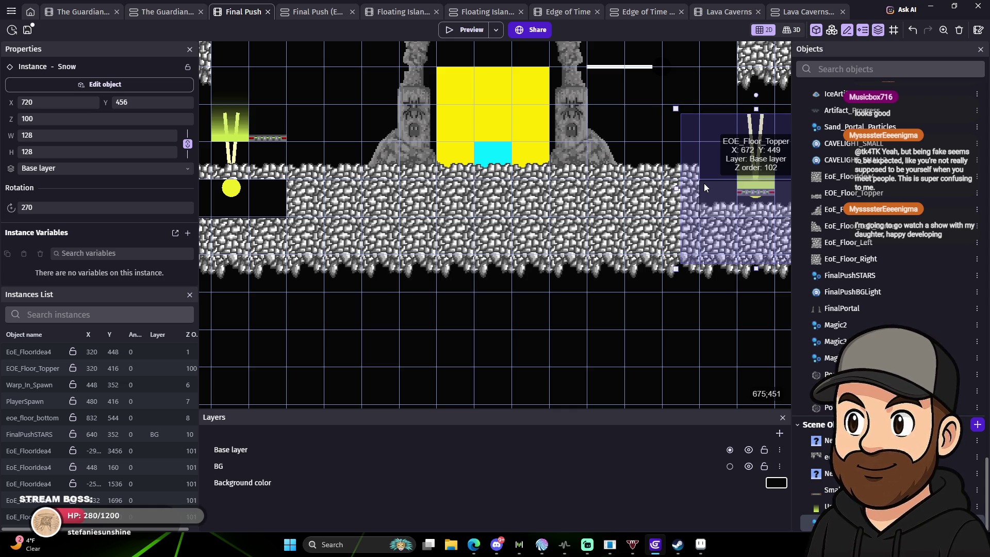
{"action": "key", "text": "Up"}
{"action": "key", "text": "Up"}
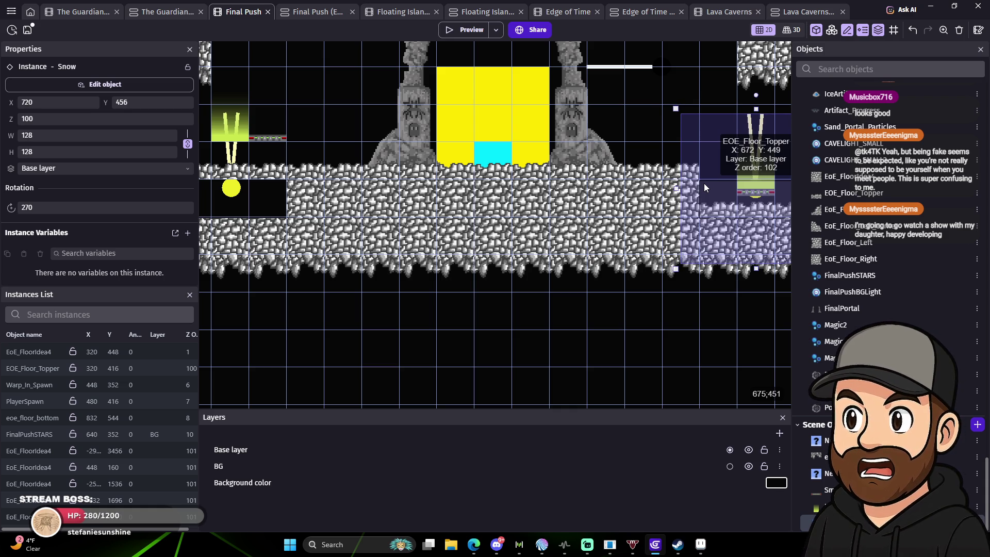
{"action": "key", "text": "Down"}
{"action": "key", "text": "Down"}
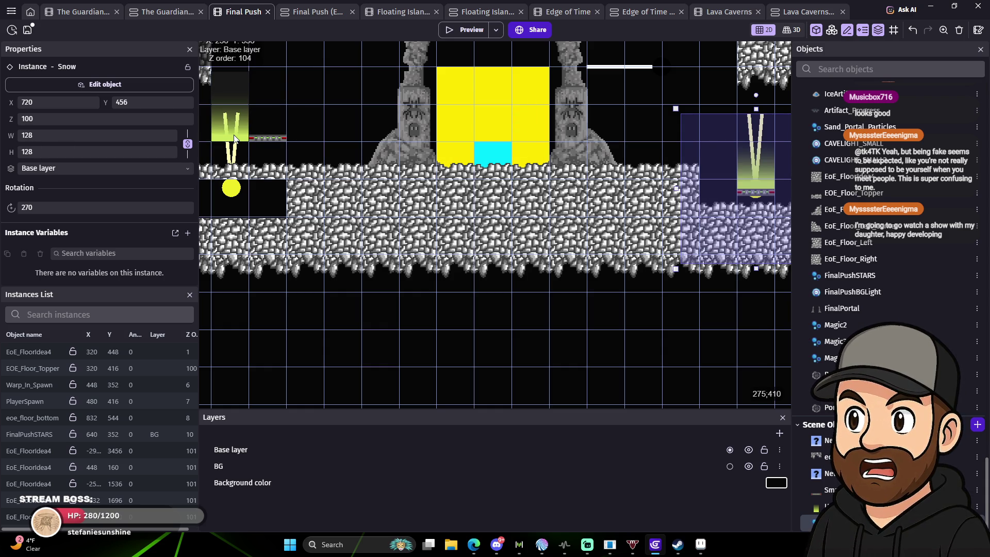
{"action": "left_click", "coordinate": [274, 138]}
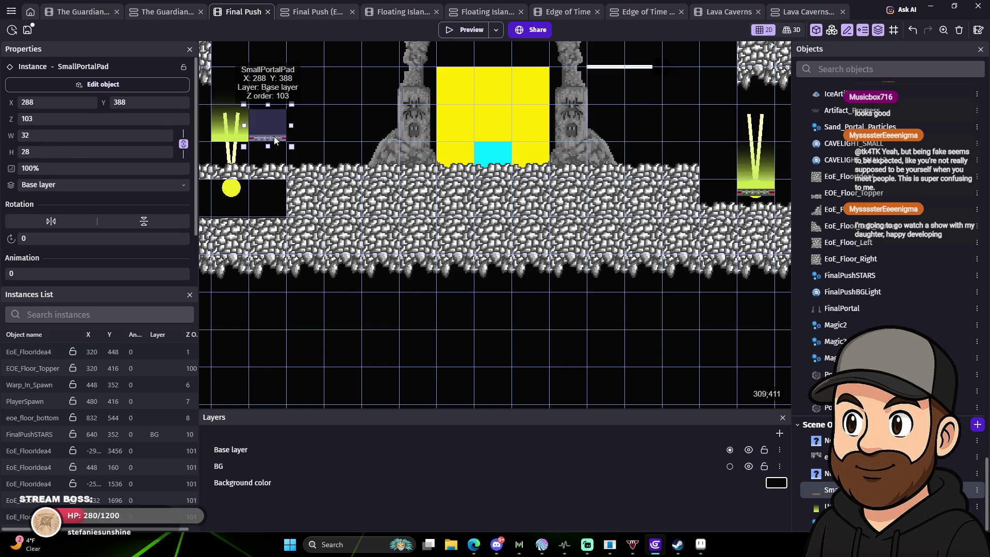
{"action": "mouse_move", "coordinate": [273, 136]}
{"action": "left_mouse_down"}
{"action": "mouse_move", "coordinate": [238, 216]}
{"action": "mouse_move", "coordinate": [240, 192]}
{"action": "left_mouse_up"}
{"action": "key", "text": "Down"}
{"action": "key", "text": "Down"}
{"action": "key", "text": "Down"}
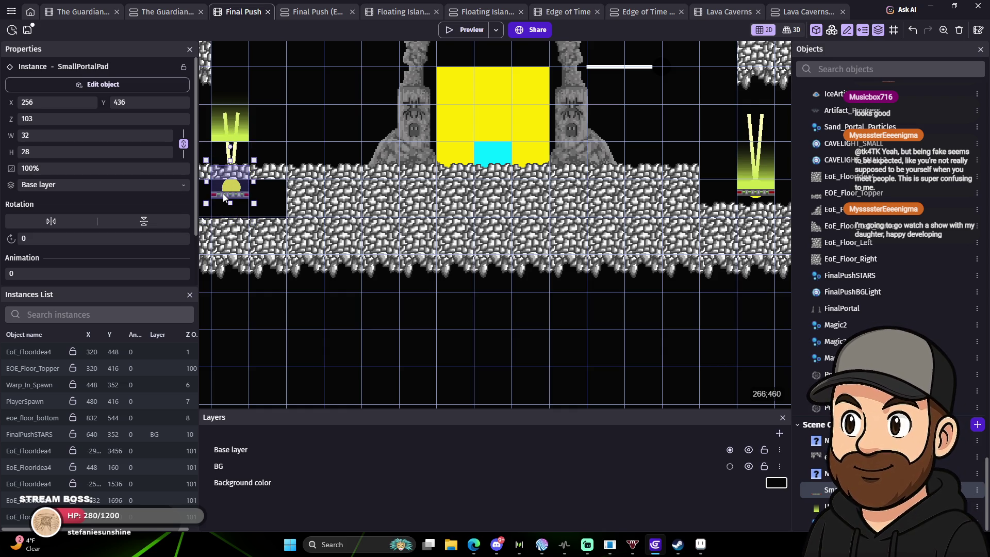
{"action": "key", "text": "Up"}
{"action": "key", "text": "Up"}
{"action": "key", "text": "Up"}
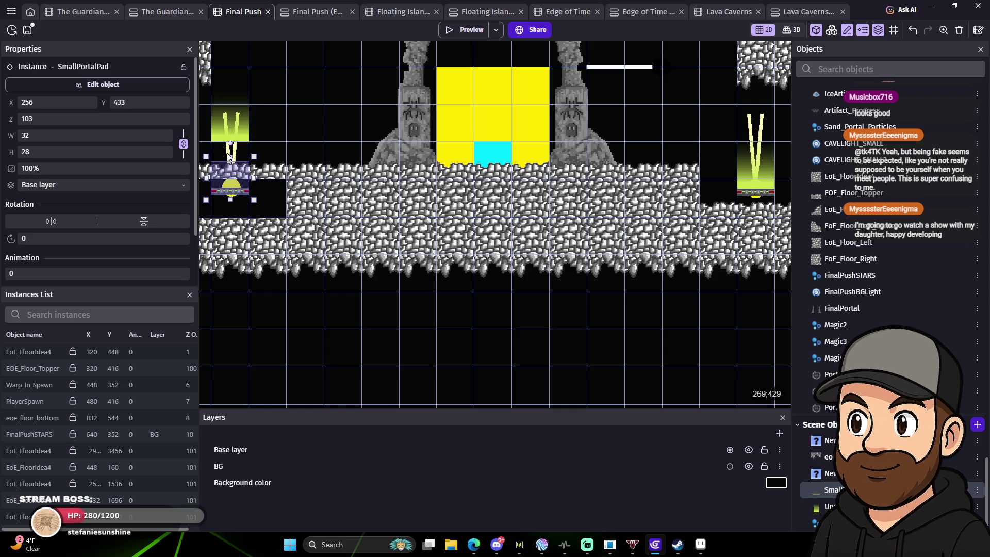
{"action": "left_click", "coordinate": [232, 178]}
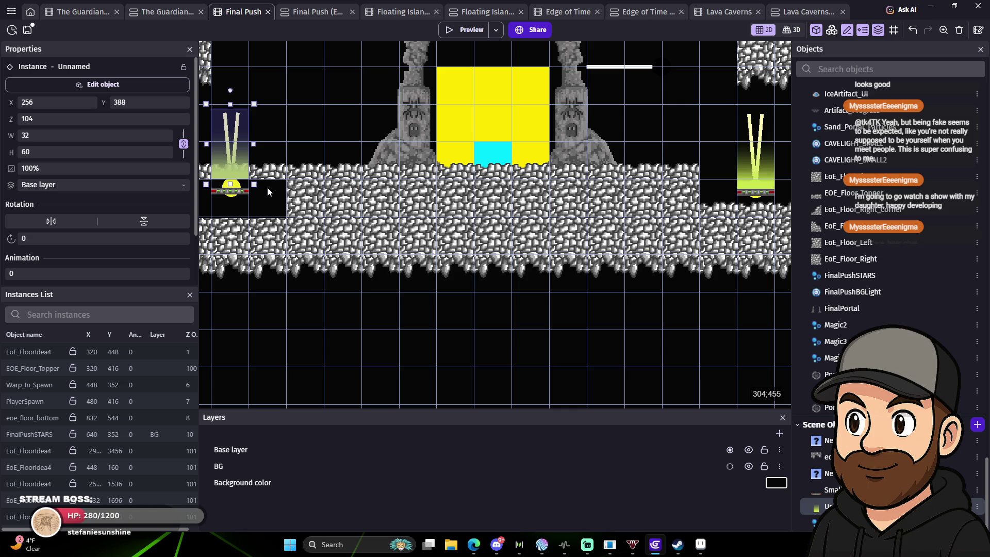
{"action": "key", "text": "Down"}
{"action": "key", "text": "Down"}
{"action": "key", "text": "Down"}
{"action": "key", "text": "Up"}
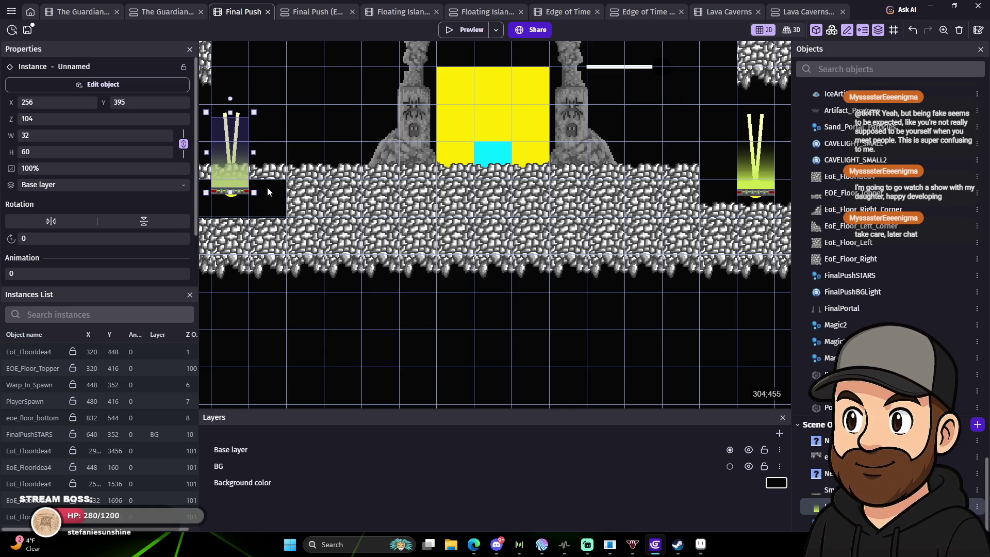
{"action": "left_click_drag", "start_coordinate": [267, 265], "coordinate": [461, 225]}
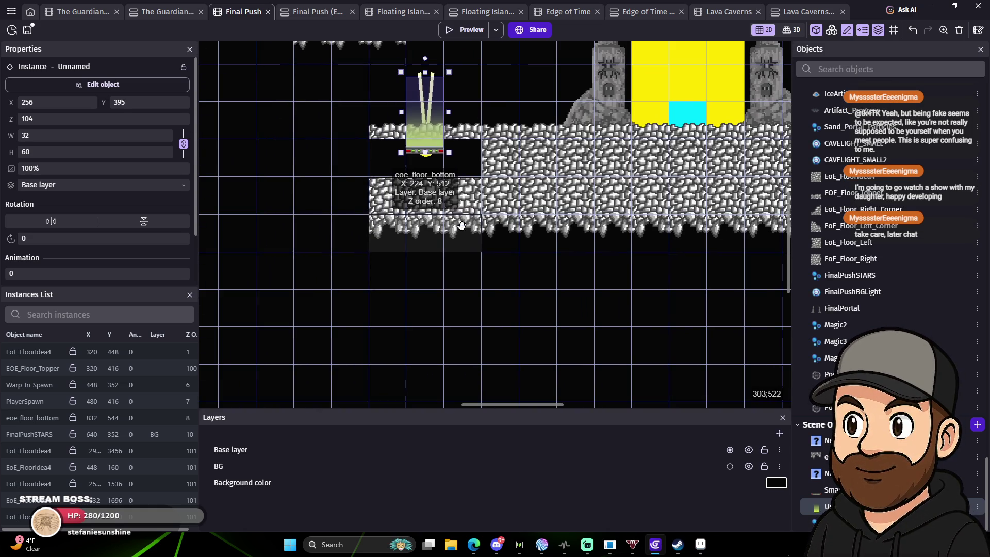
{"action": "mouse_move", "coordinate": [379, 147]}
{"action": "left_mouse_down"}
{"action": "mouse_move", "coordinate": [342, 225]}
{"action": "mouse_move", "coordinate": [316, 246]}
{"action": "left_mouse_up"}
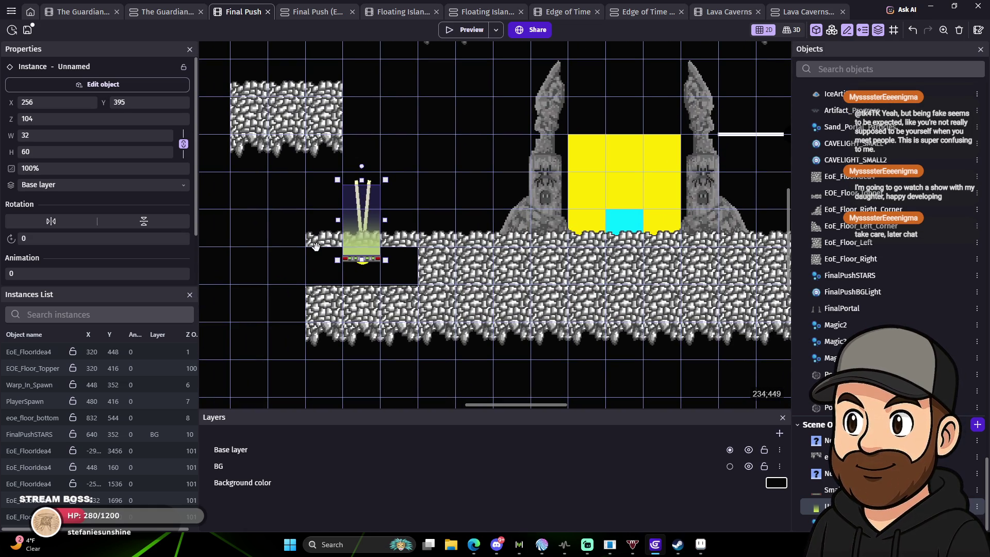
{"action": "left_click_drag", "start_coordinate": [446, 260], "coordinate": [220, 253]}
{"action": "mouse_move", "coordinate": [155, 241]}
{"action": "left_mouse_down"}
{"action": "mouse_move", "coordinate": [287, 230]}
{"action": "mouse_move", "coordinate": [314, 256]}
{"action": "left_mouse_up"}
{"action": "mouse_move", "coordinate": [359, 176]}
{"action": "left_mouse_down"}
{"action": "mouse_move", "coordinate": [254, 176]}
{"action": "mouse_move", "coordinate": [342, 165]}
{"action": "left_mouse_up"}
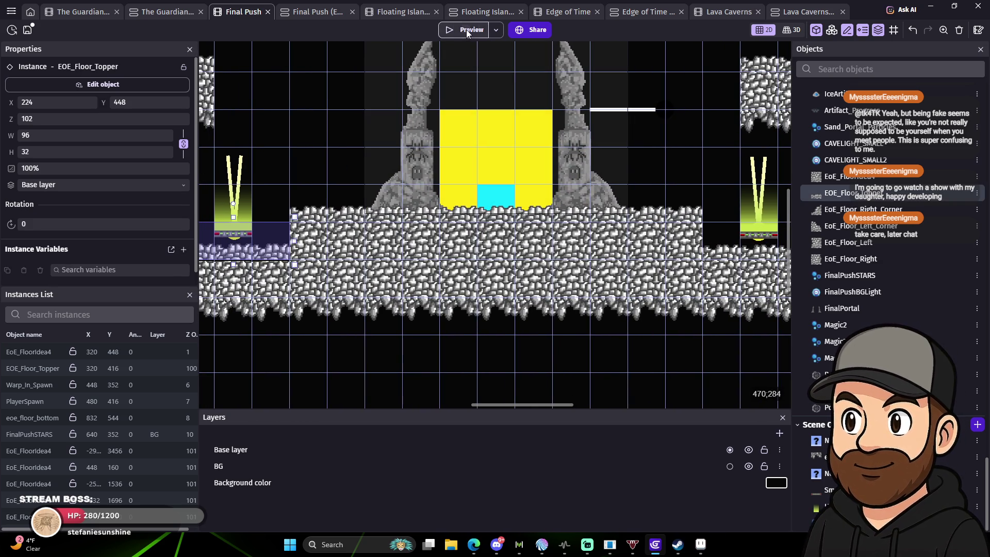
Playtest near the acid pool, then lower the left floor topper to Y 450.
{"action": "left_click", "coordinate": [467, 29]}
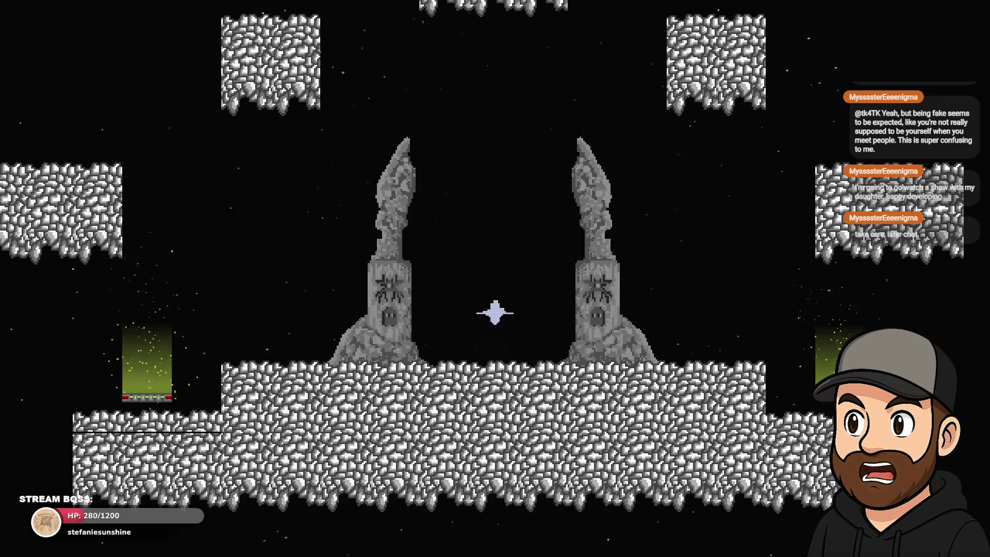
{"action": "key", "text": "Left"}
{"action": "key", "text": "space"}
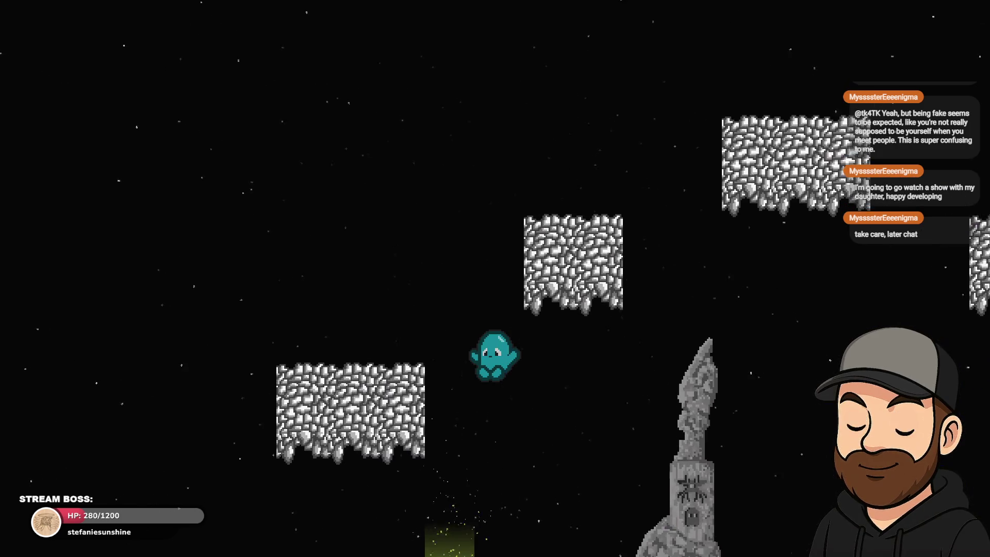
{"action": "key", "text": "space"}
{"action": "key", "text": "Right"}
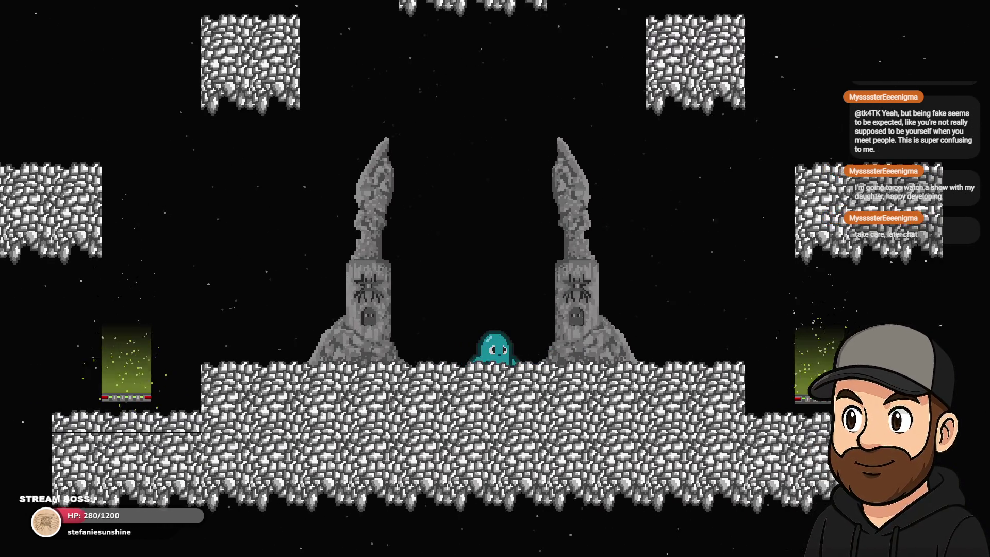
{"action": "key", "text": "Right"}
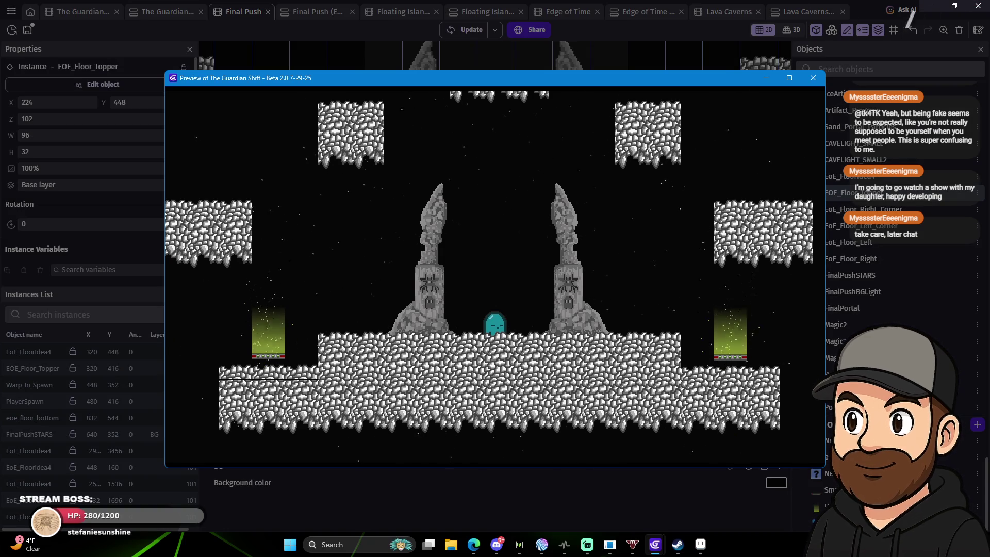
{"action": "key", "text": "alt+F4"}
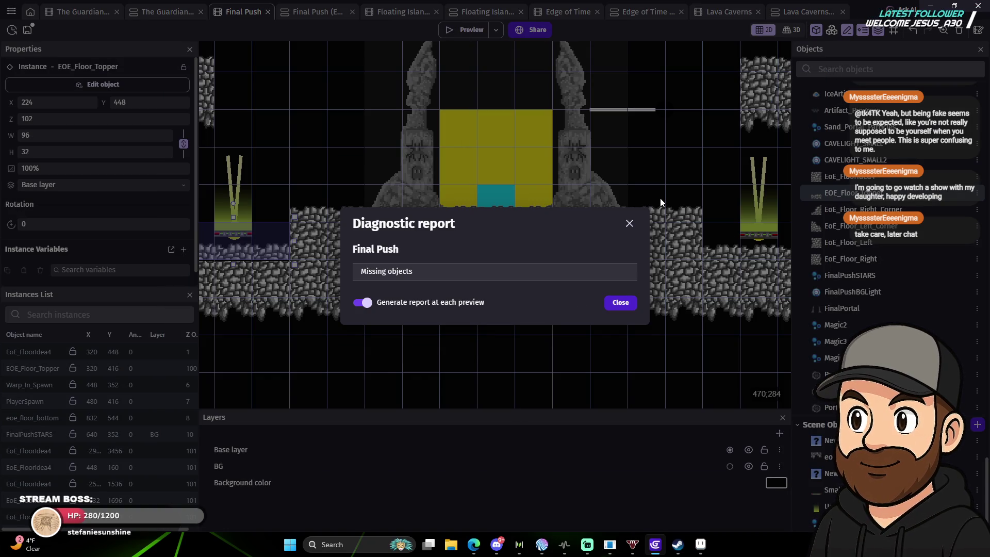
{"action": "left_click", "coordinate": [621, 303]}
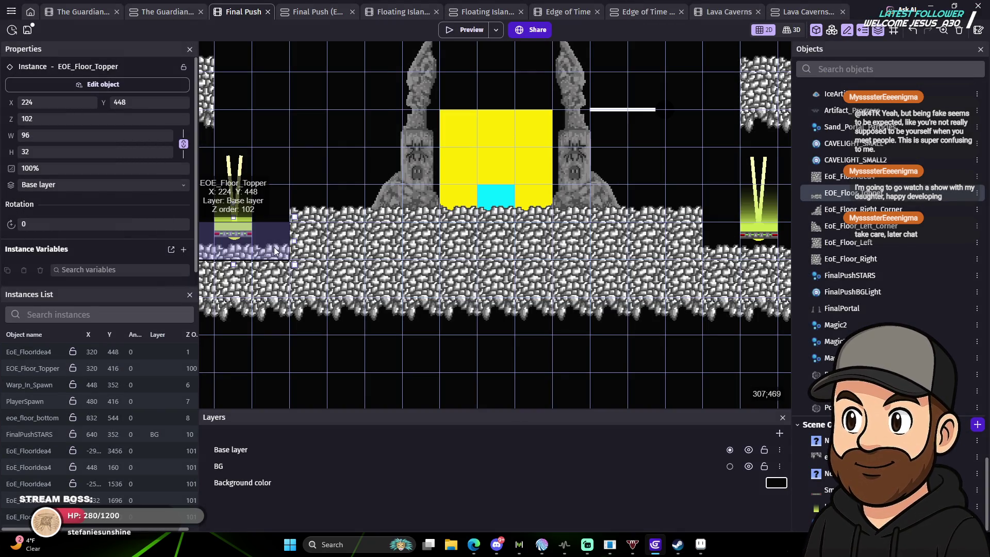
{"action": "key", "text": "Down"}
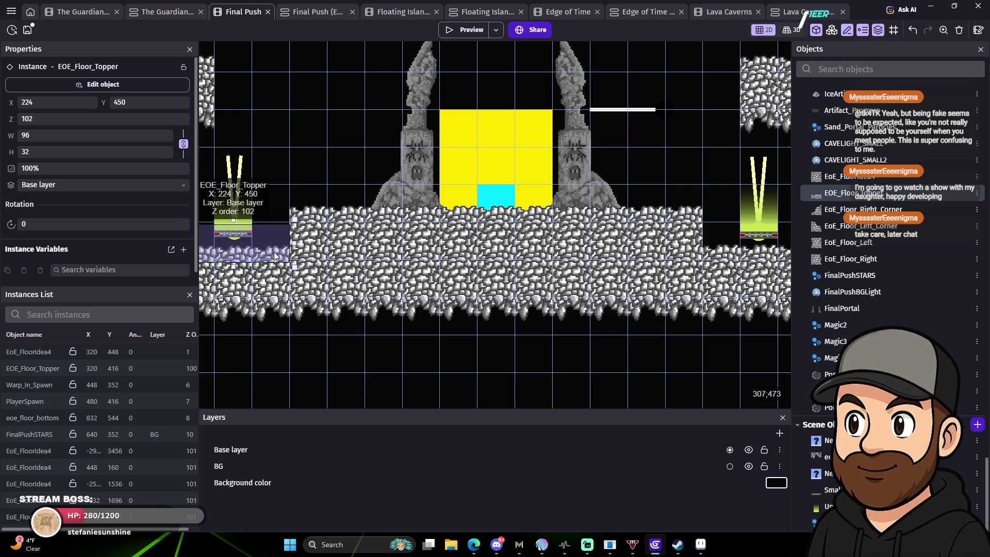
{"action": "left_click", "coordinate": [364, 135]}
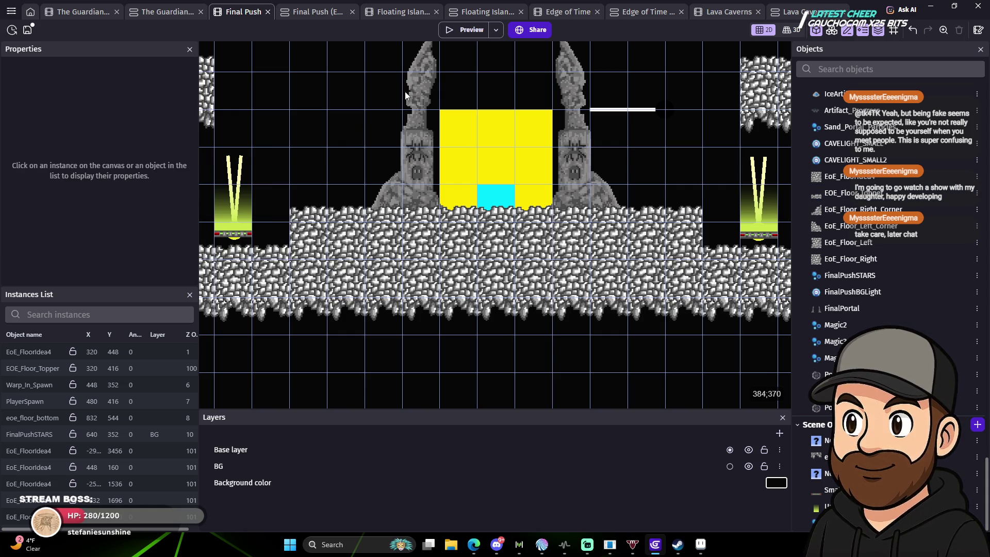
Preview again, moving the blob between both green portals, then close the preview.
{"action": "left_click", "coordinate": [475, 30]}
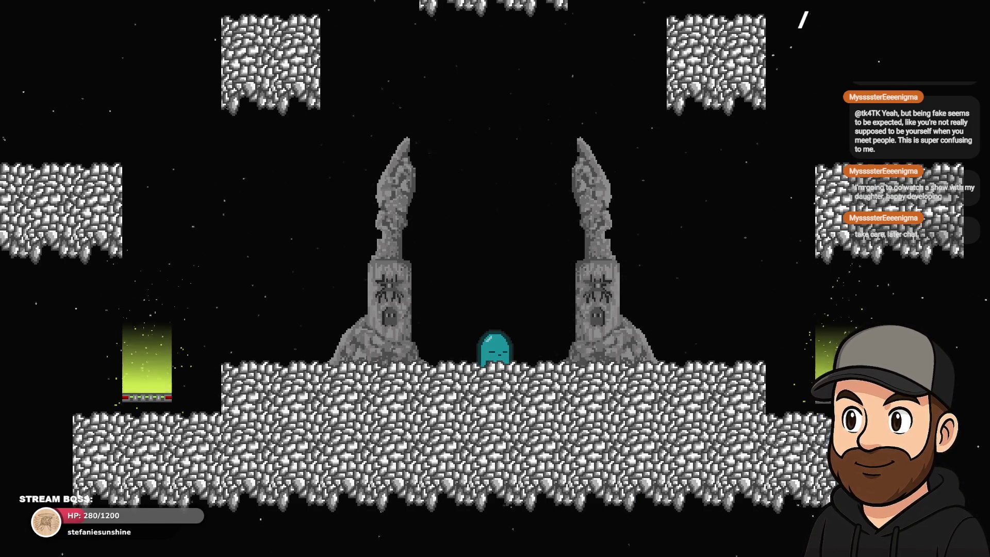
{"action": "key", "text": "space"}
{"action": "key", "text": "Left"}
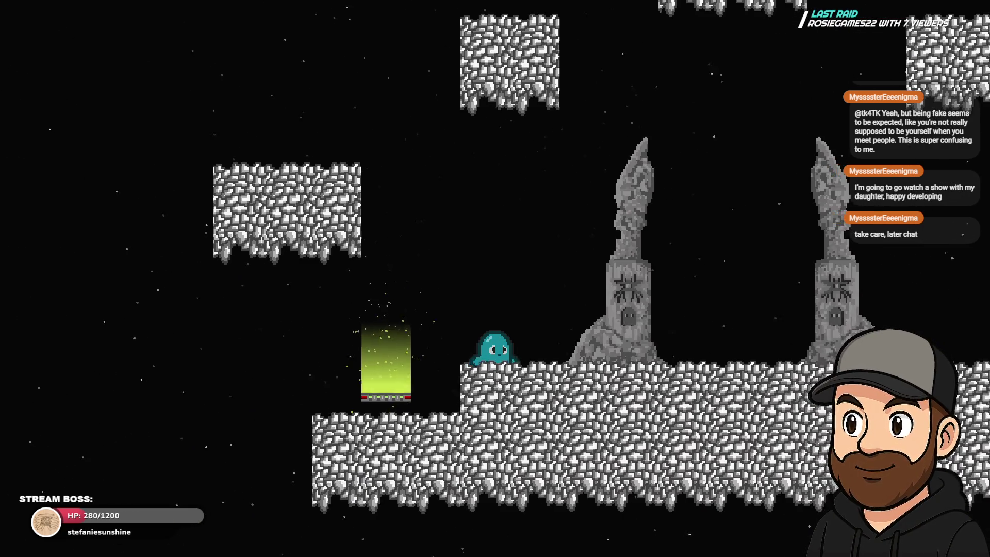
{"action": "key", "text": "Right"}
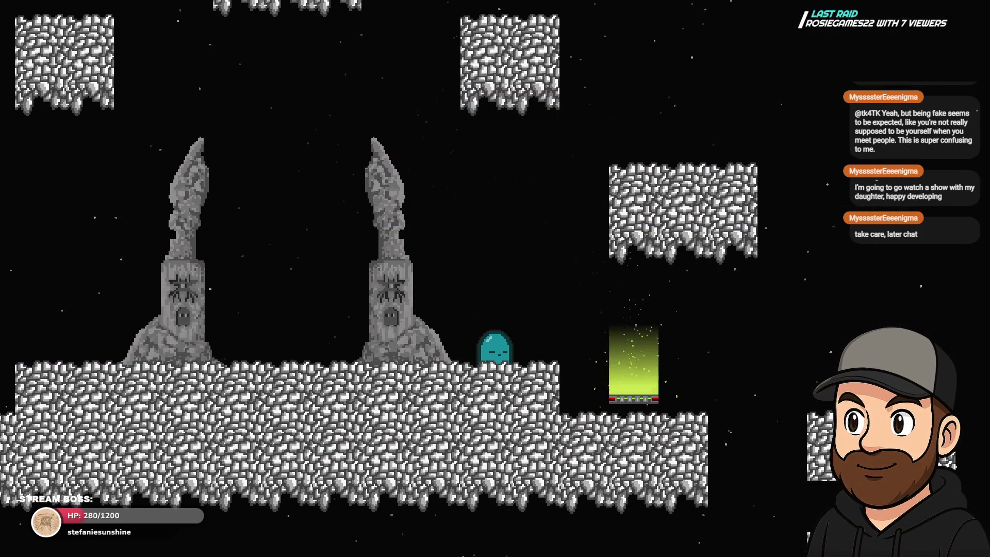
{"action": "key", "text": "Left"}
{"action": "key", "text": "Right"}
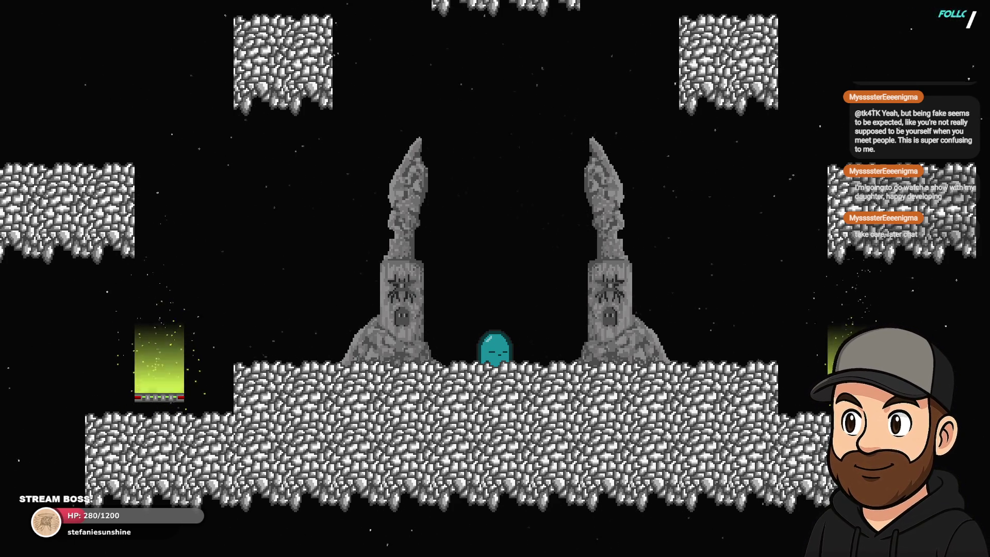
{"action": "key", "text": "Escape"}
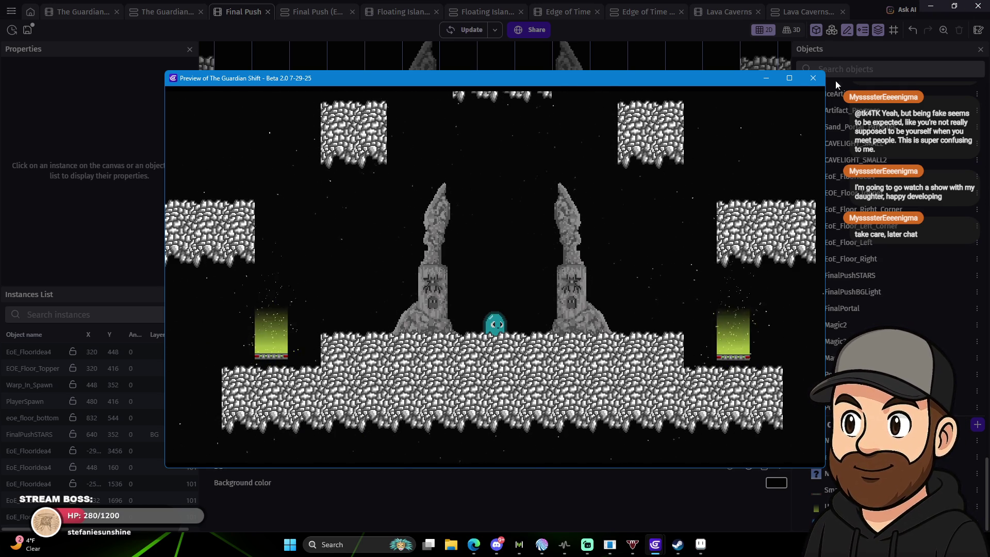
{"action": "left_click", "coordinate": [814, 78]}
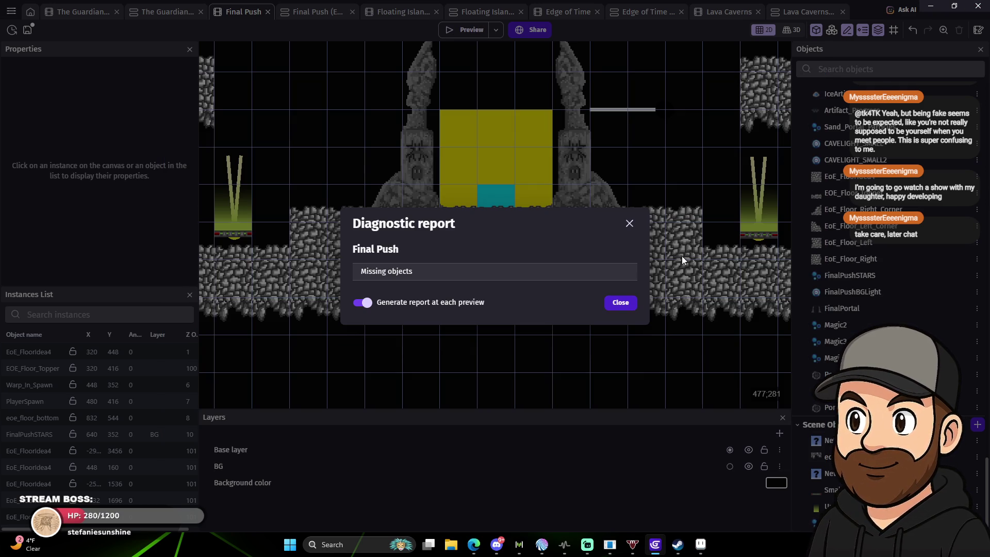
Save the project and launch a preview of The Guardian Shift main level.
{"action": "left_click", "coordinate": [619, 303]}
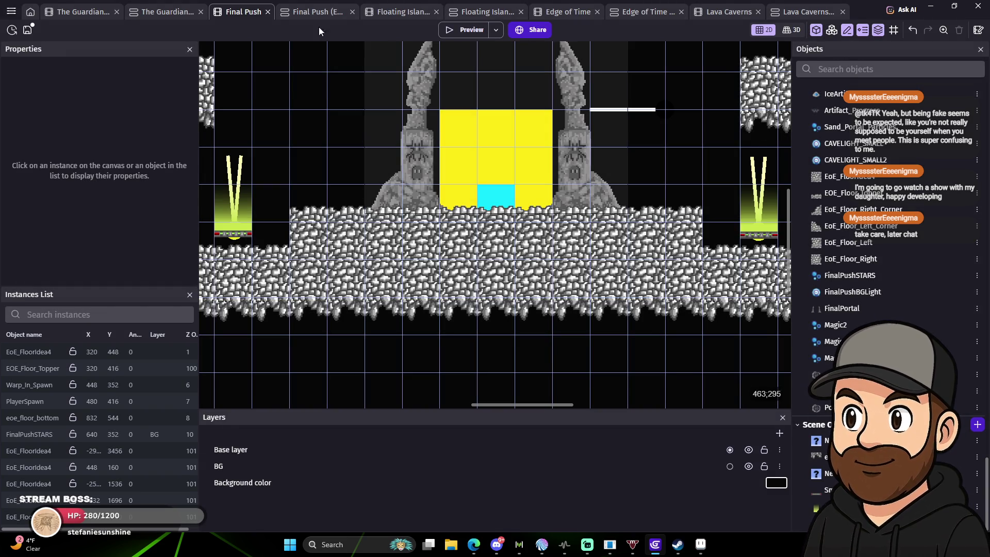
{"action": "left_click", "coordinate": [30, 31]}
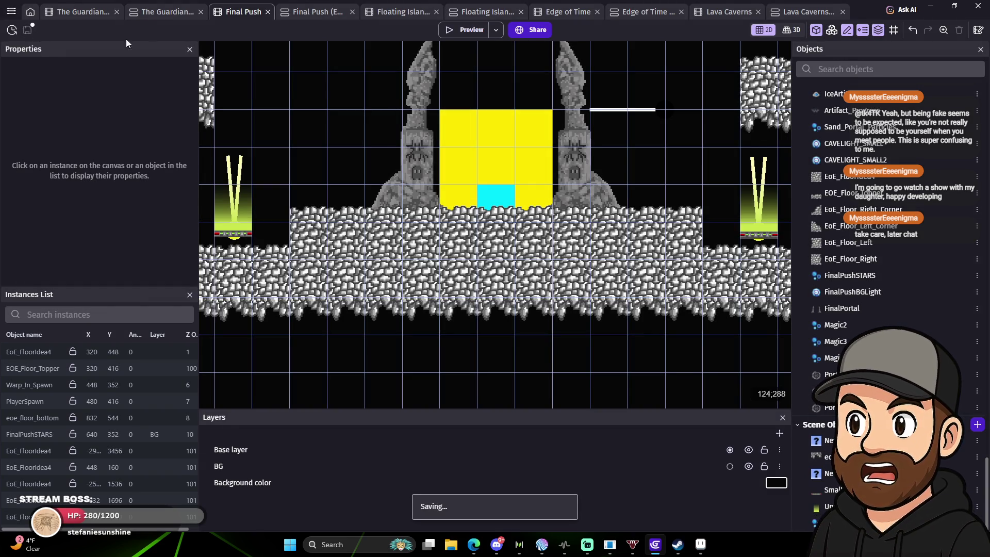
{"action": "left_click", "coordinate": [158, 16]}
{"action": "left_click", "coordinate": [76, 11]}
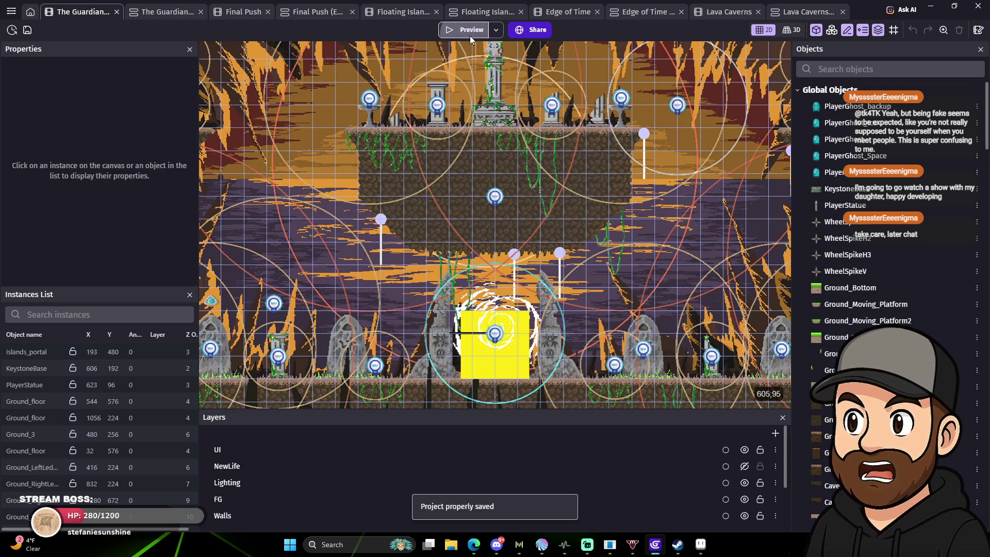
{"action": "left_click", "coordinate": [470, 36]}
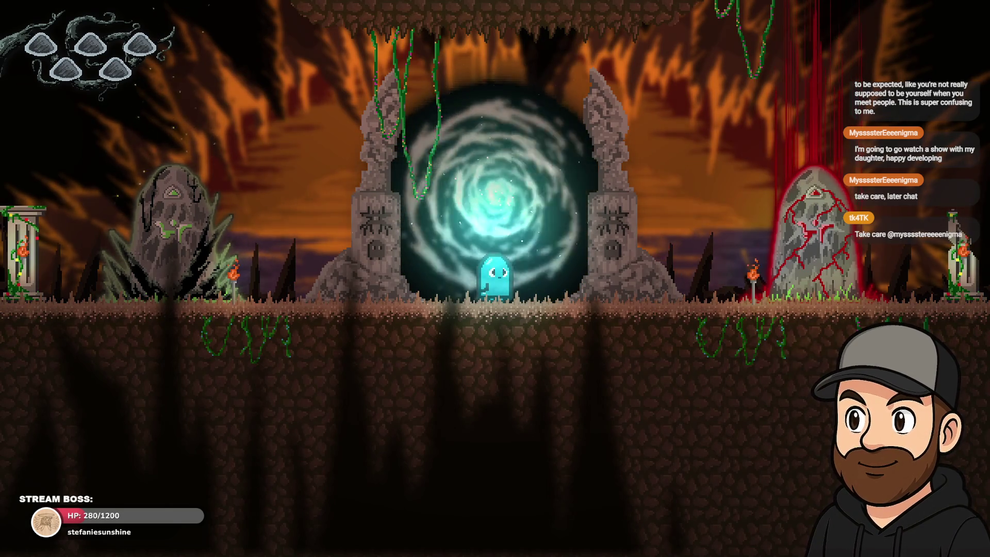
Walk the ghost past the portal to the blue stone and back, then close the preview.
{"action": "key", "text": "Left"}
{"action": "key", "text": "Right"}
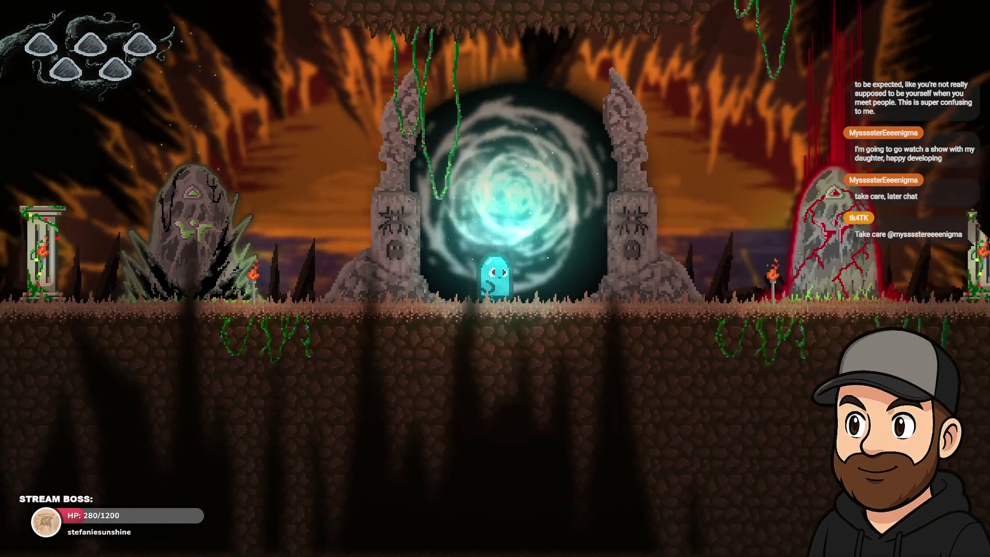
{"action": "key", "text": "Right"}
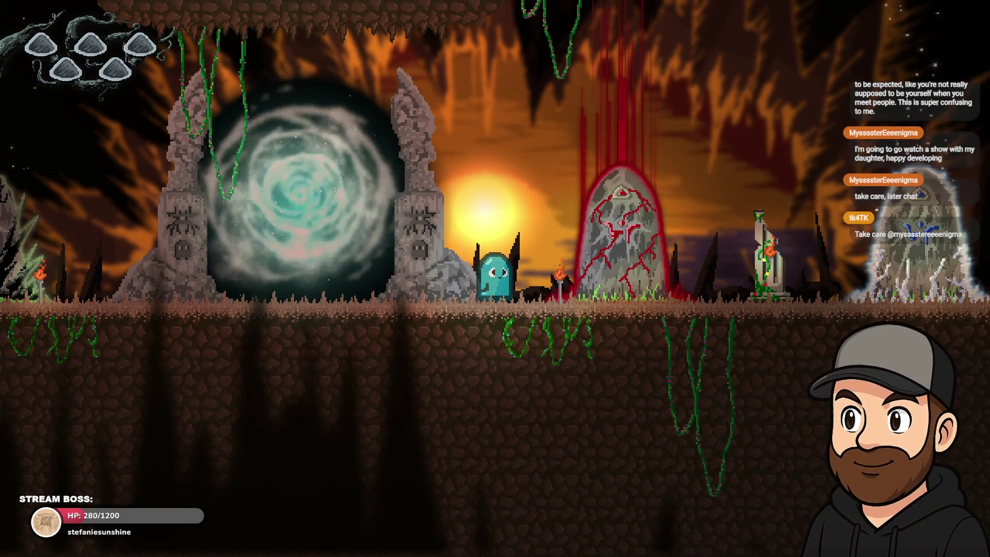
{"action": "key", "text": "Right"}
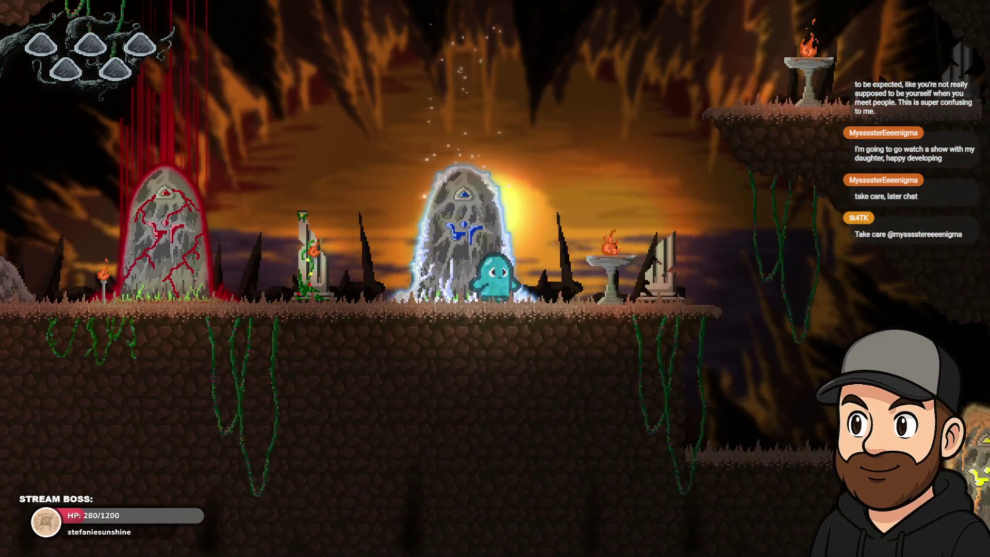
{"action": "key", "text": "Up"}
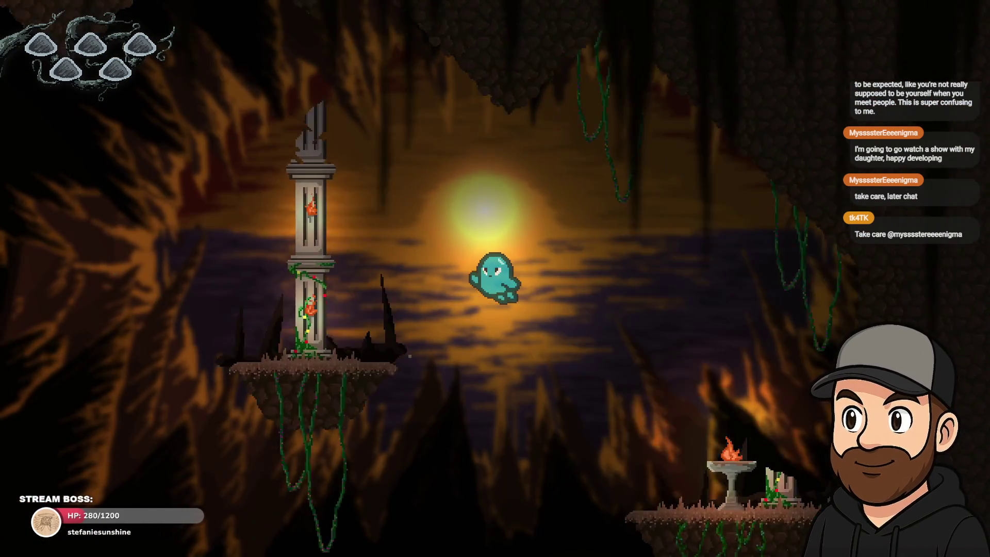
{"action": "key", "text": "Left"}
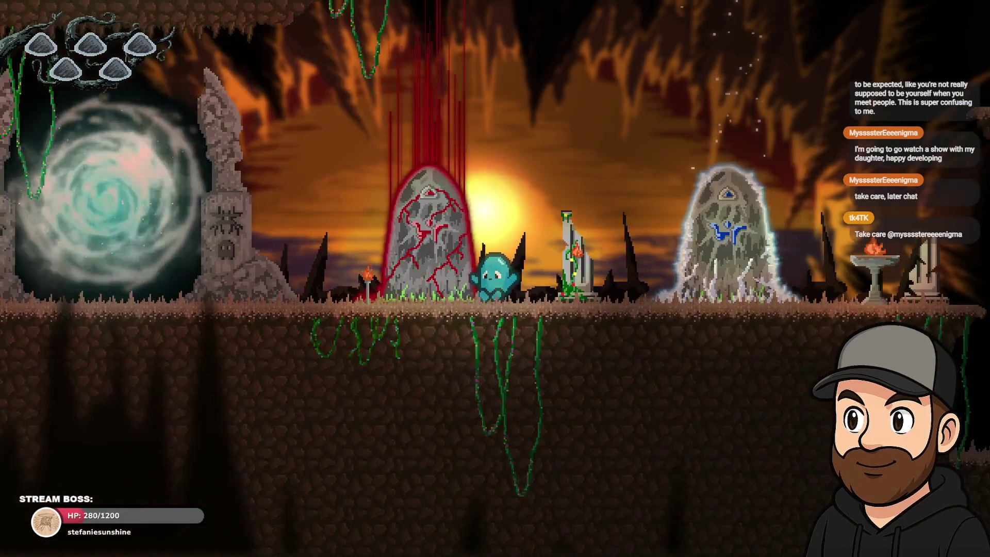
{"action": "key", "text": "Left"}
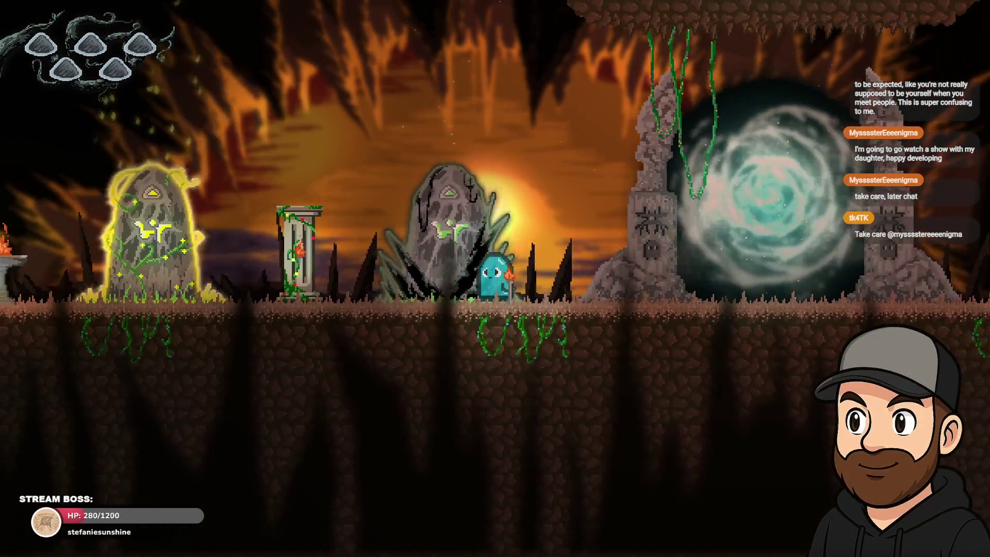
{"action": "key", "text": "Right"}
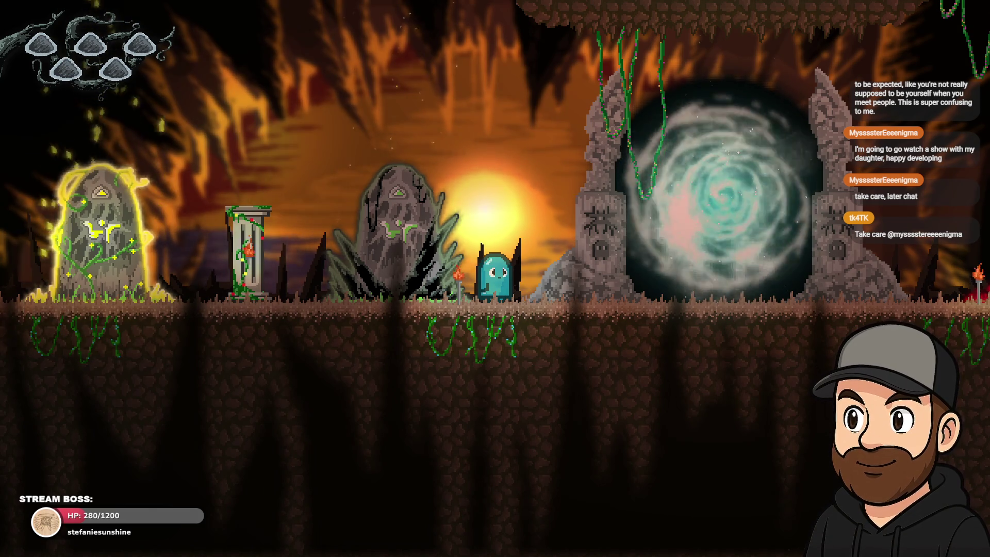
{"action": "key", "text": "Right"}
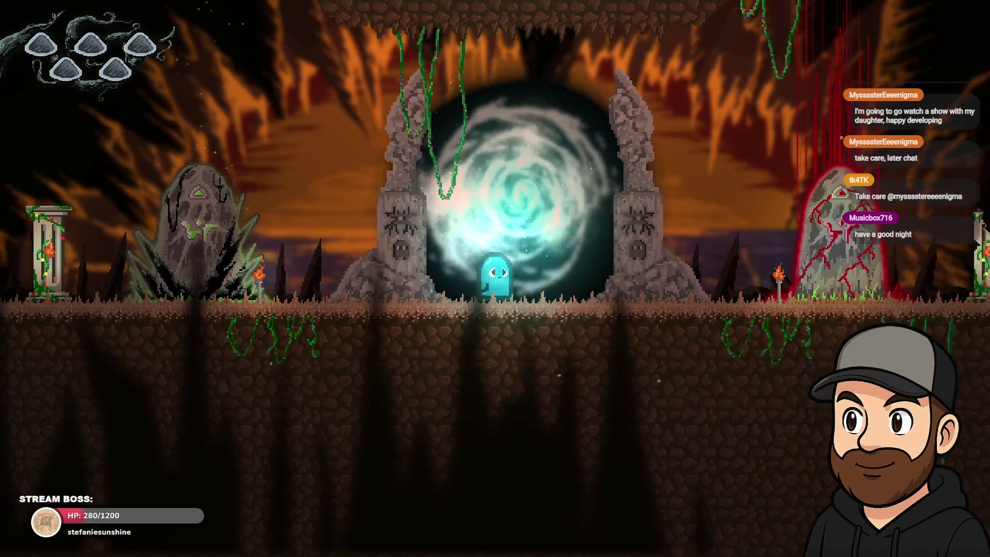
{"action": "key", "text": "Left"}
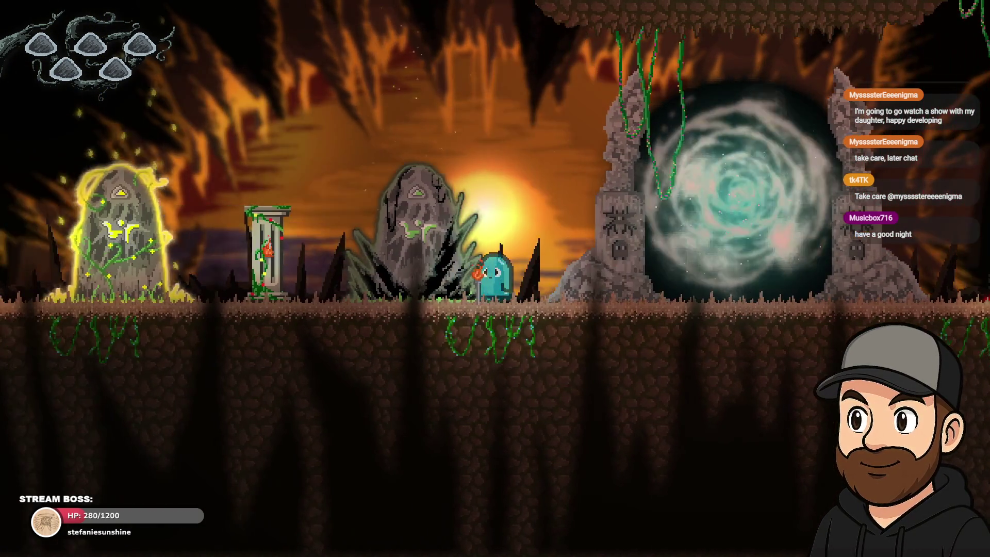
{"action": "key", "text": "Escape"}
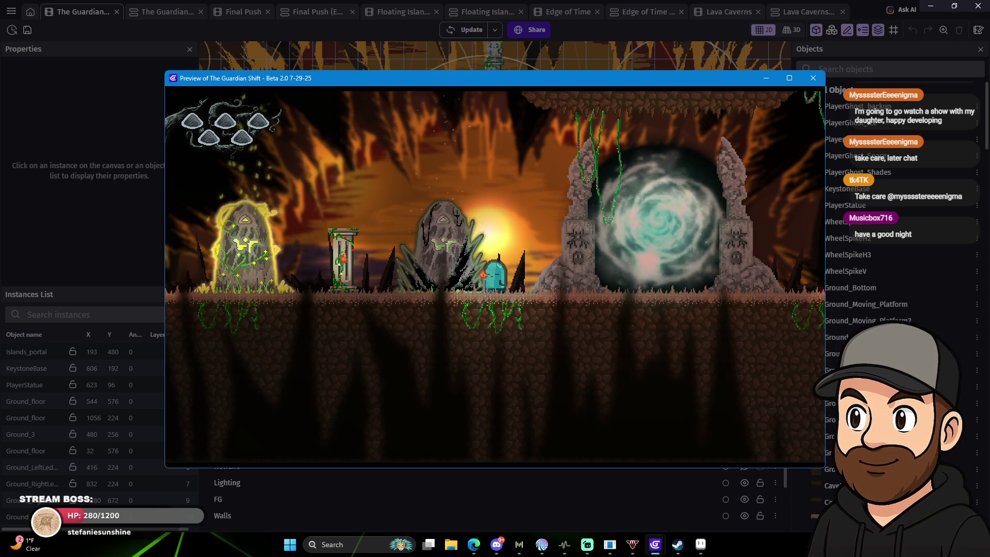
{"action": "left_click", "coordinate": [813, 78]}
Dismiss the diagnostic report and drag Warp_In_Spawn from the portal up onto the island platform.
{"action": "left_click", "coordinate": [621, 303]}
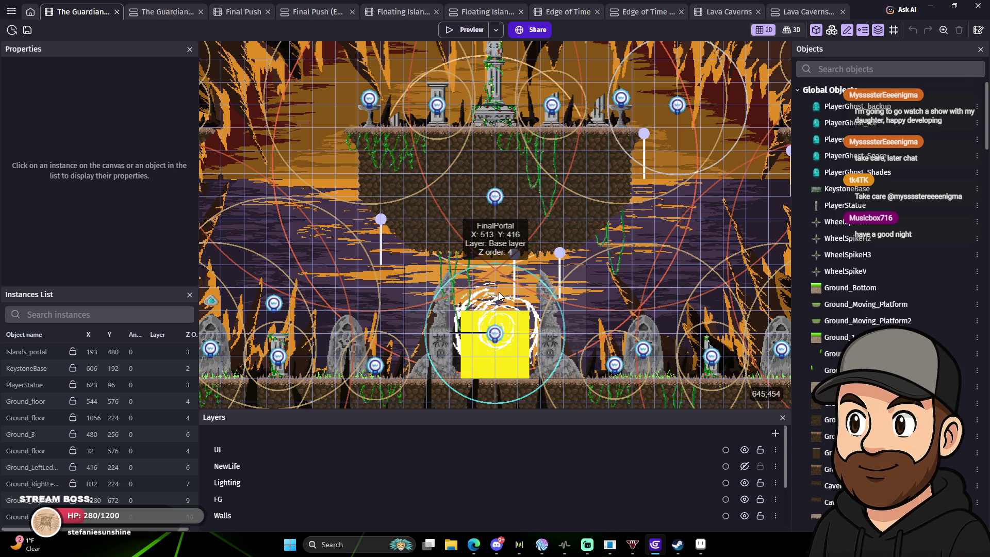
{"action": "left_click", "coordinate": [512, 369]}
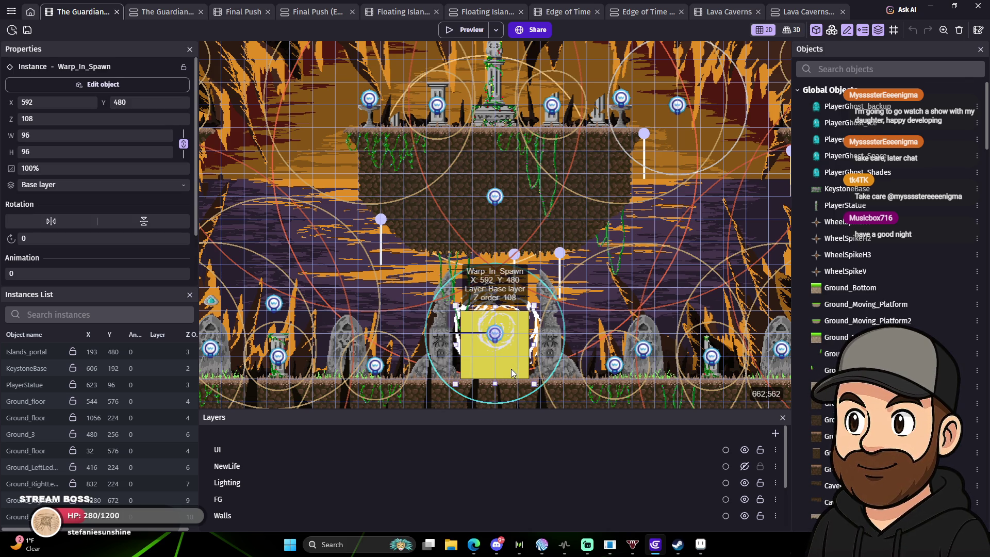
{"action": "mouse_move", "coordinate": [511, 369]}
{"action": "left_mouse_down"}
{"action": "mouse_move", "coordinate": [528, 111]}
{"action": "mouse_move", "coordinate": [517, 110]}
{"action": "left_mouse_up"}
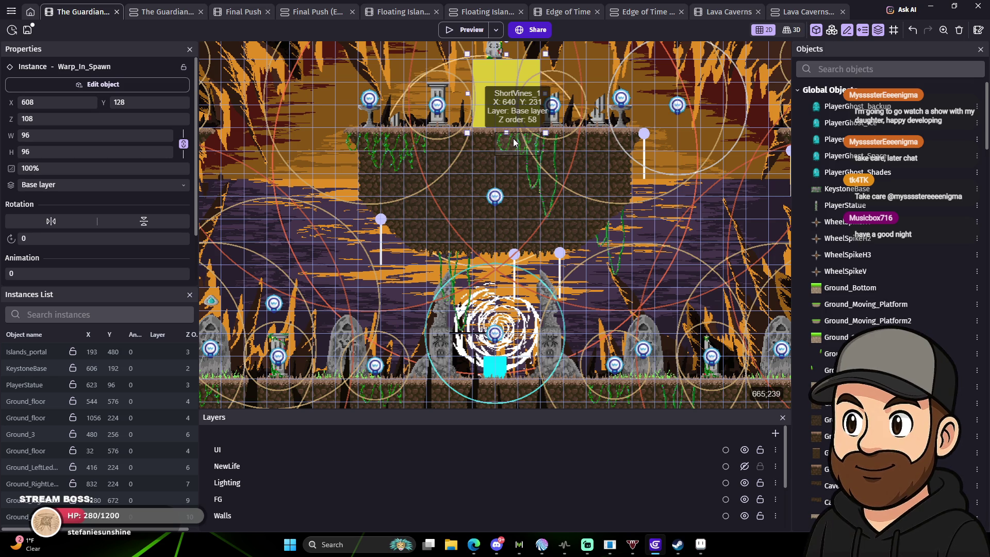
Move PlayerSpawn up into the island spawn block, restoring the portal's floor spikes and PortalMiddle3.
{"action": "left_click", "coordinate": [506, 370]}
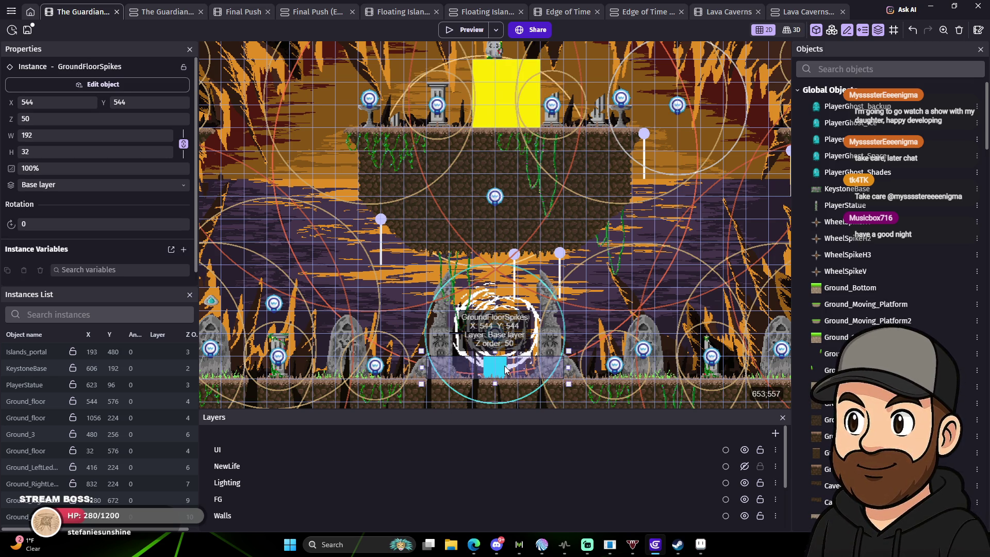
{"action": "key", "text": "Up"}
{"action": "left_click_drag", "start_coordinate": [509, 128], "coordinate": [514, 99]}
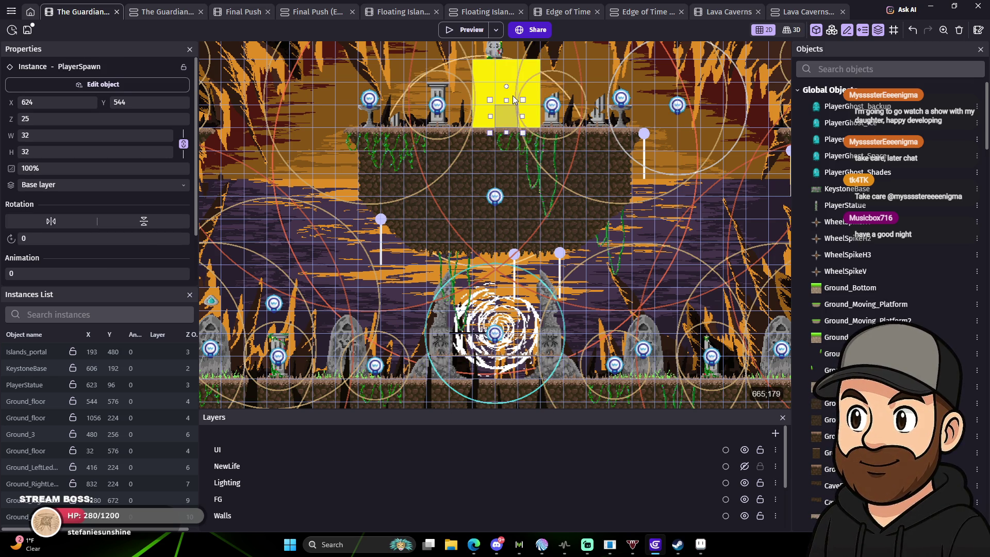
{"action": "left_click", "coordinate": [507, 358]}
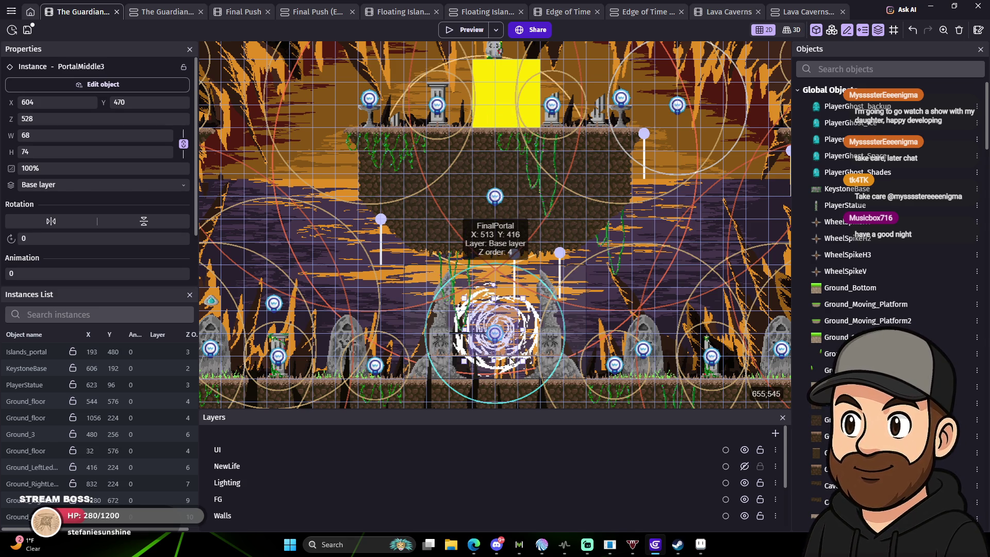
{"action": "key", "text": "ctrl+z"}
{"action": "left_click", "coordinate": [516, 354]}
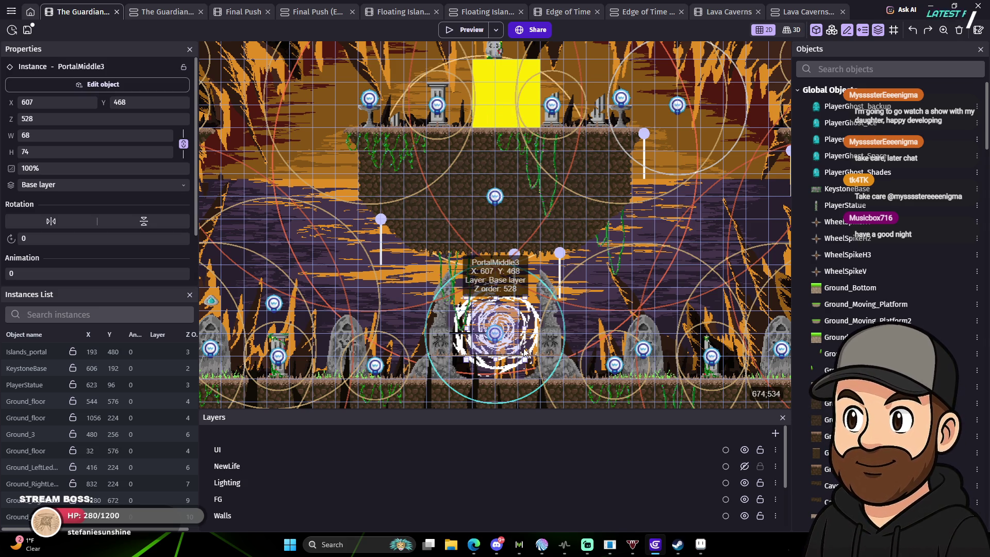
{"action": "left_click", "coordinate": [525, 361]}
{"action": "left_click_drag", "start_coordinate": [526, 363], "coordinate": [526, 375]}
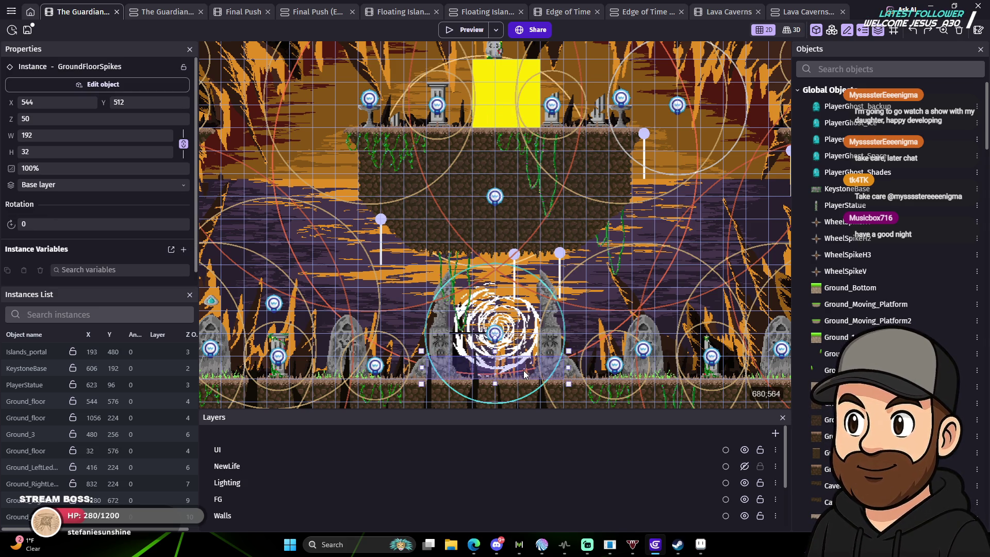
Shift Warp_In_Spawn up and left over the island statue and adjust the island's floor spikes.
{"action": "scroll", "coordinate": [518, 110], "scroll_direction": "up", "scroll_amount": 1}
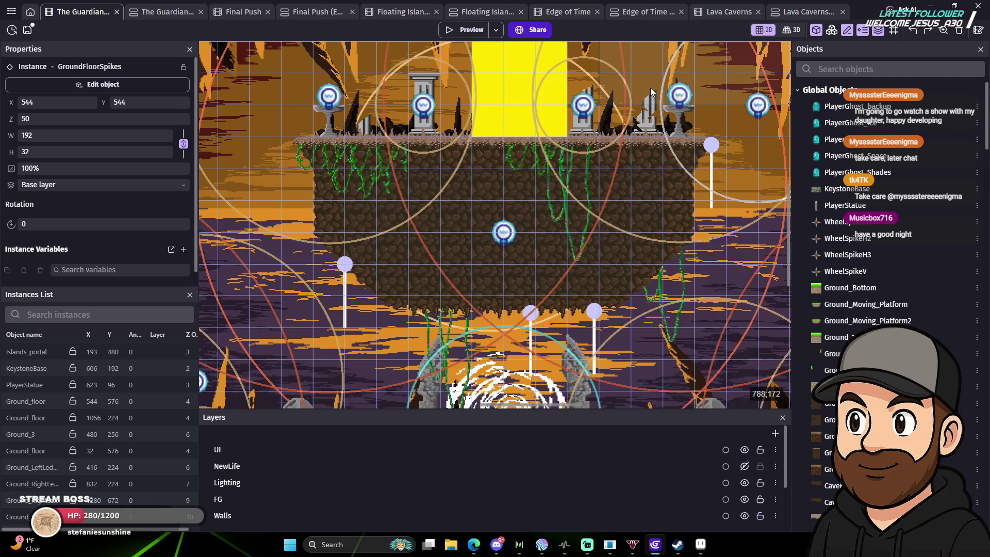
{"action": "scroll", "coordinate": [532, 290], "scroll_direction": "up", "scroll_amount": 5}
{"action": "left_click", "coordinate": [481, 287]}
{"action": "left_click_drag", "start_coordinate": [481, 289], "coordinate": [420, 262]}
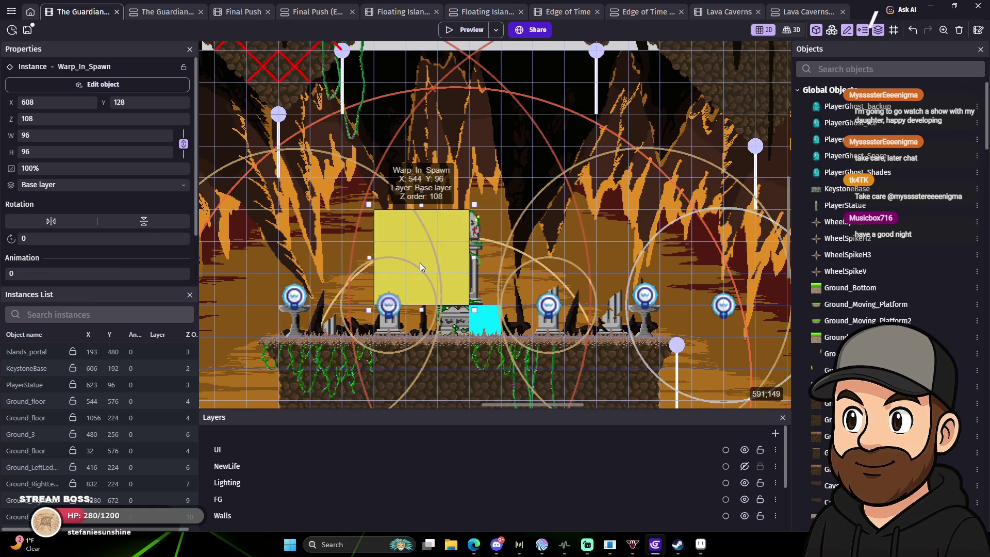
{"action": "left_click", "coordinate": [484, 320]}
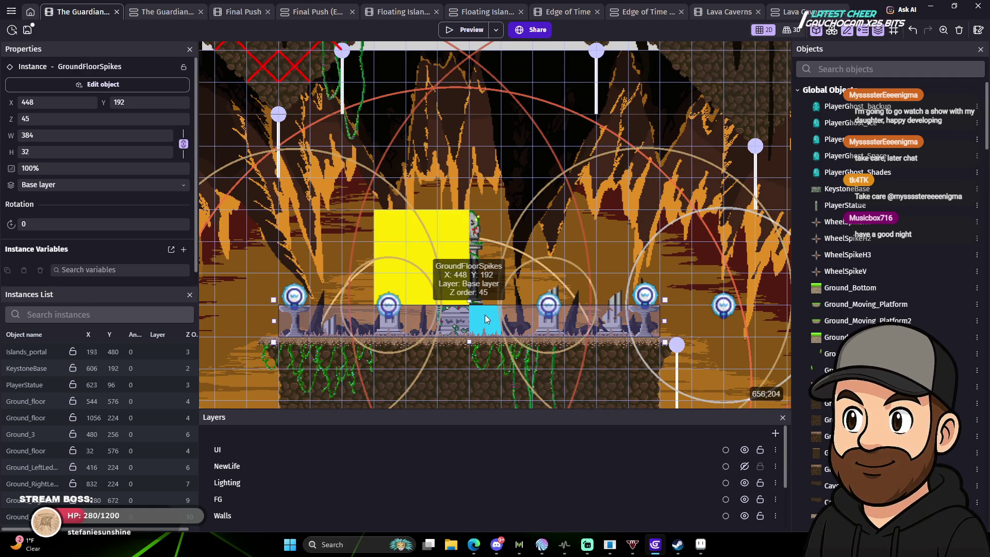
{"action": "left_click_drag", "start_coordinate": [485, 315], "coordinate": [485, 290]}
Nudge PlayerSpawn left and settle Warp_In_Spawn at X 592, Y 128 under the statue.
{"action": "left_click", "coordinate": [482, 319]}
{"action": "key", "text": "Left"}
{"action": "key", "text": "Left"}
{"action": "key", "text": "Left"}
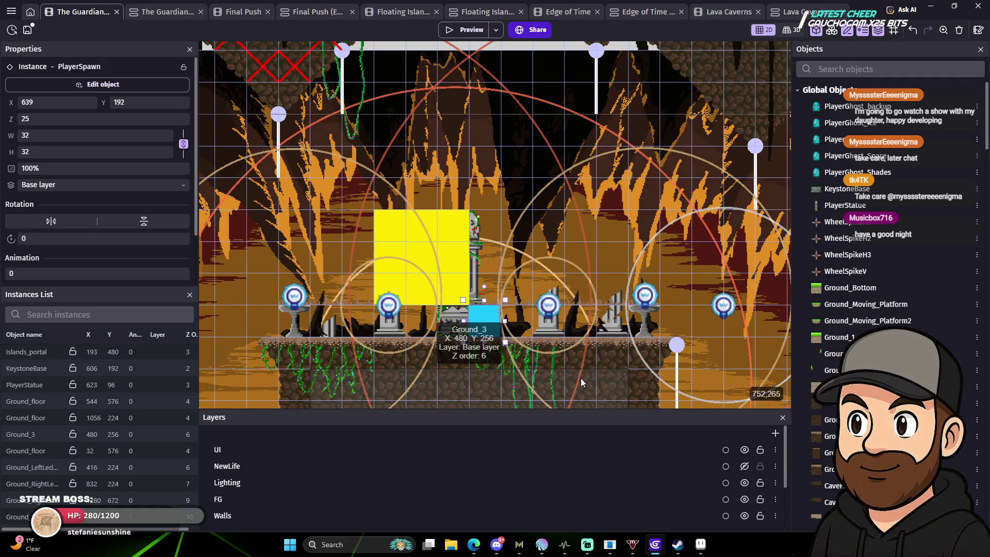
{"action": "key", "text": "Left"}
{"action": "key", "text": "Left"}
{"action": "key", "text": "Left"}
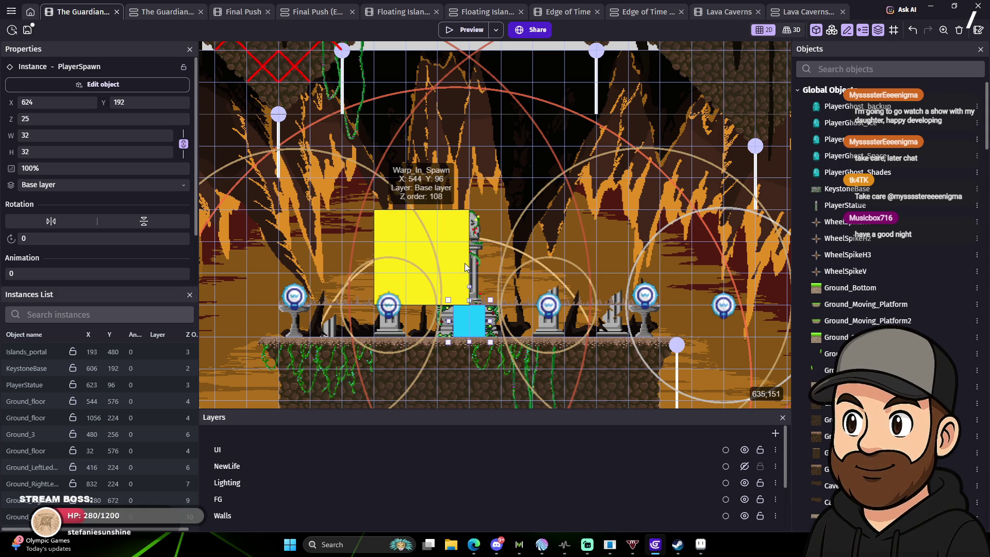
{"action": "left_click", "coordinate": [480, 309]}
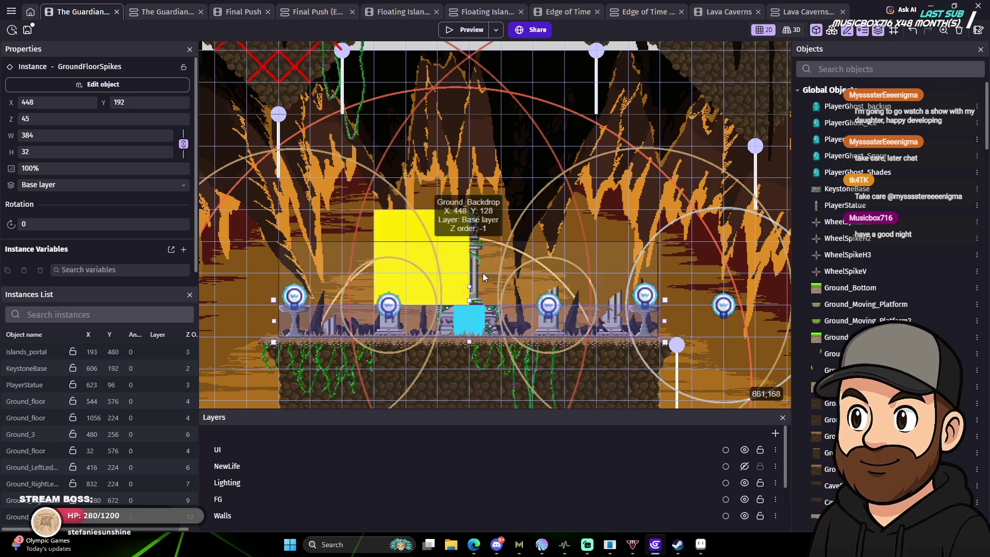
{"action": "left_click_drag", "start_coordinate": [460, 230], "coordinate": [490, 237]}
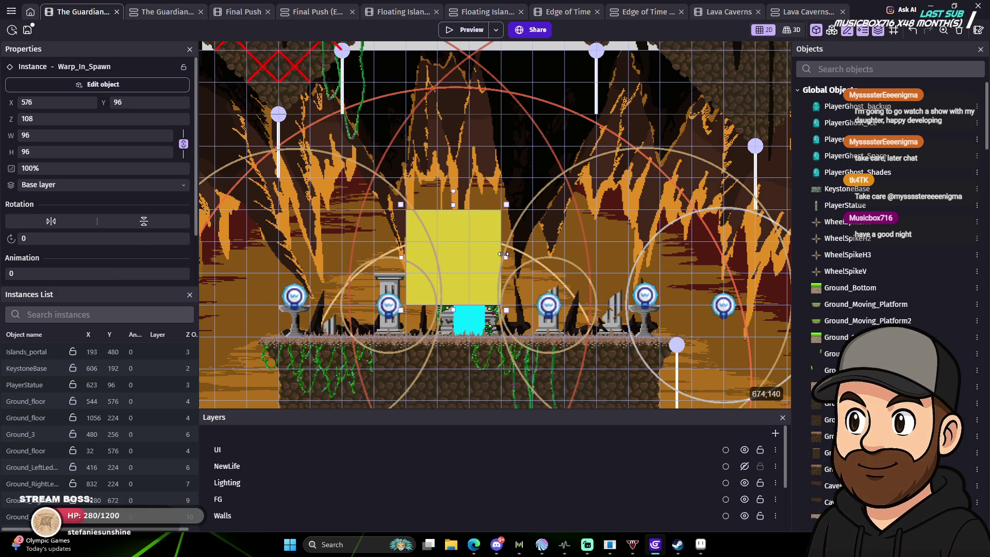
{"action": "key", "text": "Right"}
{"action": "key", "text": "Right"}
{"action": "key", "text": "Right"}
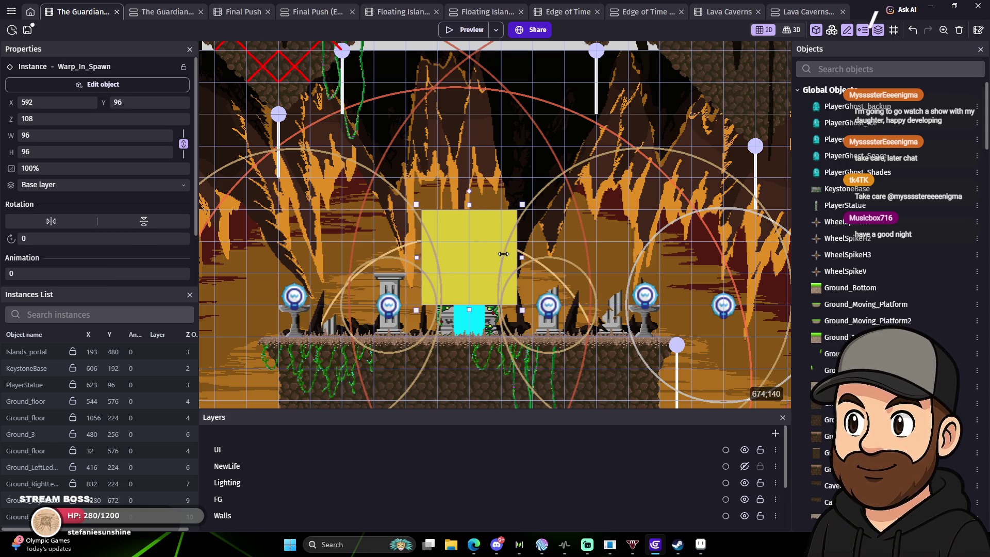
{"action": "key", "text": "Down"}
{"action": "key", "text": "Down"}
{"action": "key", "text": "Down"}
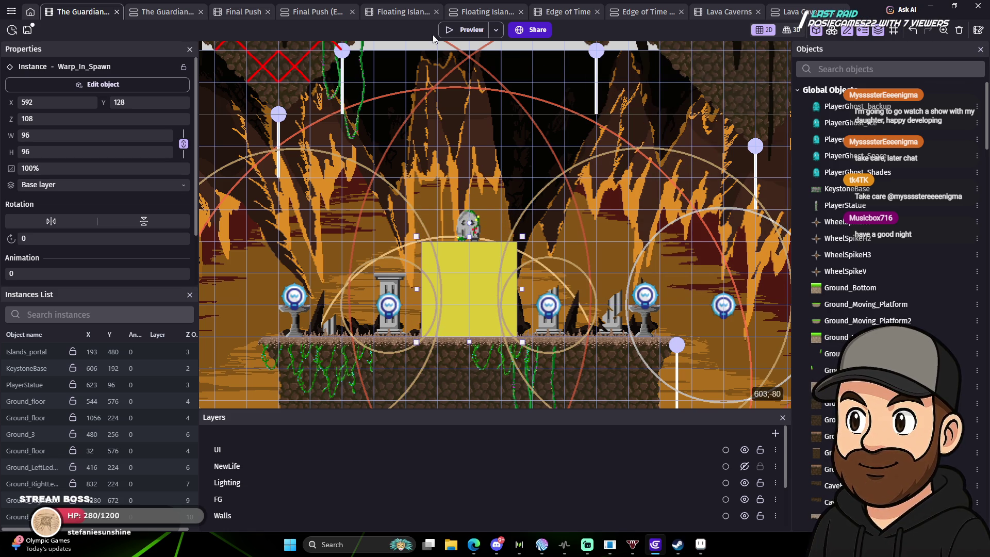
Preview the level, walking the ghost from the island statue to the portal, then close it.
{"action": "left_click", "coordinate": [467, 32]}
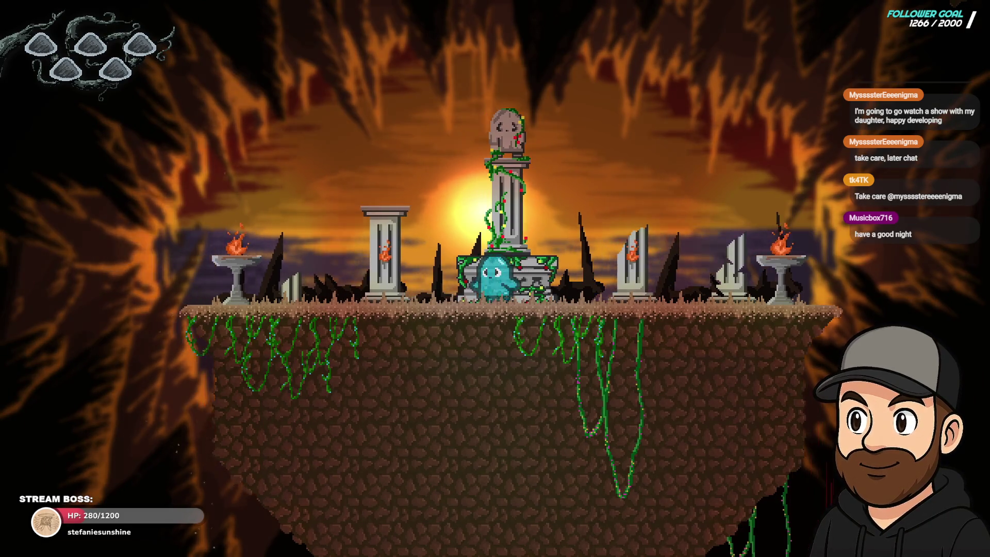
{"action": "key", "text": "Left"}
{"action": "key", "text": "Right"}
{"action": "key", "text": "Right"}
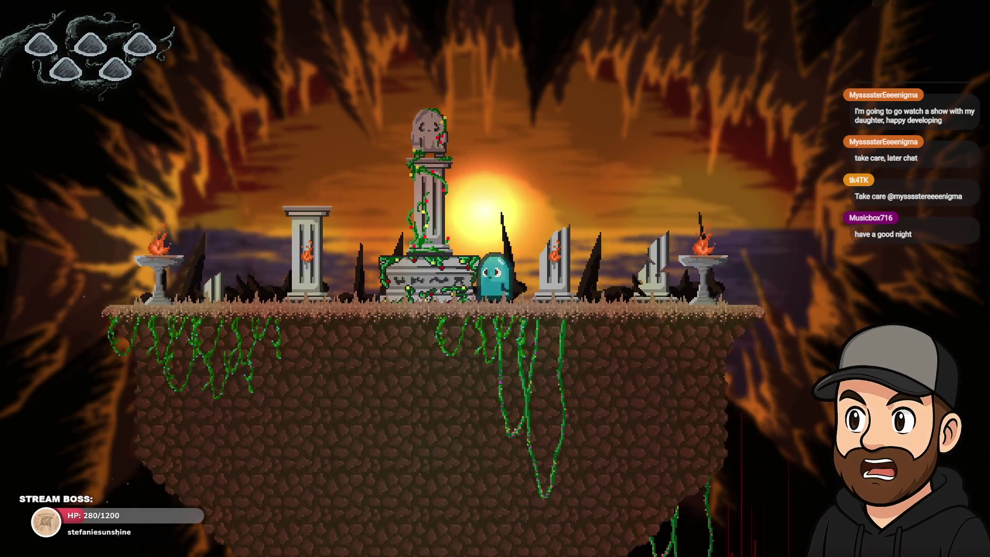
{"action": "key", "text": "Left"}
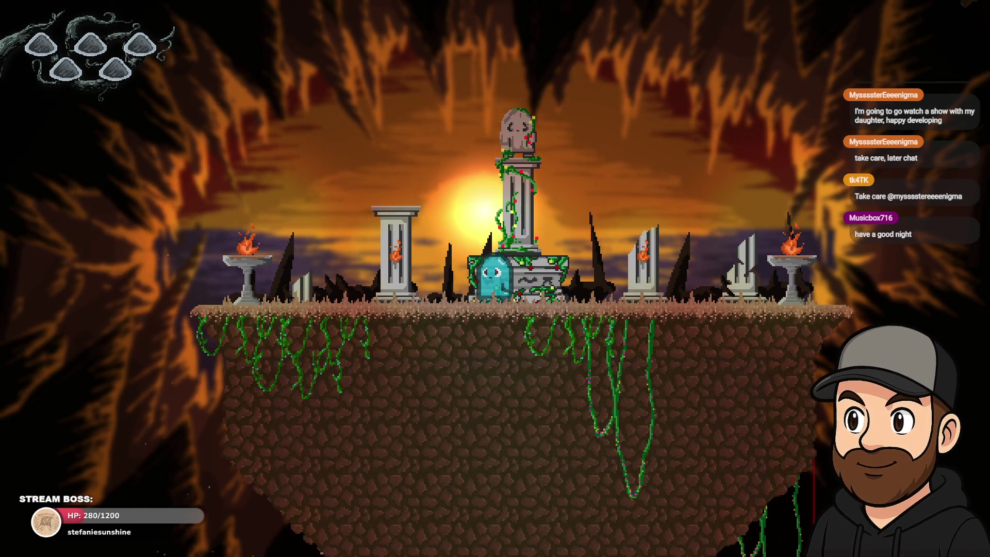
{"action": "key", "text": "Right"}
{"action": "key", "text": "Left"}
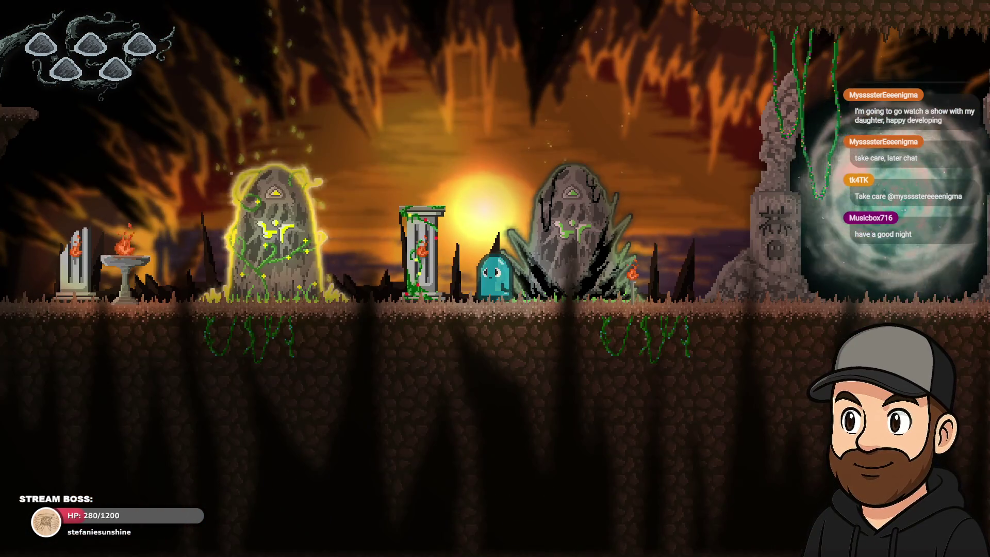
{"action": "key", "text": "Right"}
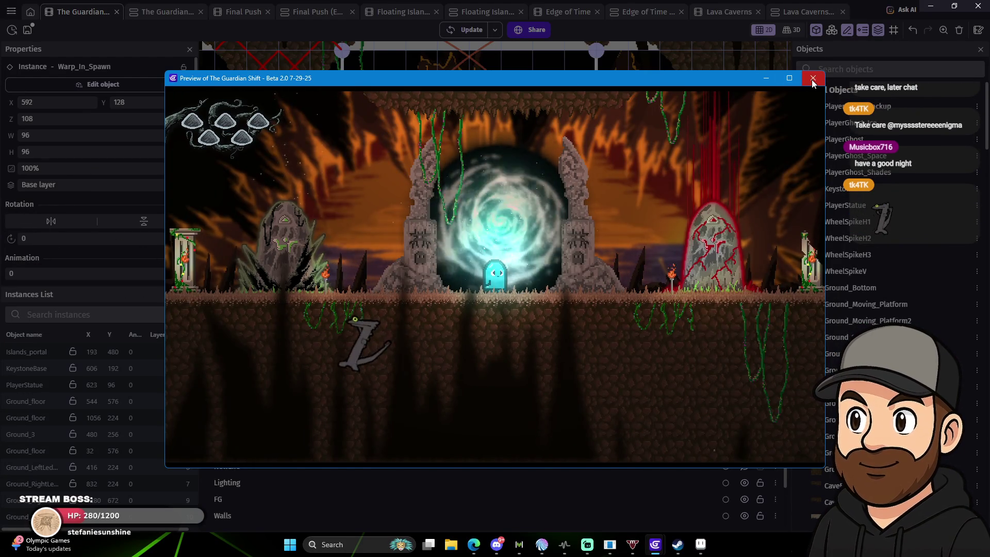
{"action": "key", "text": "alt+F4"}
{"action": "left_click", "coordinate": [621, 303]}
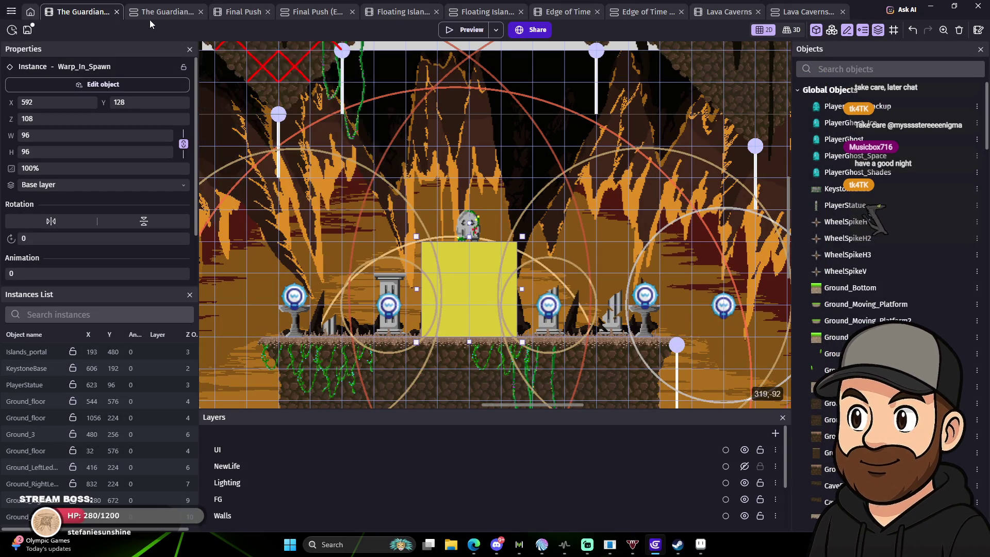
Scroll down to the portal area and select the FinalPortal instance at 513, 416.
{"action": "scroll", "coordinate": [500, 389], "scroll_direction": "down", "scroll_amount": 1}
{"action": "scroll", "coordinate": [500, 392], "scroll_direction": "down", "scroll_amount": 5}
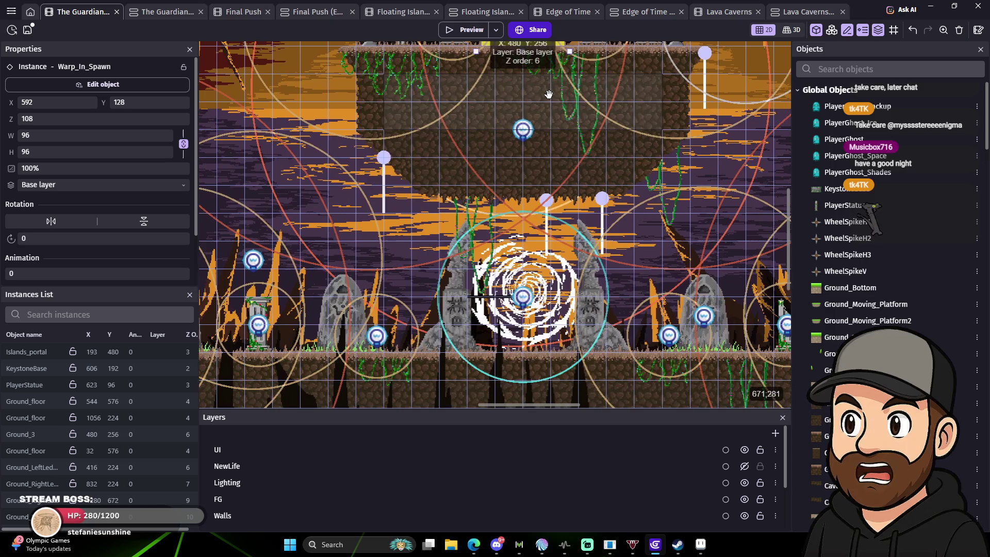
{"action": "left_click", "coordinate": [565, 313]}
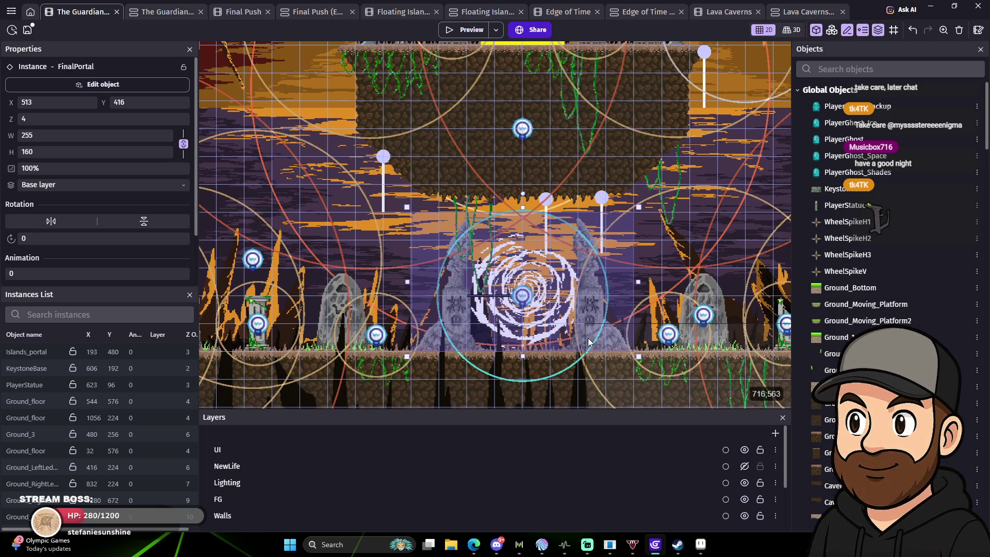
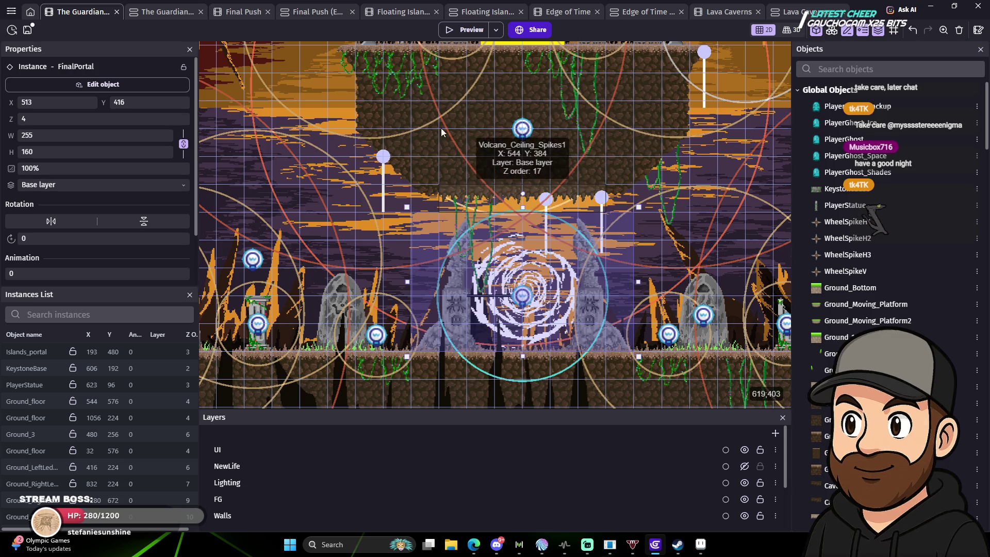
In the Guardian event sheet, delete the Islands_portal event and then undo the deletion.
{"action": "left_click", "coordinate": [155, 12]}
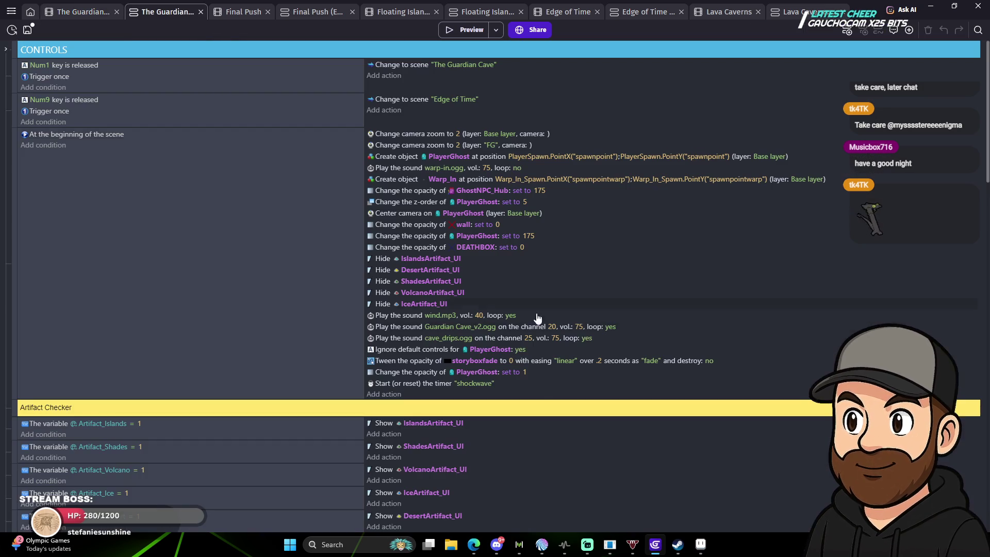
{"action": "scroll", "coordinate": [445, 466], "scroll_direction": "down", "scroll_amount": 10}
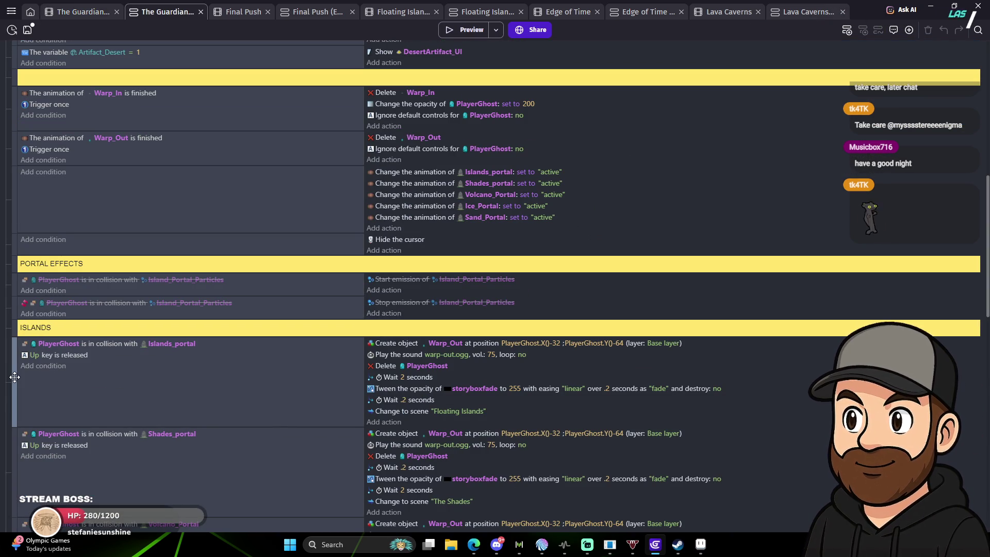
{"action": "left_click", "coordinate": [13, 364]}
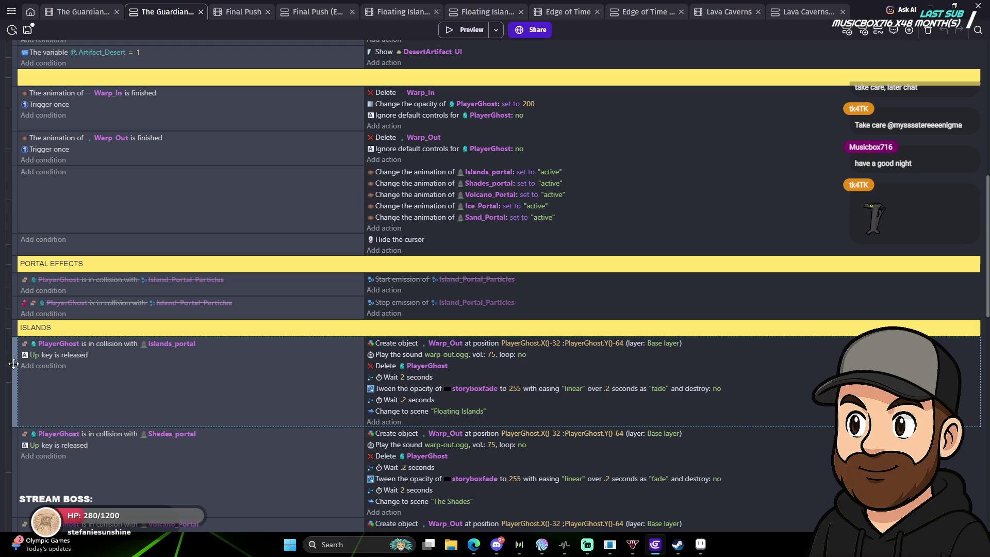
{"action": "key", "text": "Delete"}
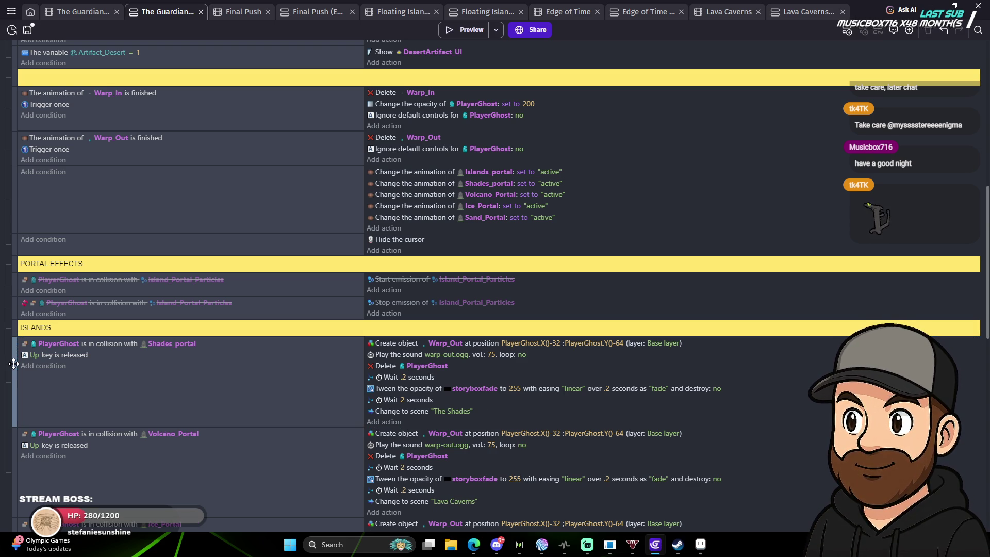
{"action": "key", "text": "ctrl+z"}
Scroll to the end of the ISLANDS portal group and select the Islands_portal event.
{"action": "scroll", "coordinate": [30, 376], "scroll_direction": "down", "scroll_amount": 2}
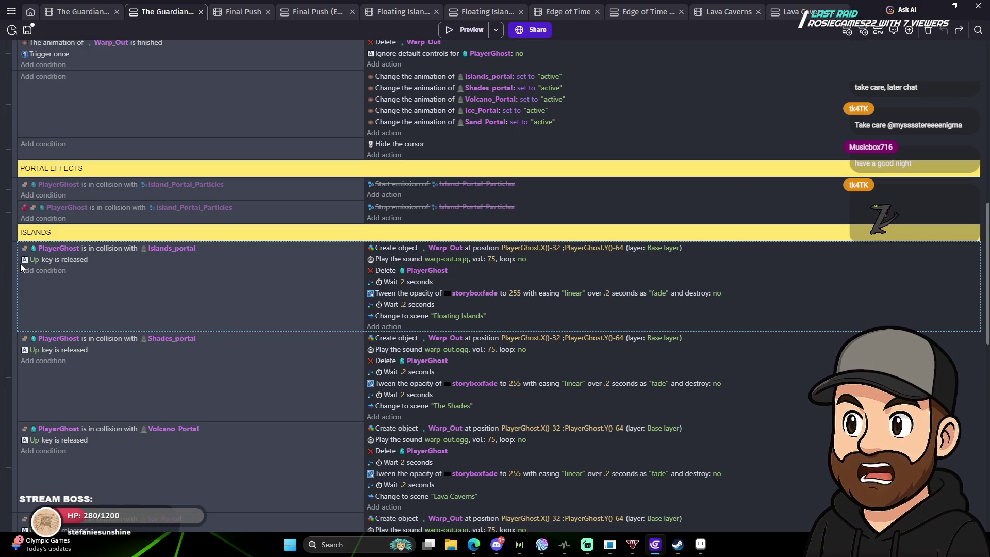
{"action": "scroll", "coordinate": [41, 346], "scroll_direction": "down", "scroll_amount": 5}
{"action": "scroll", "coordinate": [44, 355], "scroll_direction": "down", "scroll_amount": 1}
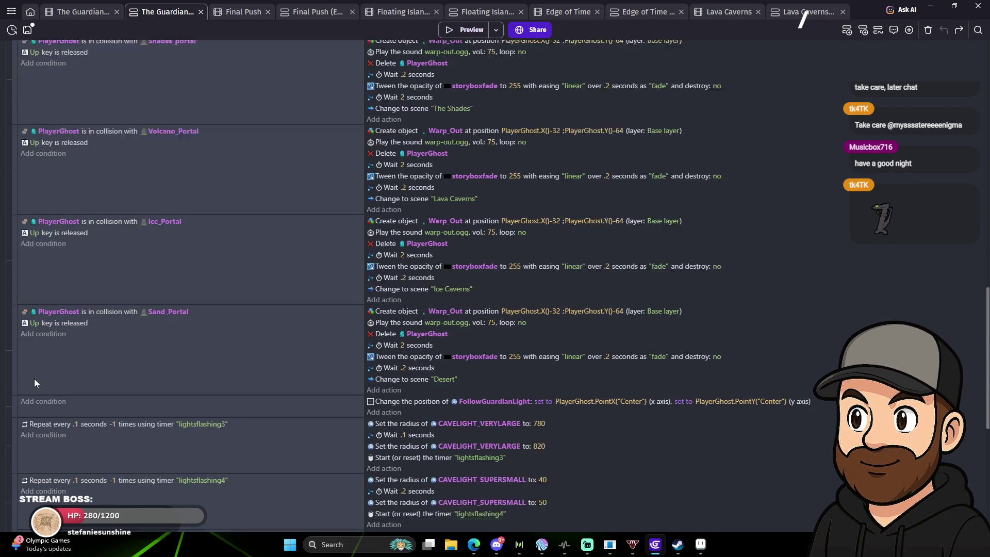
{"action": "left_click", "coordinate": [16, 394]}
Move the Islands_portal event below Sand_Portal and make its collision check FinalPortal.
{"action": "left_click_drag", "start_coordinate": [17, 392], "coordinate": [17, 392]}
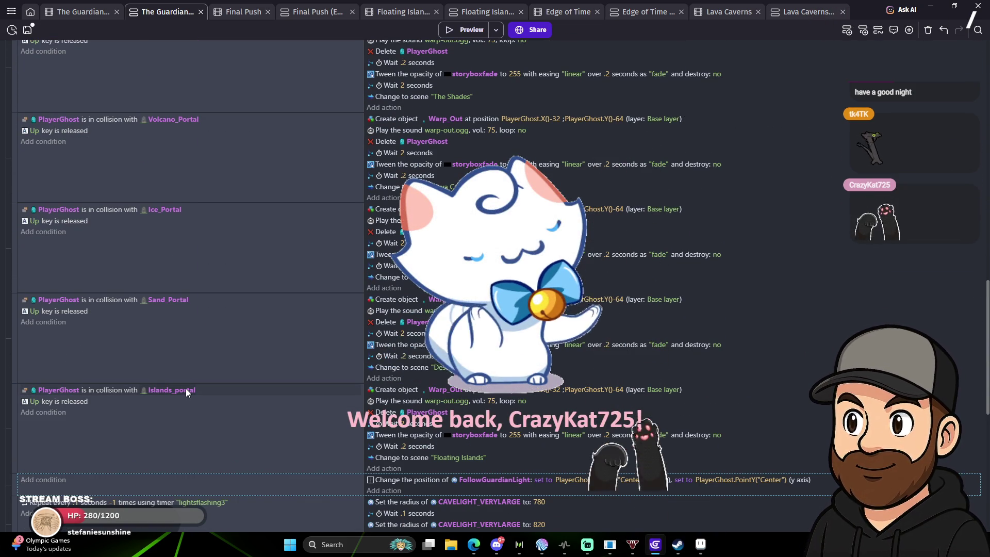
{"action": "left_click", "coordinate": [181, 391]}
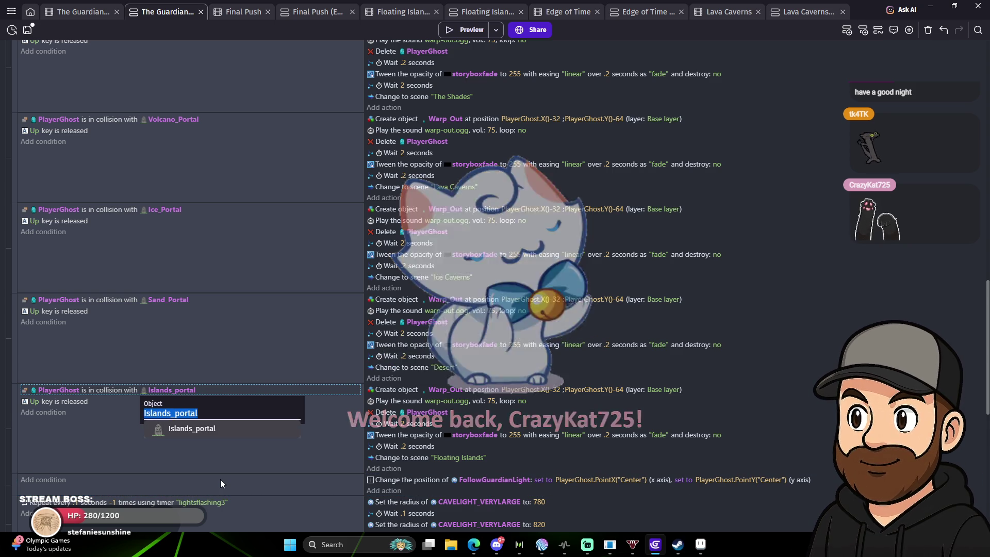
{"action": "type", "text": "fin"}
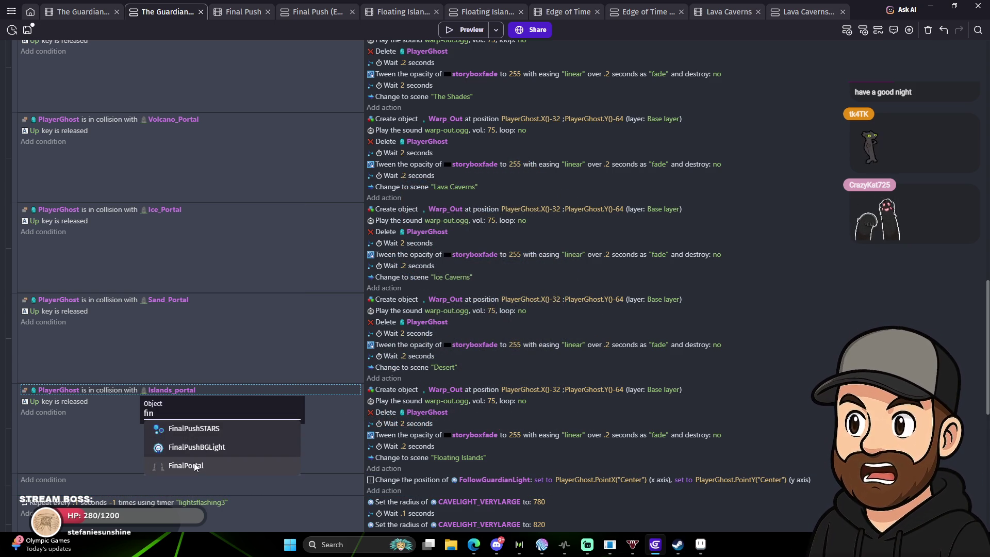
{"action": "left_click", "coordinate": [194, 465]}
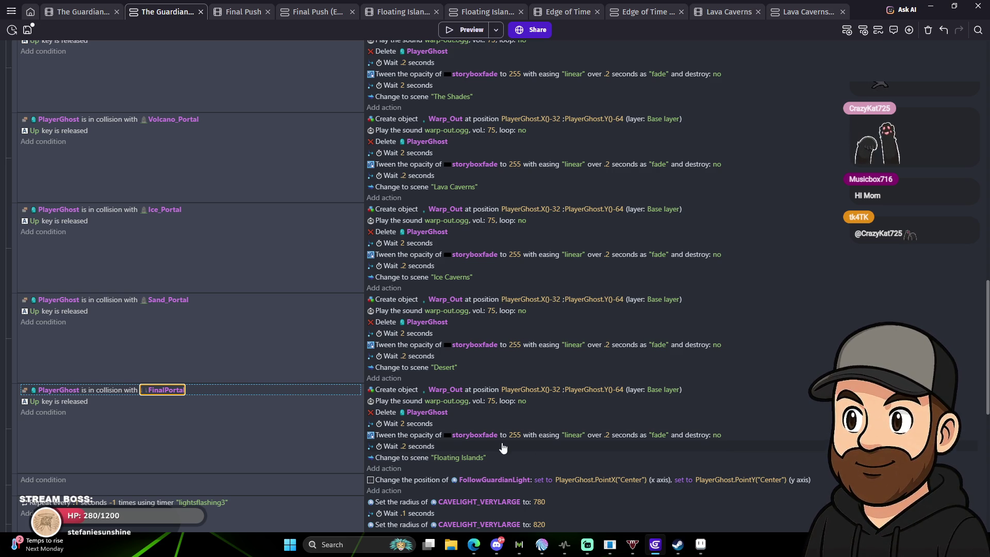
Set the event's Change to scene destination to Final Push and start a playtest.
{"action": "left_click", "coordinate": [458, 459]}
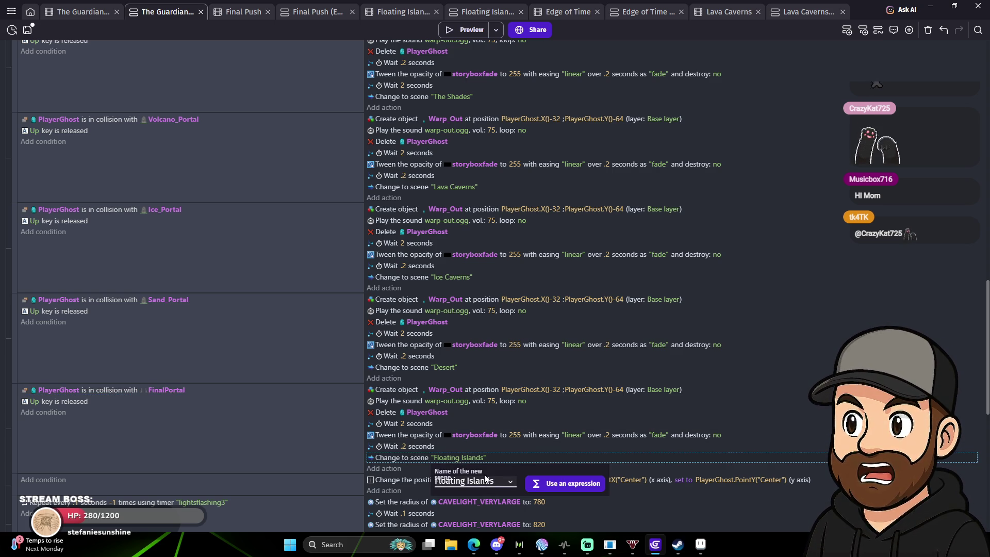
{"action": "left_click", "coordinate": [507, 483]}
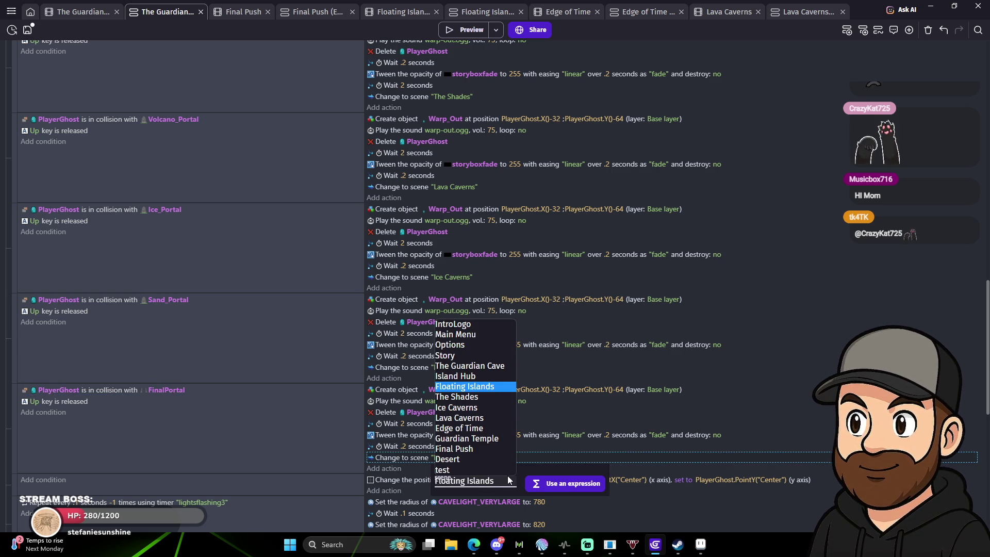
{"action": "left_click", "coordinate": [489, 450]}
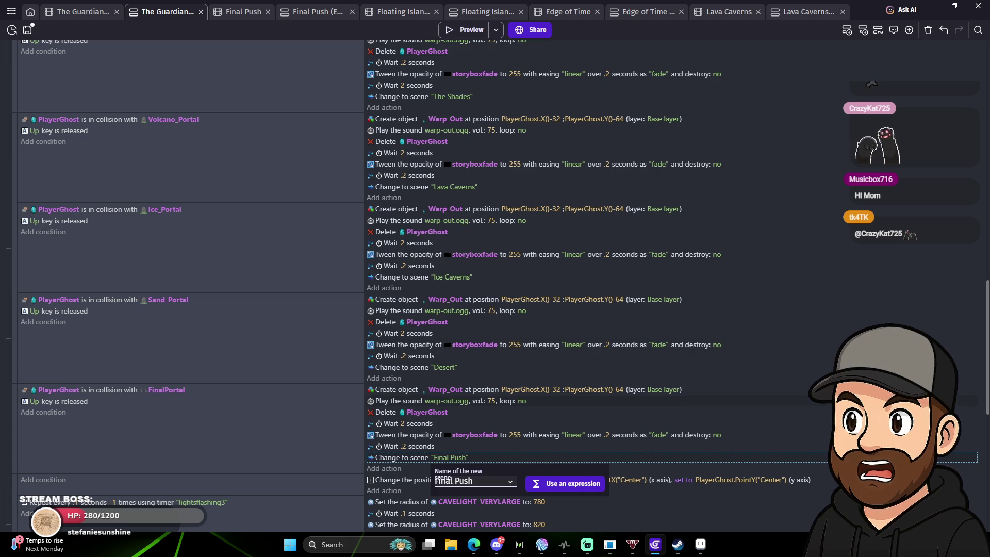
{"action": "key", "text": "Escape"}
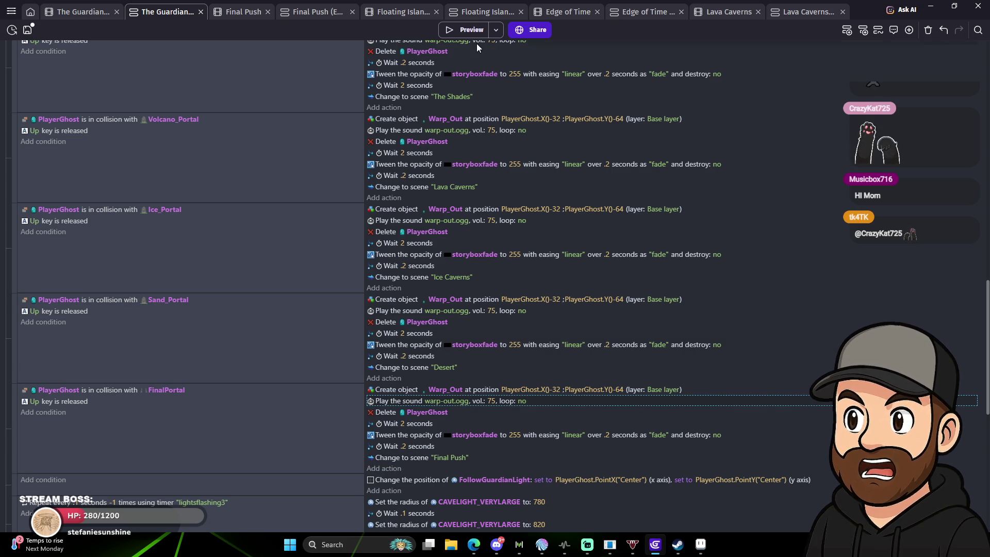
{"action": "left_click", "coordinate": [474, 30]}
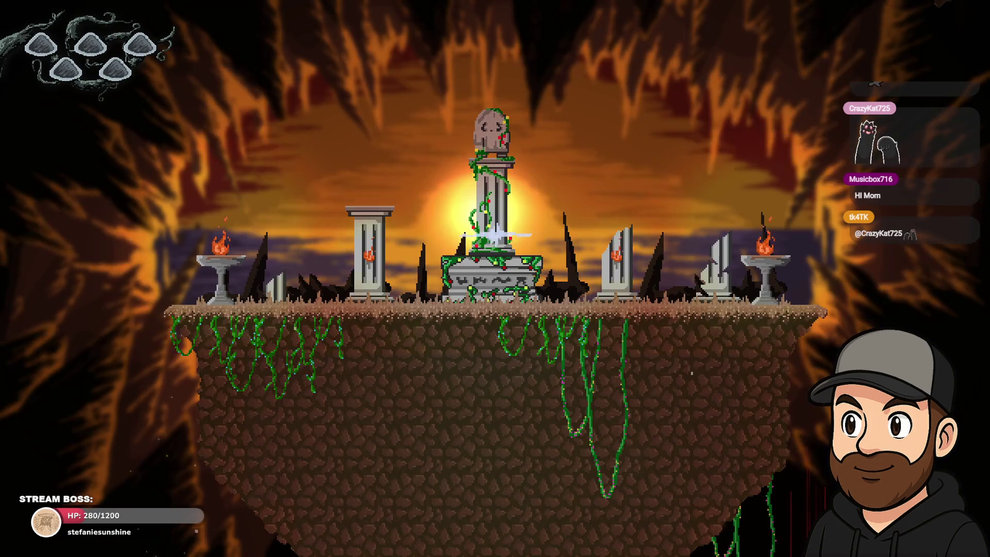
{"action": "key", "text": "Left"}
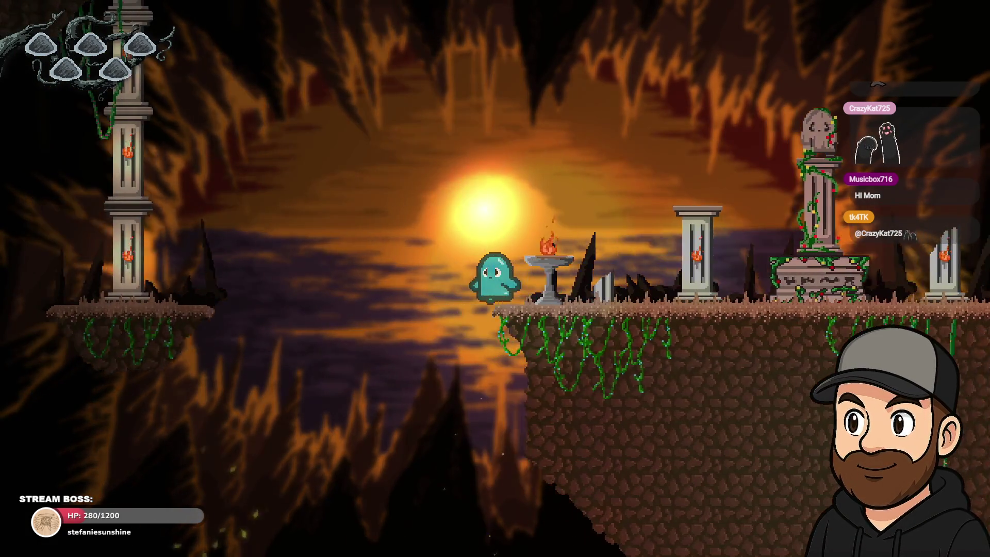
{"action": "key", "text": "Right"}
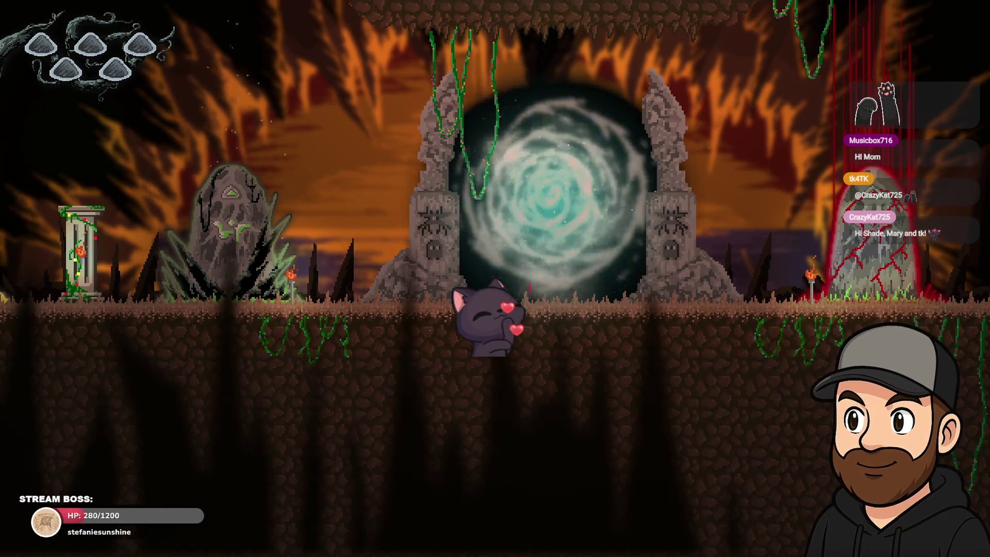
{"action": "key", "text": "Up"}
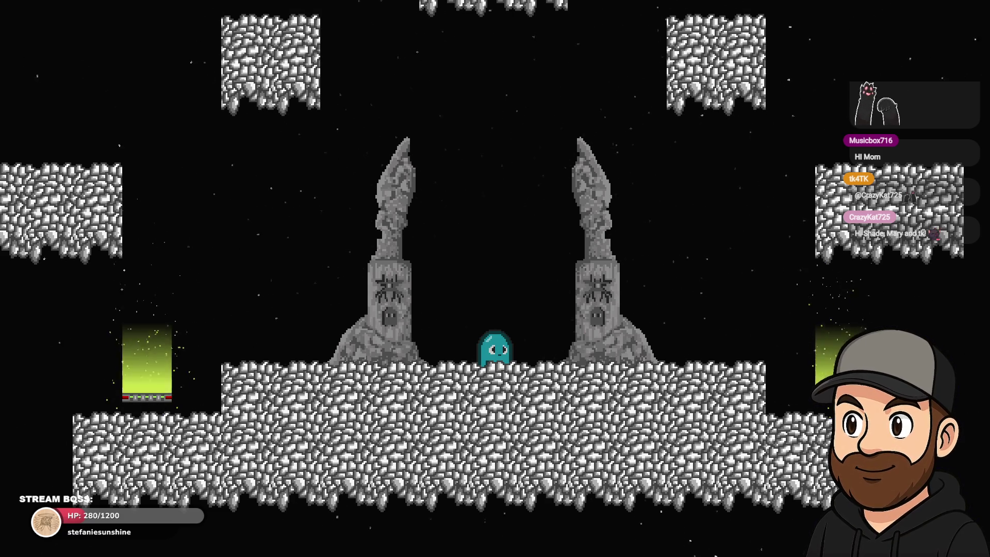
{"action": "key", "text": "Escape"}
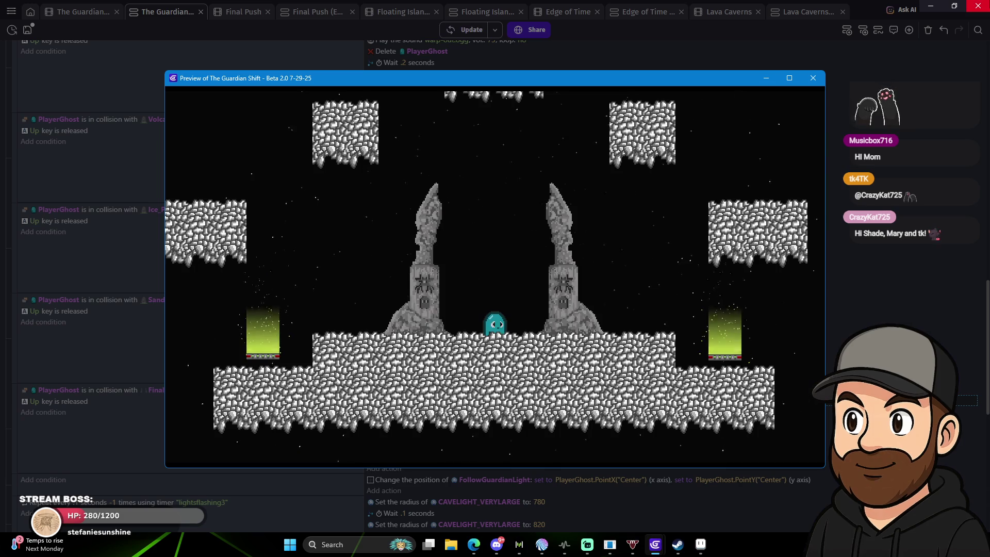
{"action": "left_click", "coordinate": [813, 78]}
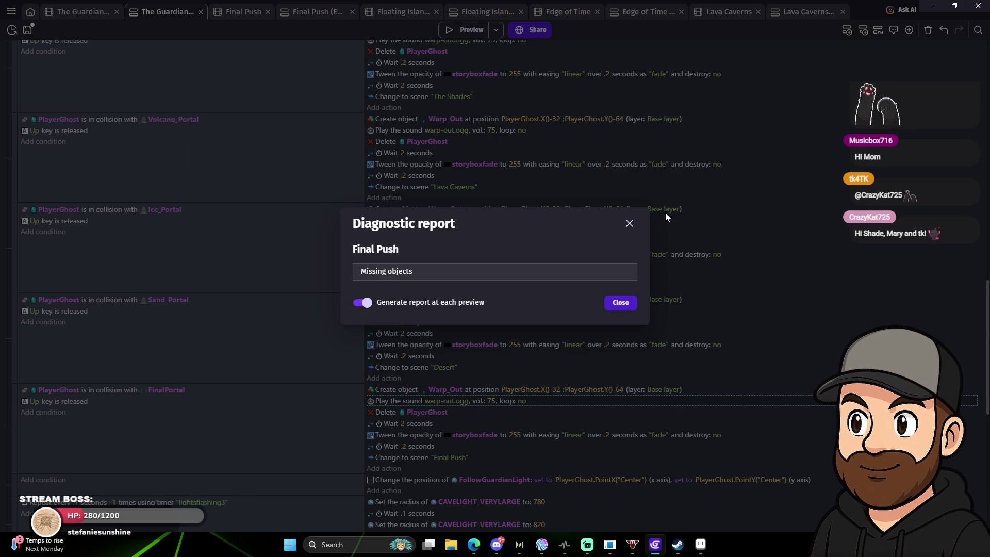
{"action": "left_click", "coordinate": [616, 299]}
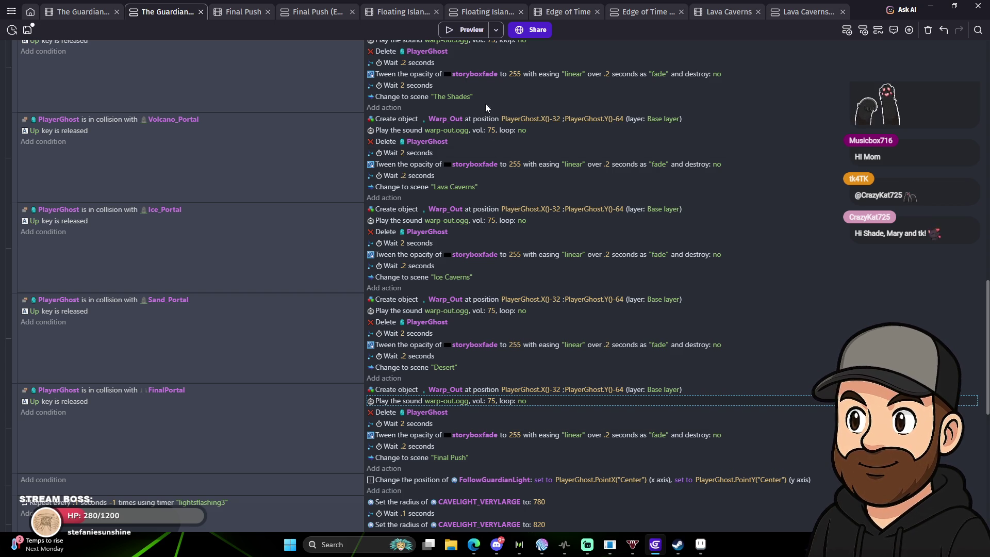
{"action": "left_click", "coordinate": [463, 30]}
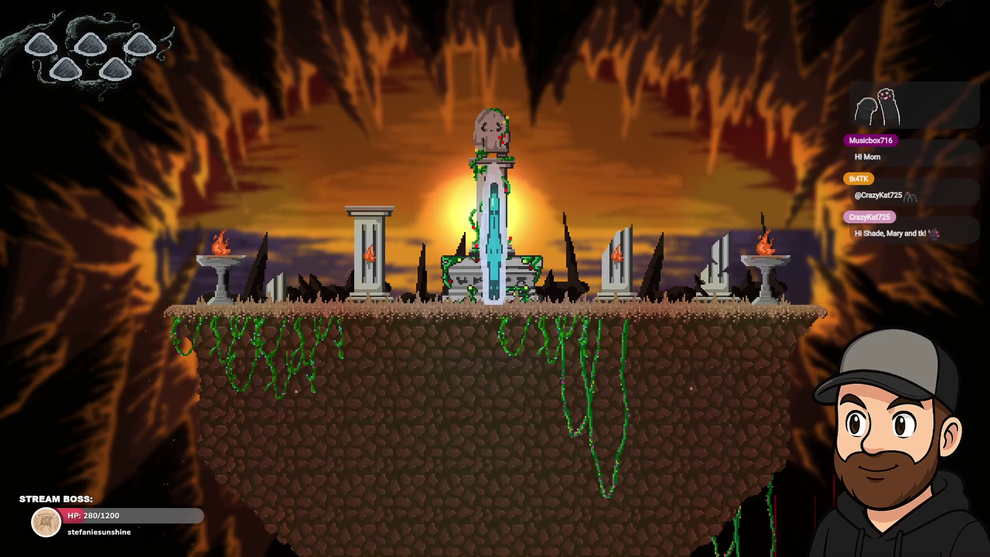
{"action": "key", "text": "Left"}
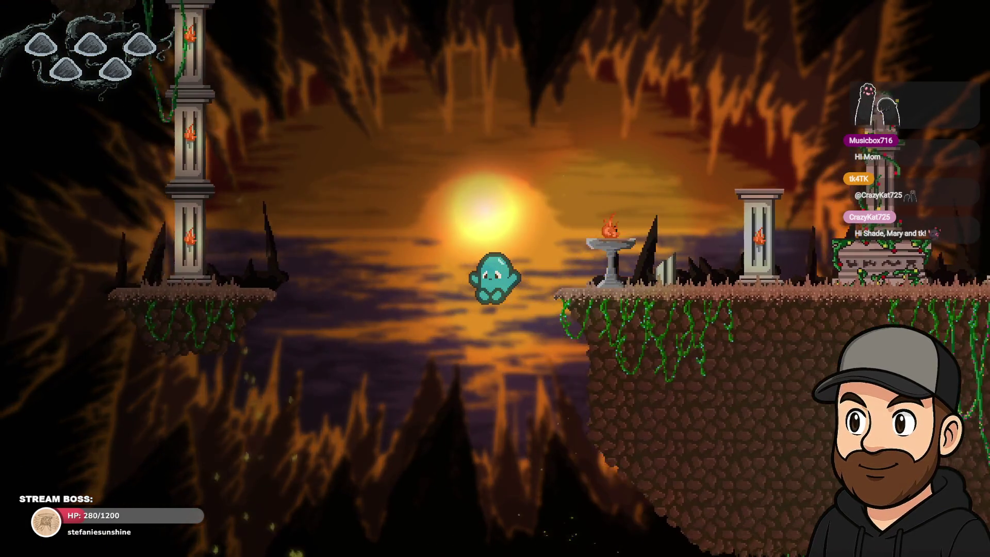
{"action": "key", "text": "Right"}
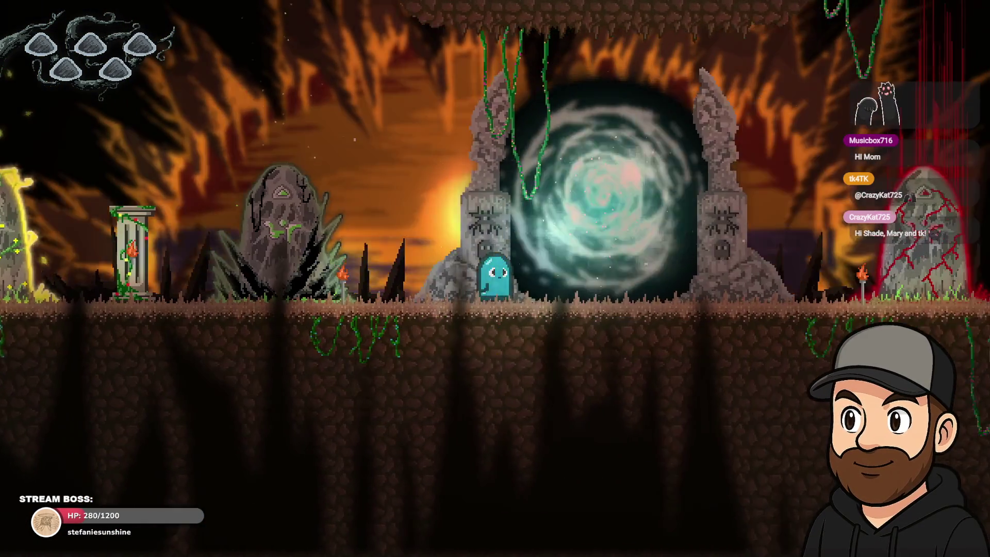
{"action": "key", "text": "Up"}
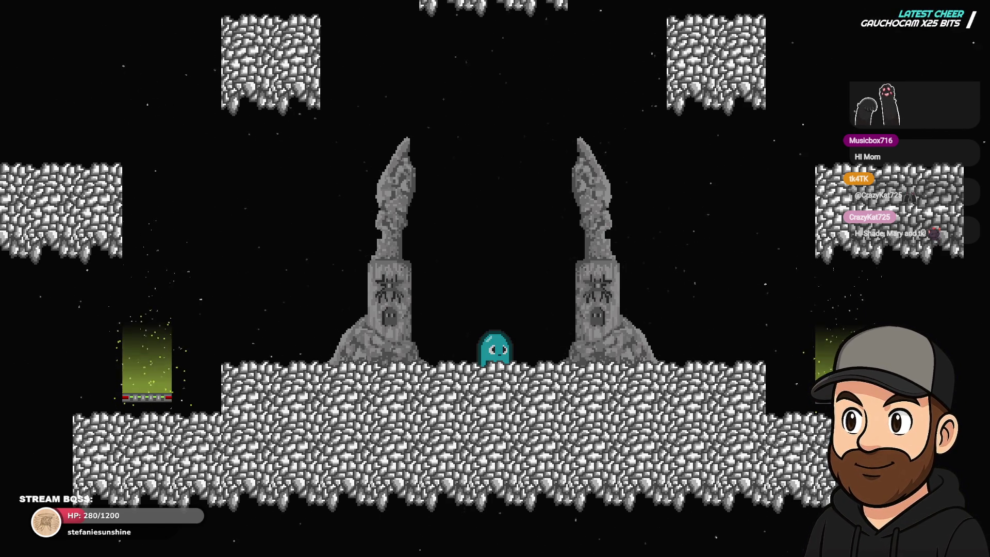
{"action": "key", "text": "Escape"}
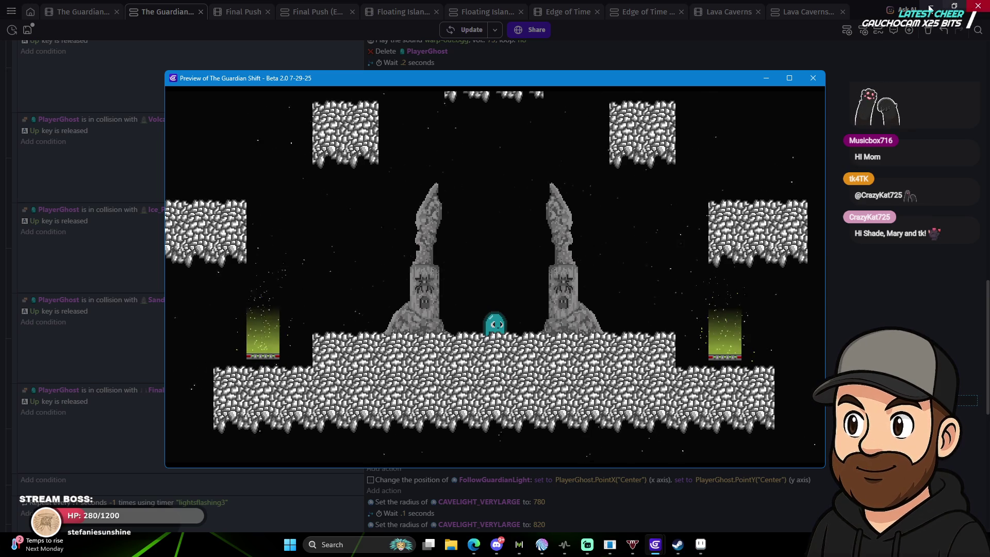
{"action": "left_click", "coordinate": [813, 78]}
{"action": "left_click", "coordinate": [622, 304]}
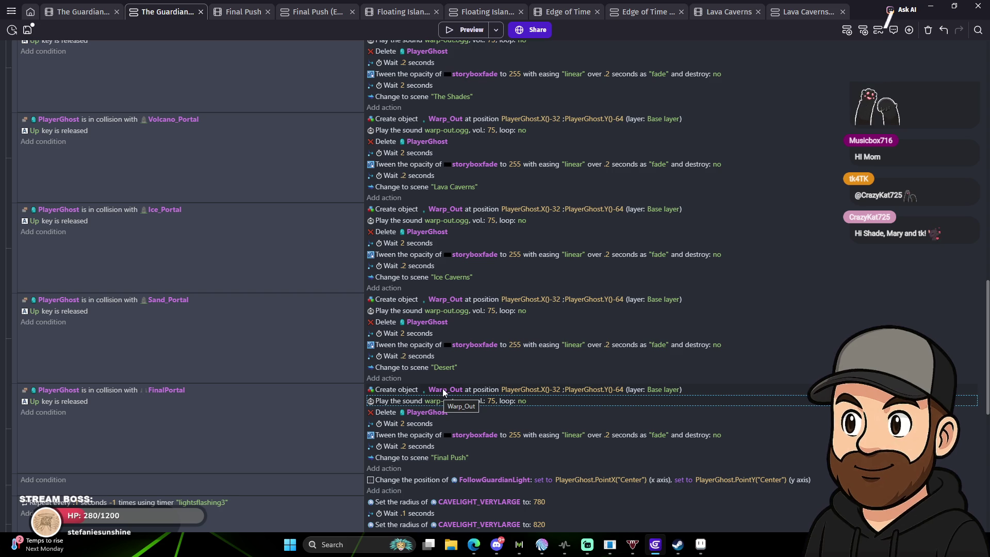
Put the Warp_Out Create object action on the Lighting layer.
{"action": "left_click", "coordinate": [674, 390]}
{"action": "left_click", "coordinate": [685, 412]}
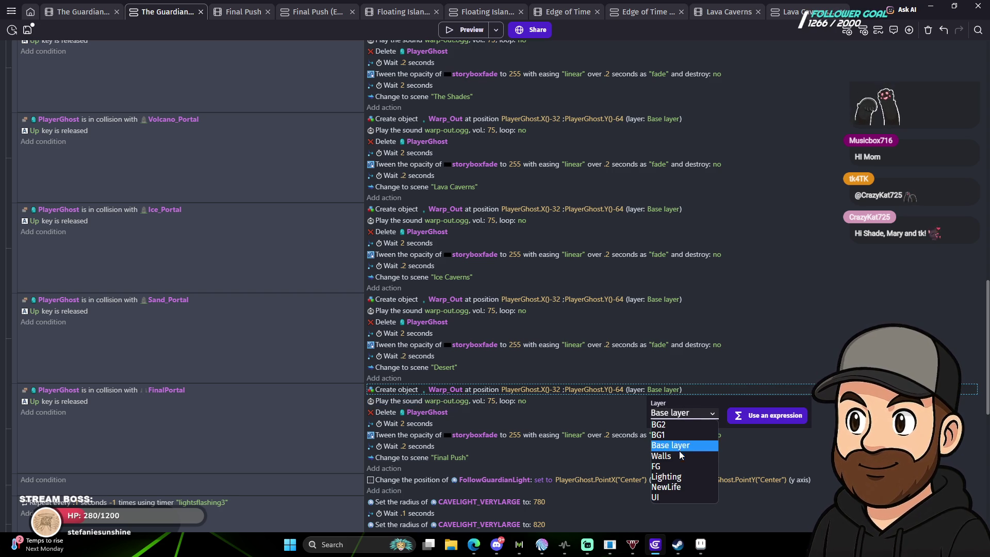
{"action": "left_click", "coordinate": [680, 476]}
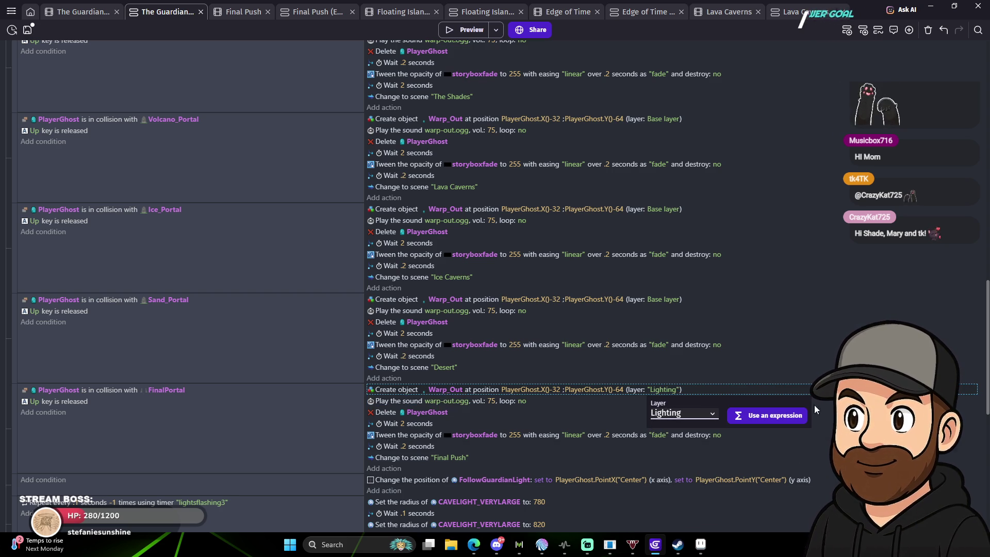
Playtest by walking the ghost into the portal, then close the preview and Diagnostic report.
{"action": "left_click", "coordinate": [466, 30]}
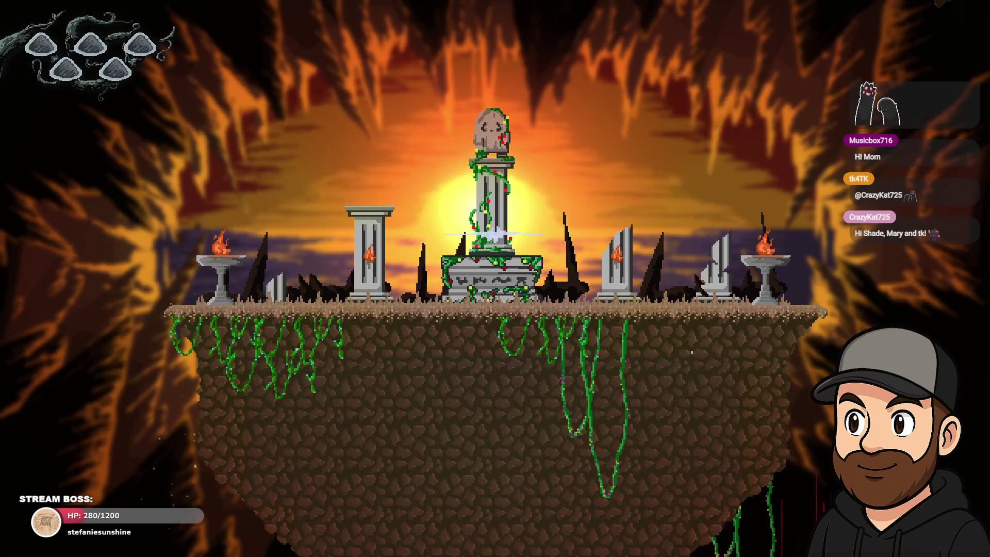
{"action": "key", "text": "Left"}
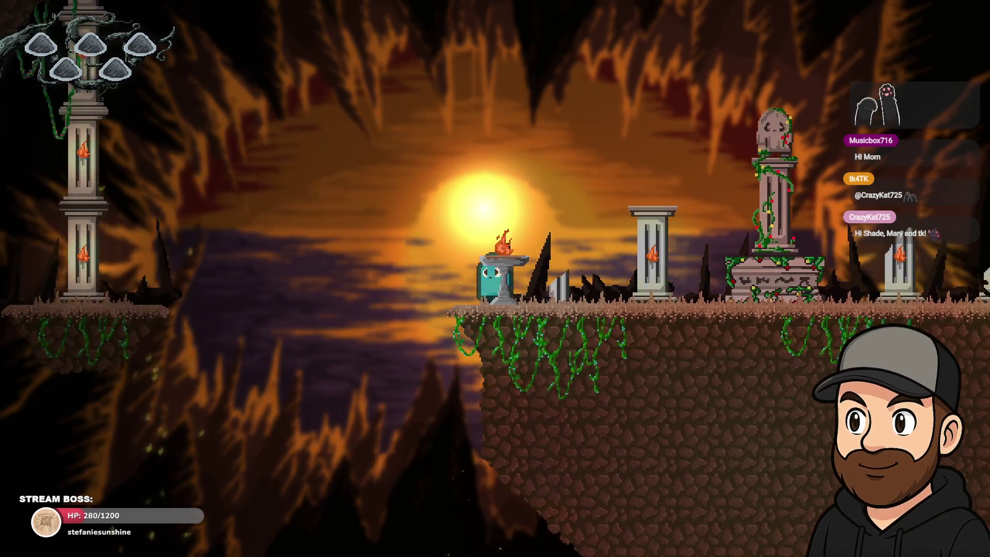
{"action": "key", "text": "Right"}
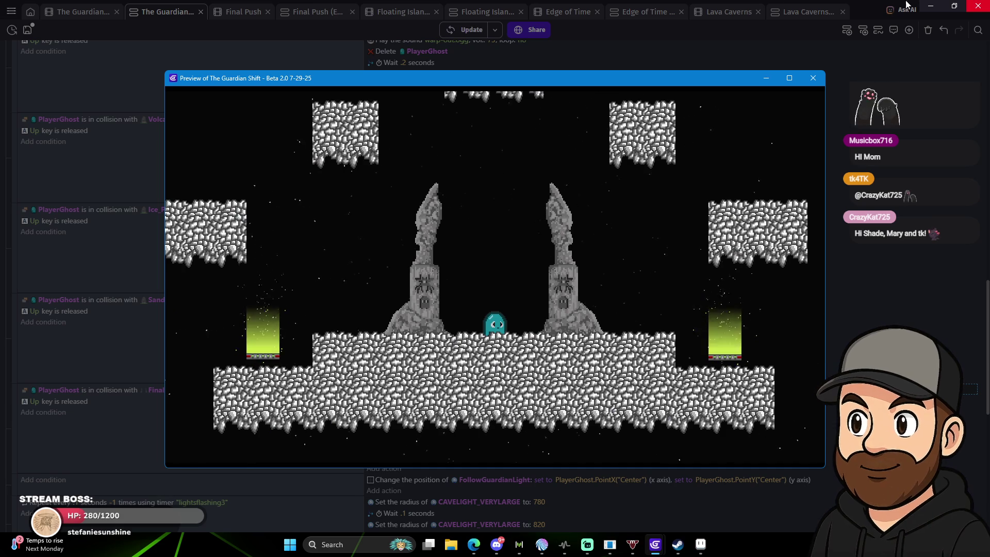
{"action": "left_click", "coordinate": [813, 78]}
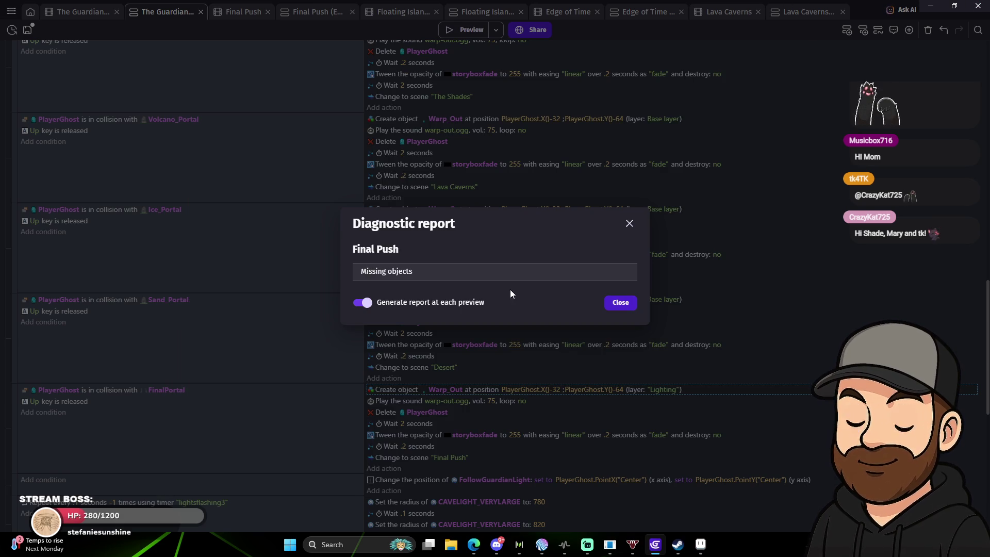
{"action": "left_click", "coordinate": [620, 303]}
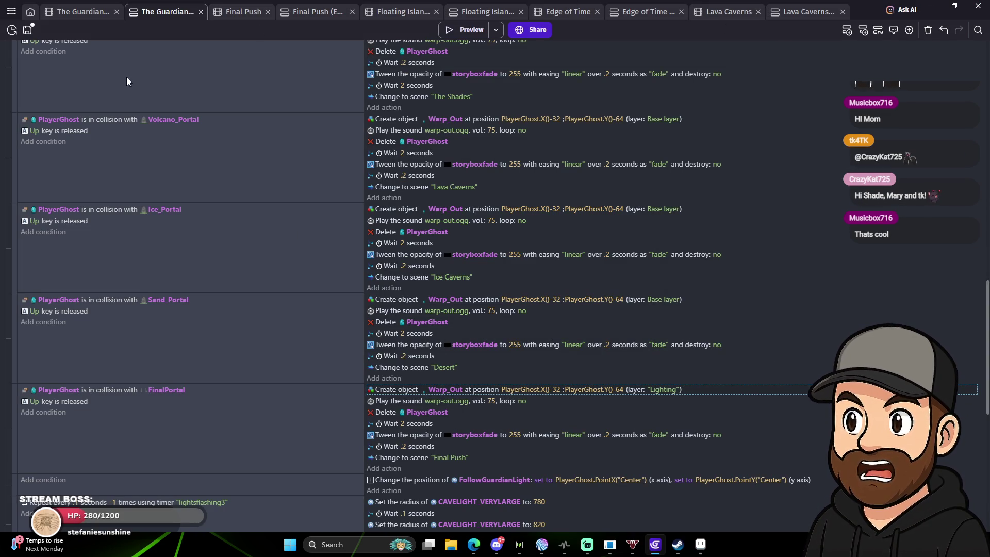
Switch the Warp_Out creation's layer from Lighting back to Base.
{"action": "left_click", "coordinate": [660, 390]}
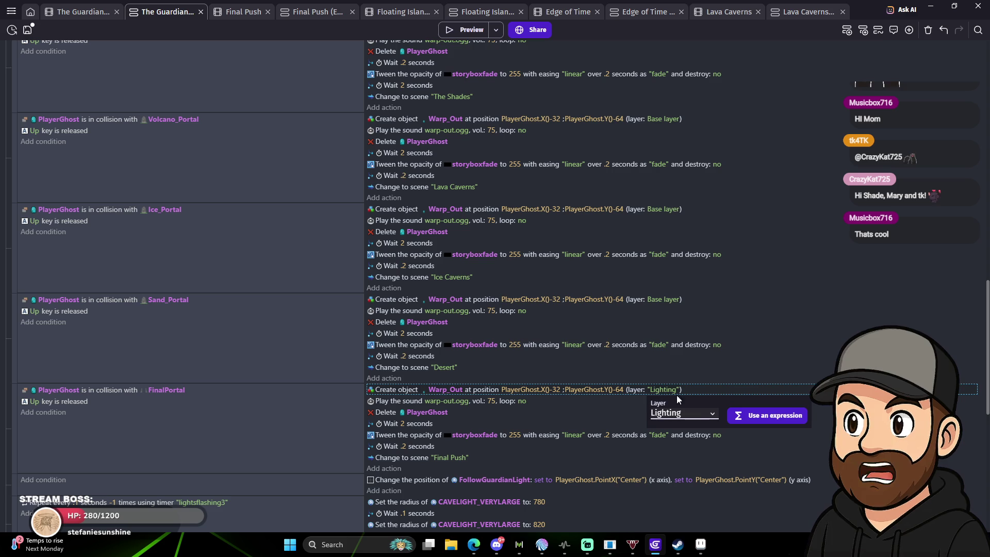
{"action": "left_click", "coordinate": [699, 413]}
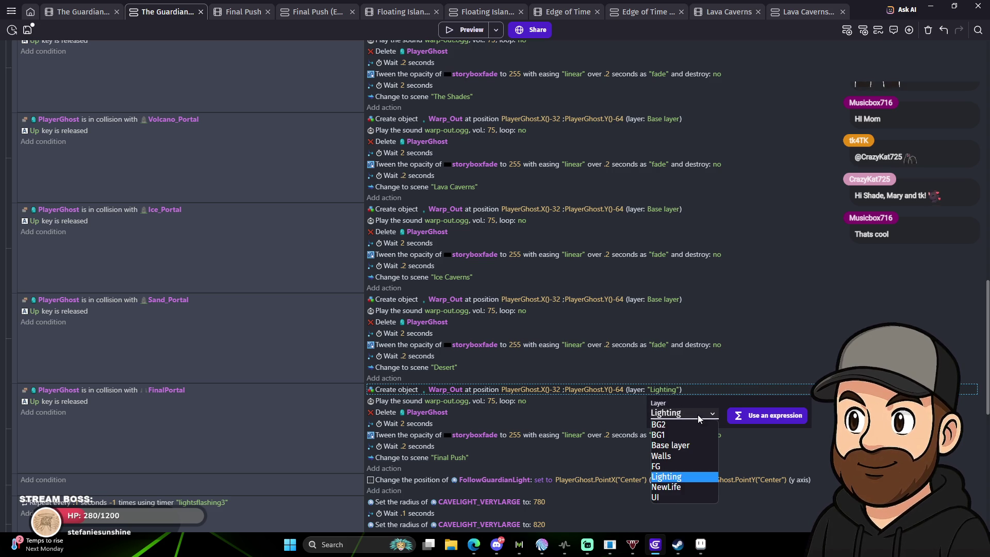
{"action": "left_click", "coordinate": [688, 446]}
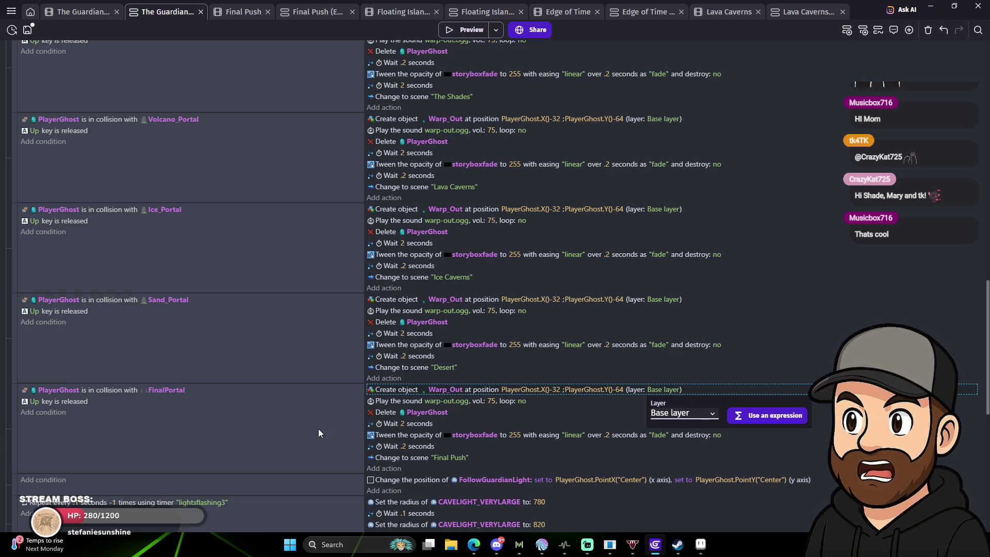
{"action": "left_click", "coordinate": [335, 433]}
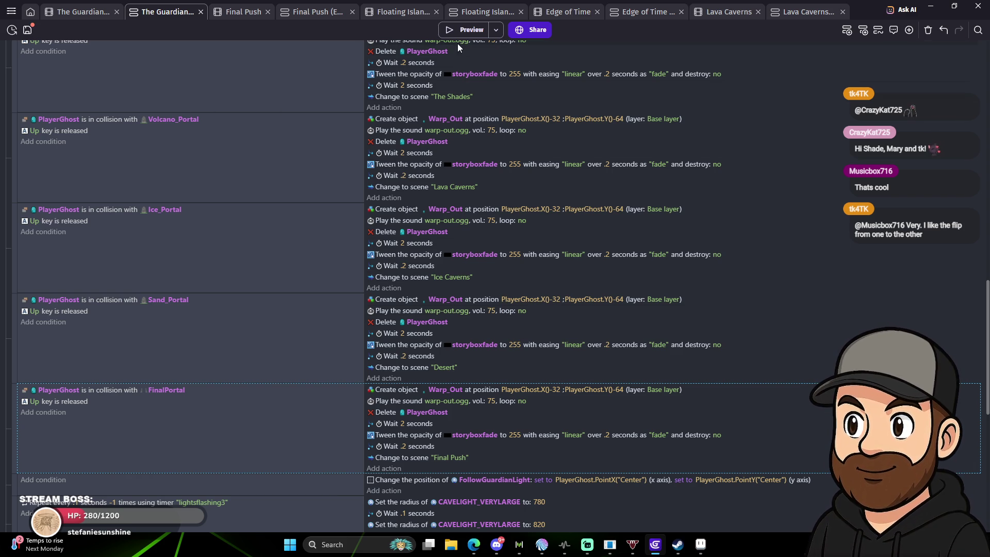
{"action": "left_click", "coordinate": [454, 29]}
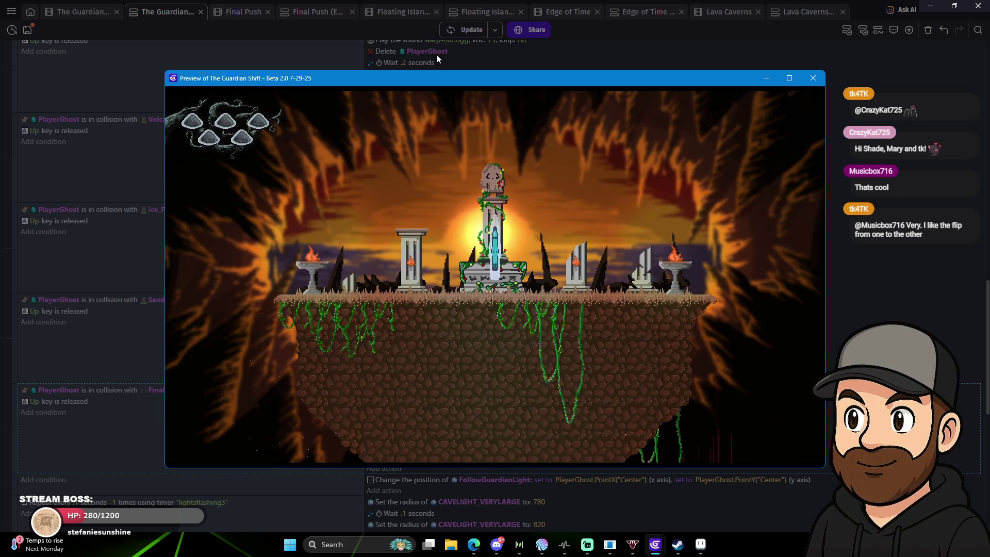
{"action": "key", "text": "Left"}
{"action": "key", "text": "space"}
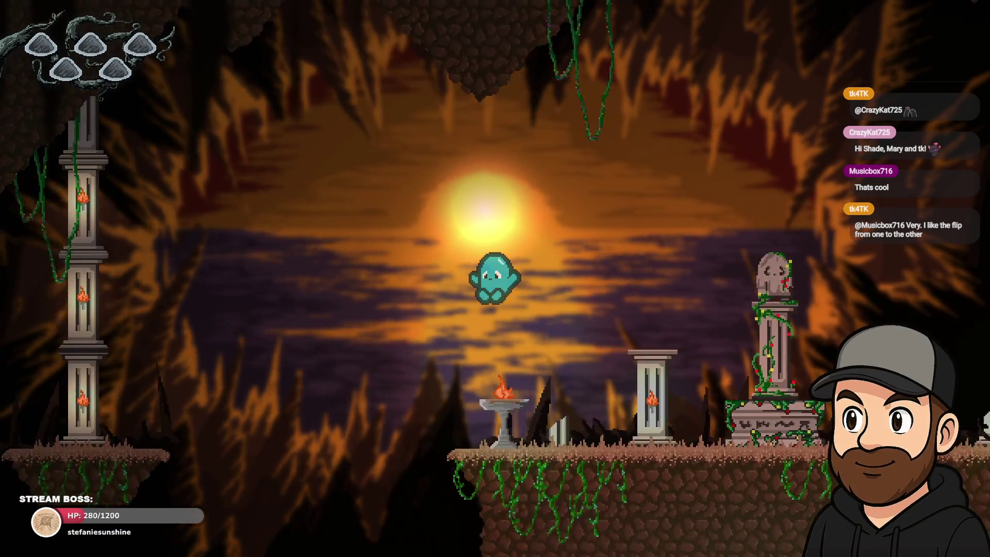
{"action": "key", "text": "Right"}
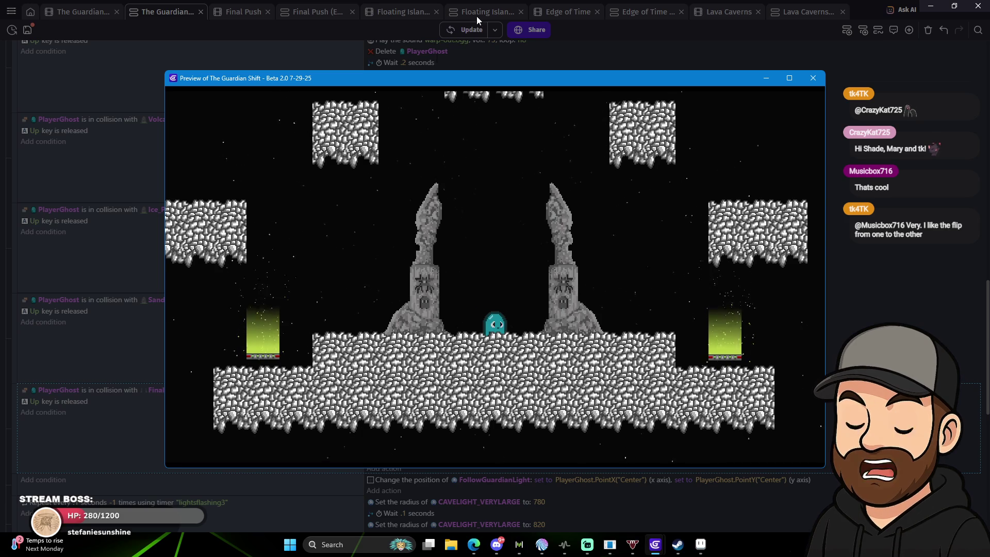
{"action": "left_click", "coordinate": [814, 79]}
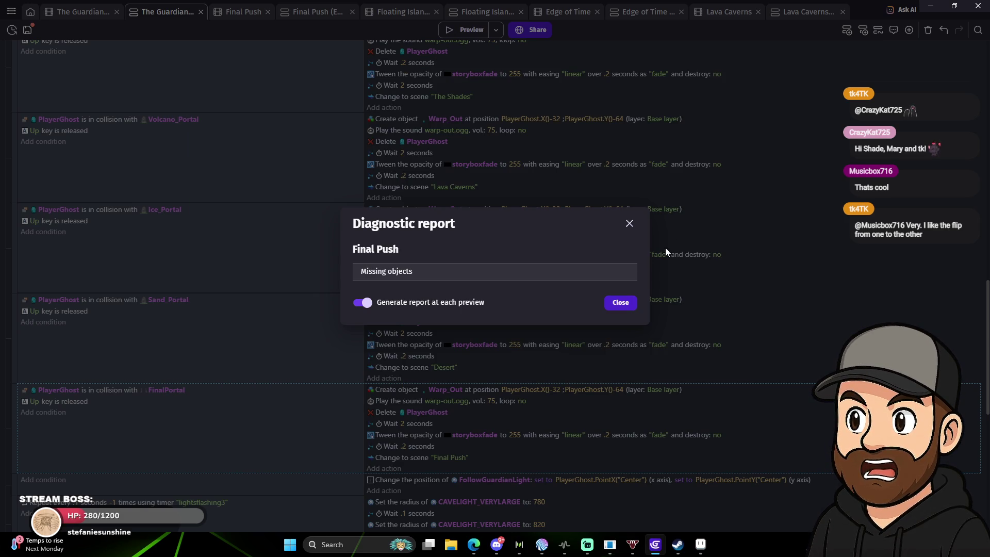
{"action": "left_click", "coordinate": [631, 225]}
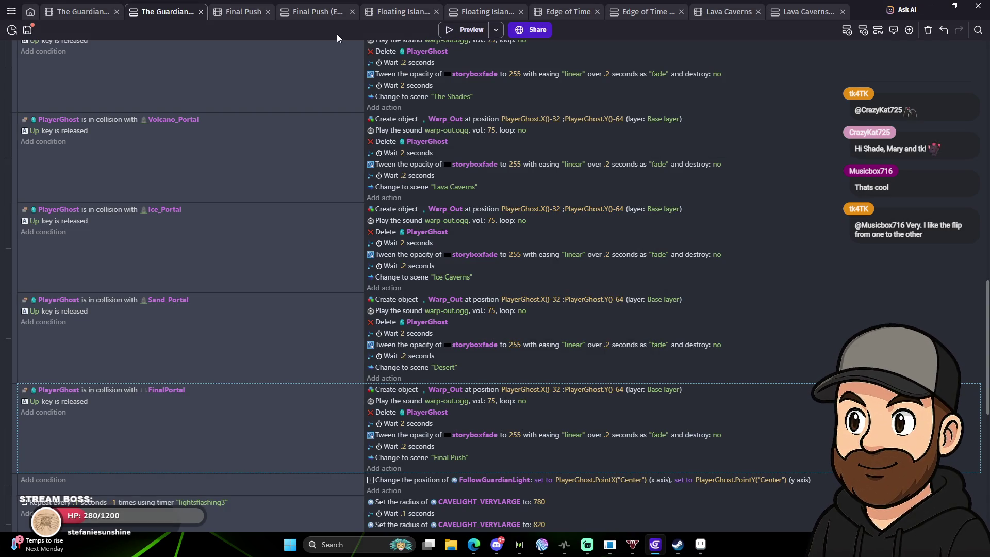
{"action": "scroll", "coordinate": [548, 286], "scroll_direction": "up", "scroll_amount": 15}
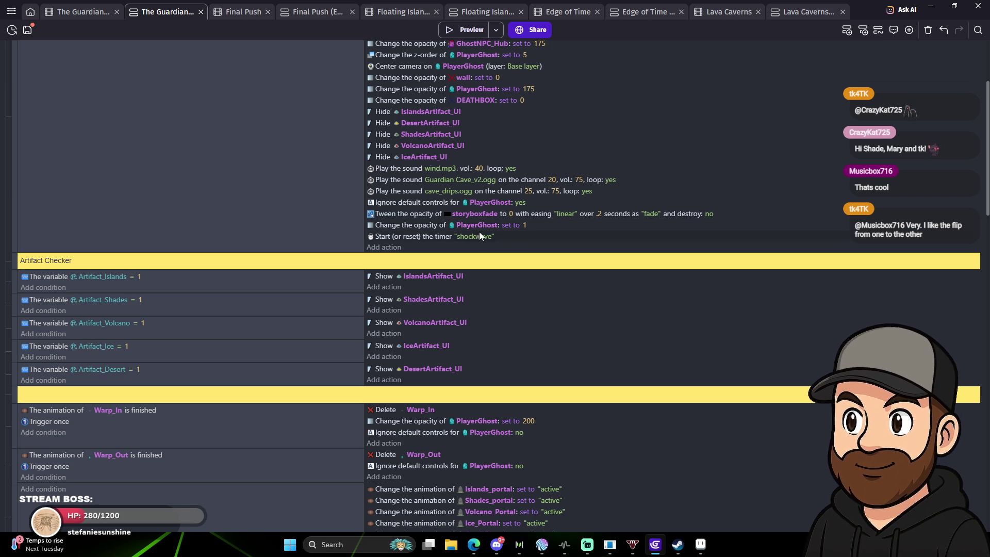
{"action": "scroll", "coordinate": [479, 232], "scroll_direction": "up", "scroll_amount": 3}
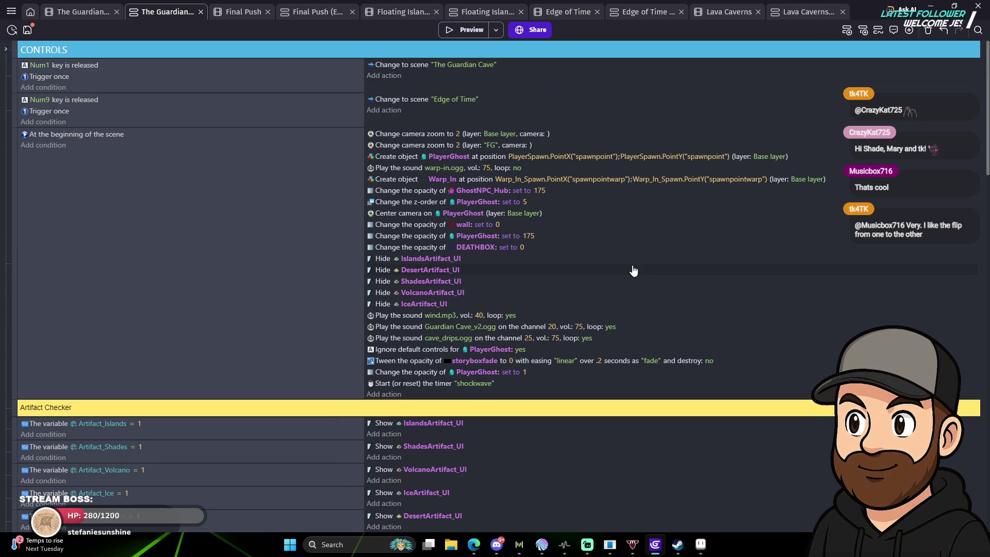
{"action": "scroll", "coordinate": [633, 271], "scroll_direction": "down", "scroll_amount": 5}
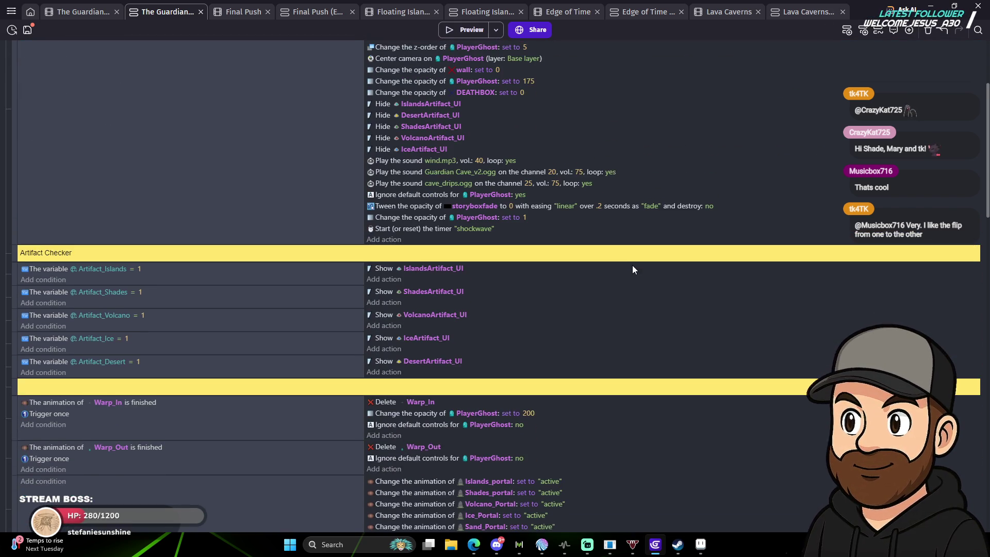
{"action": "scroll", "coordinate": [654, 301], "scroll_direction": "down", "scroll_amount": 1}
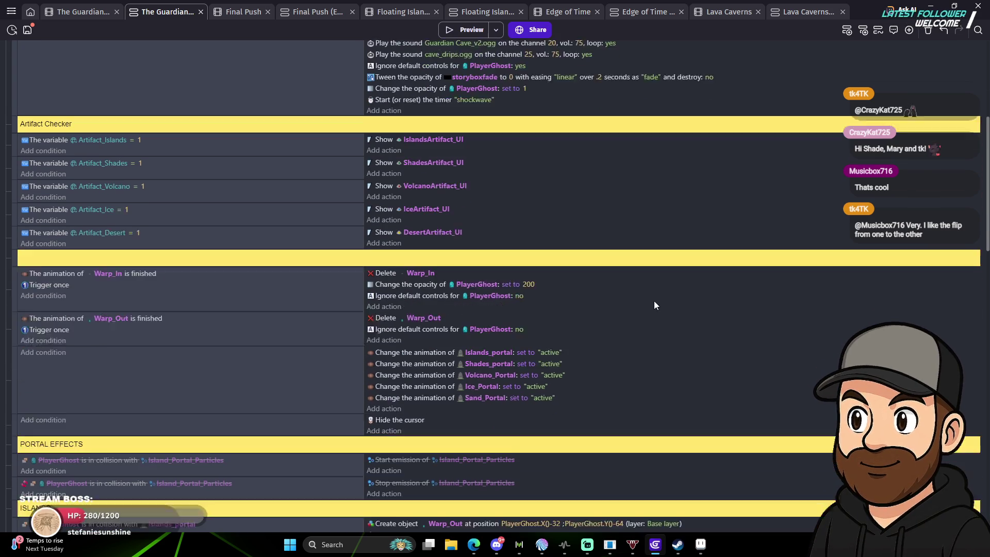
{"action": "scroll", "coordinate": [658, 322], "scroll_direction": "down", "scroll_amount": 2}
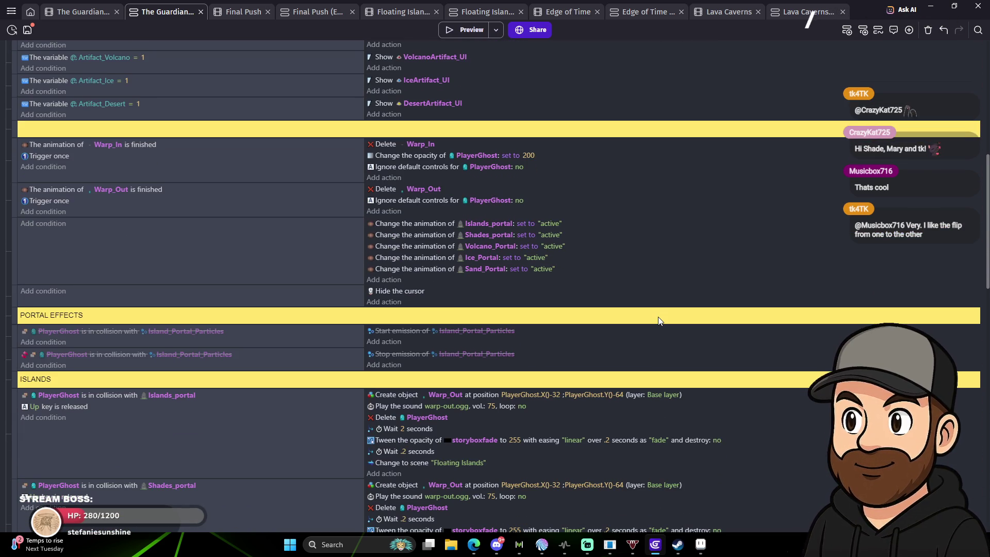
{"action": "scroll", "coordinate": [658, 321], "scroll_direction": "down", "scroll_amount": 3}
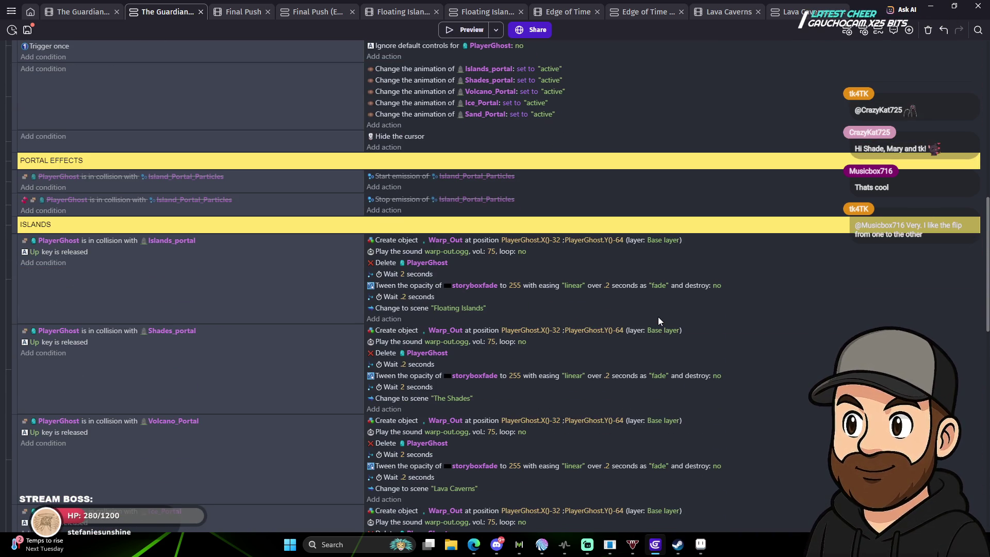
{"action": "scroll", "coordinate": [658, 321], "scroll_direction": "down", "scroll_amount": 1}
{"action": "scroll", "coordinate": [658, 321], "scroll_direction": "down", "scroll_amount": 10}
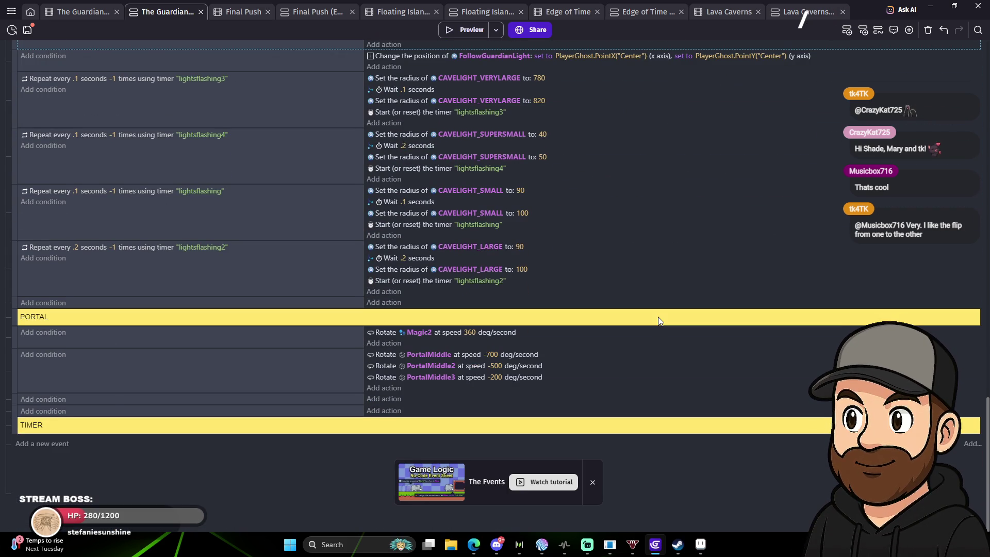
{"action": "scroll", "coordinate": [658, 319], "scroll_direction": "up", "scroll_amount": 8}
{"action": "scroll", "coordinate": [667, 349], "scroll_direction": "up", "scroll_amount": 8}
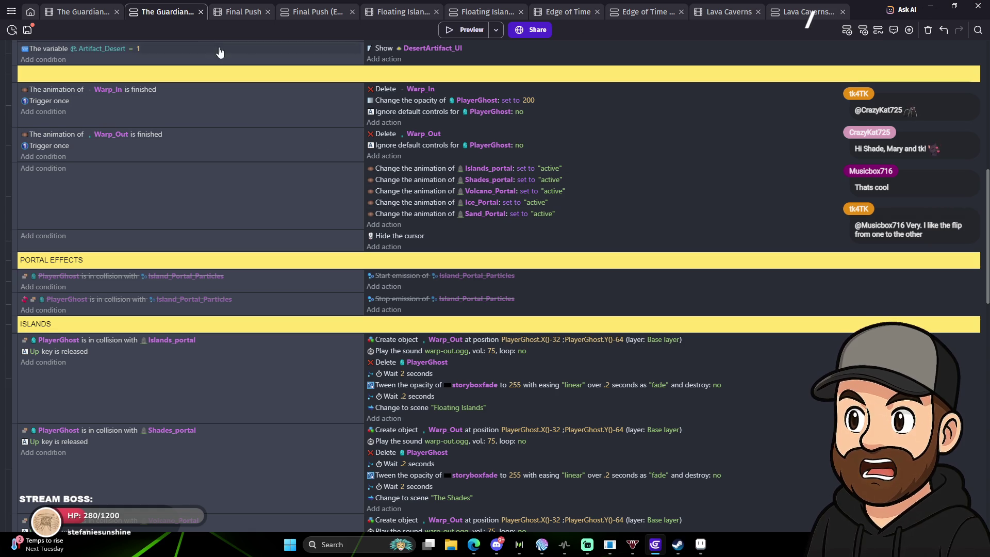
In the scene layout, open PlayerGhost's settings and review its behaviors and effects.
{"action": "left_click", "coordinate": [88, 15]}
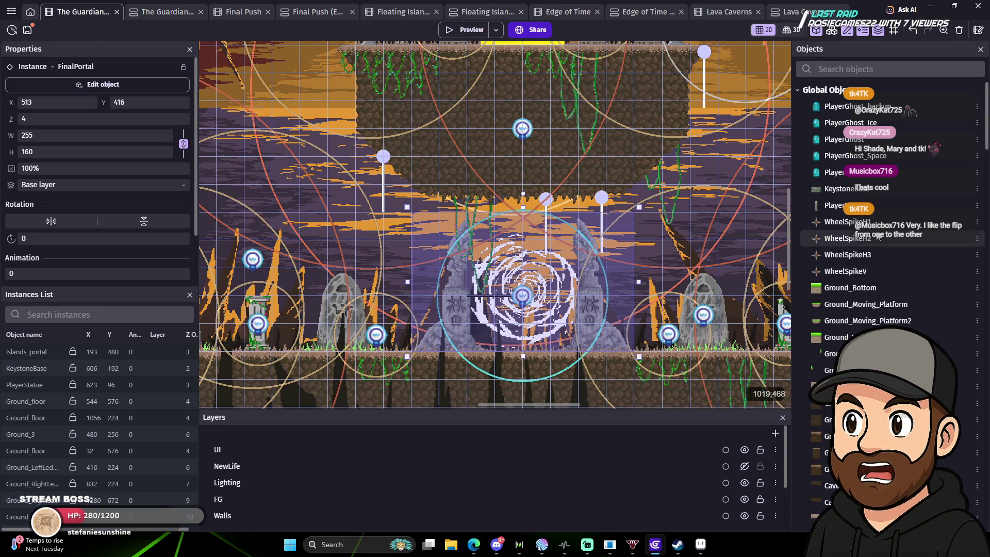
{"action": "double_click", "coordinate": [847, 140]}
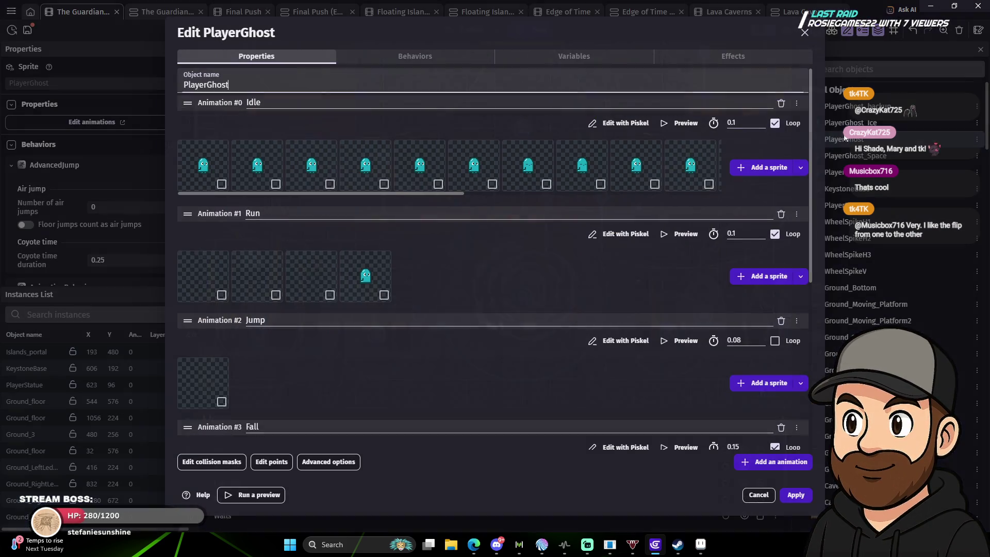
{"action": "left_click", "coordinate": [411, 58]}
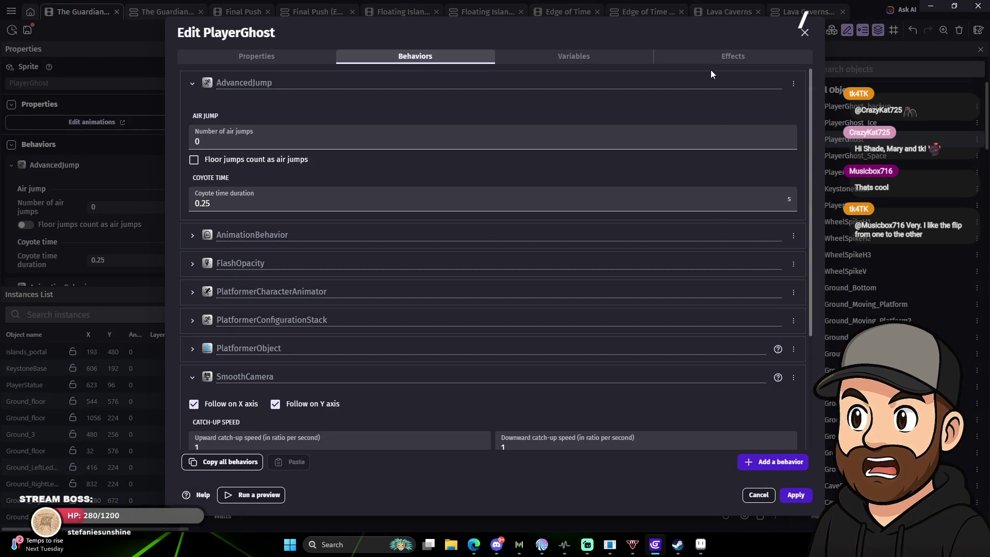
{"action": "left_click", "coordinate": [747, 59]}
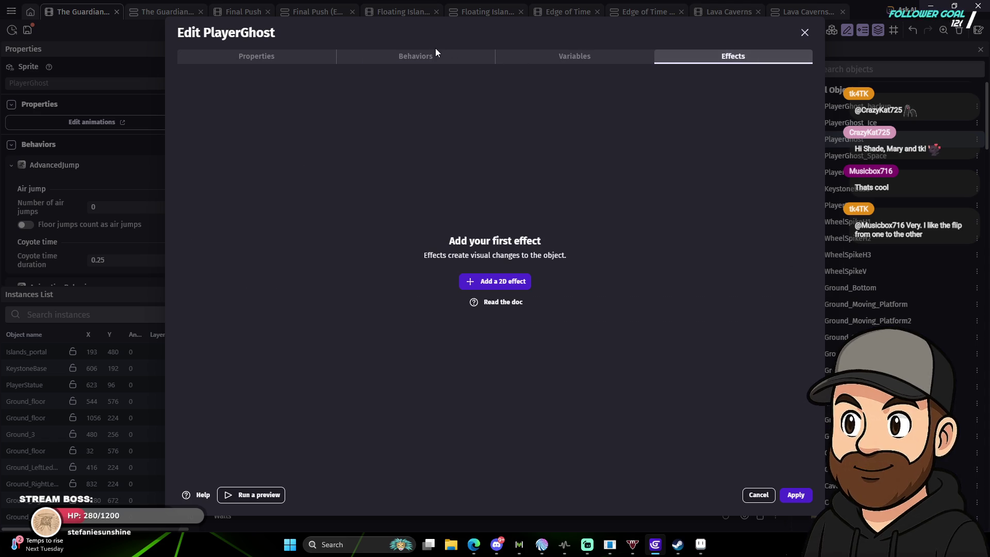
{"action": "left_click", "coordinate": [438, 63]}
{"action": "scroll", "coordinate": [650, 321], "scroll_direction": "down", "scroll_amount": 3}
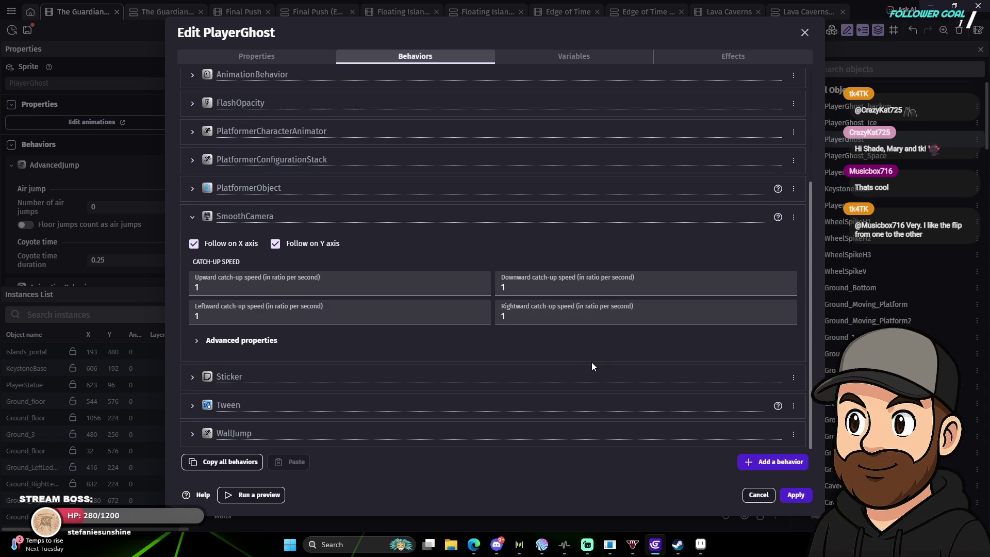
{"action": "scroll", "coordinate": [592, 362], "scroll_direction": "up", "scroll_amount": 2}
{"action": "scroll", "coordinate": [590, 354], "scroll_direction": "up", "scroll_amount": 1}
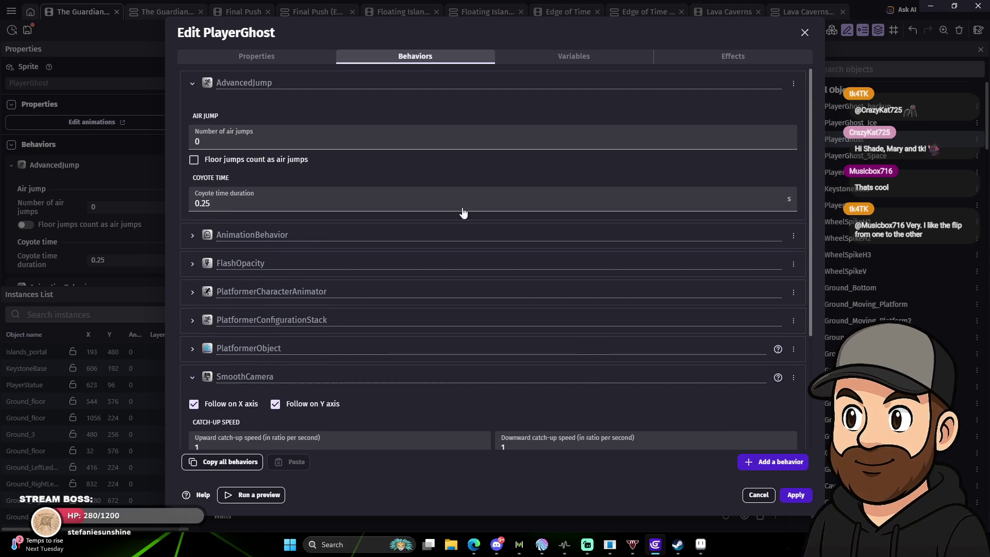
Browse the PlayerGhost animations and apply to close the Edit PlayerGhost dialog.
{"action": "left_click", "coordinate": [279, 53]}
{"action": "scroll", "coordinate": [542, 356], "scroll_direction": "down", "scroll_amount": 5}
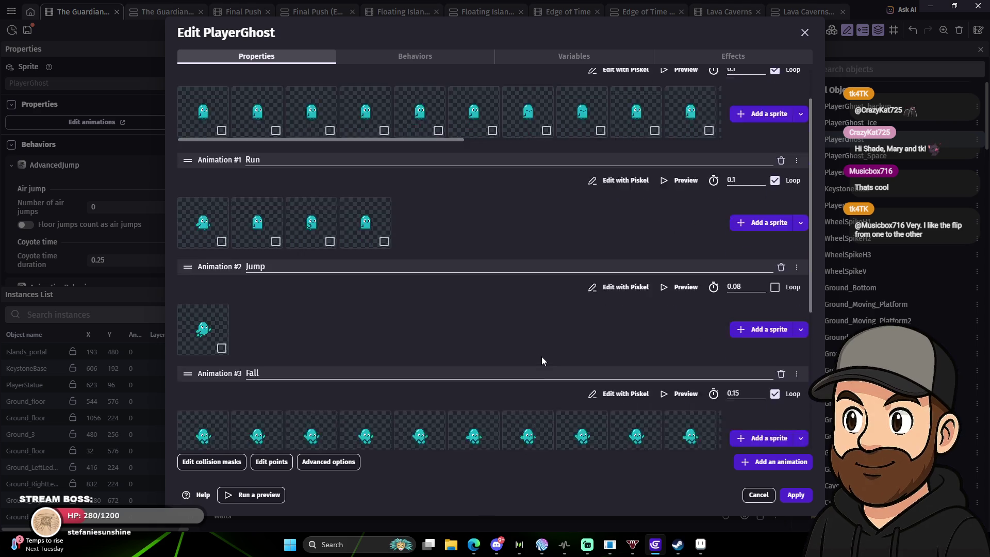
{"action": "scroll", "coordinate": [547, 358], "scroll_direction": "down", "scroll_amount": 1}
{"action": "scroll", "coordinate": [577, 359], "scroll_direction": "up", "scroll_amount": 5}
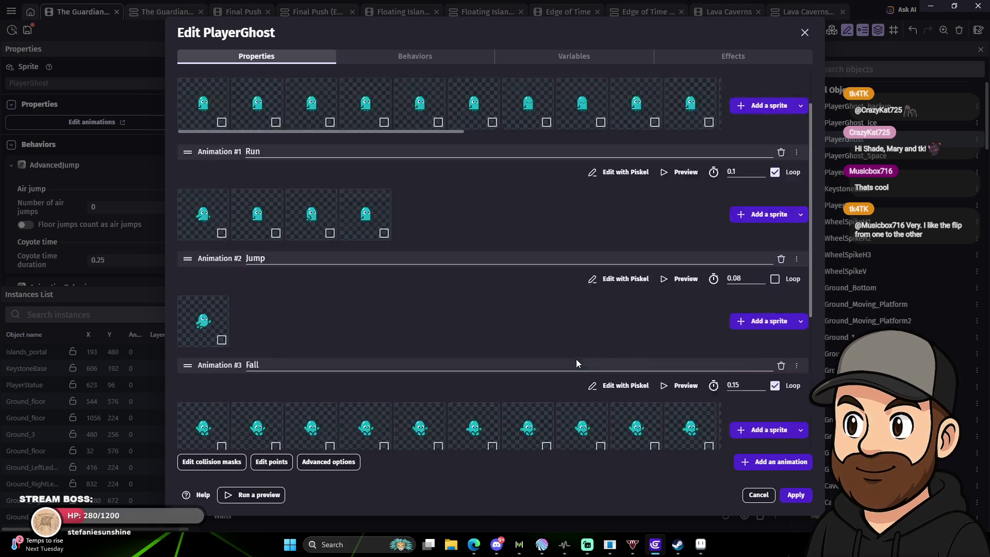
{"action": "left_click", "coordinate": [810, 34]}
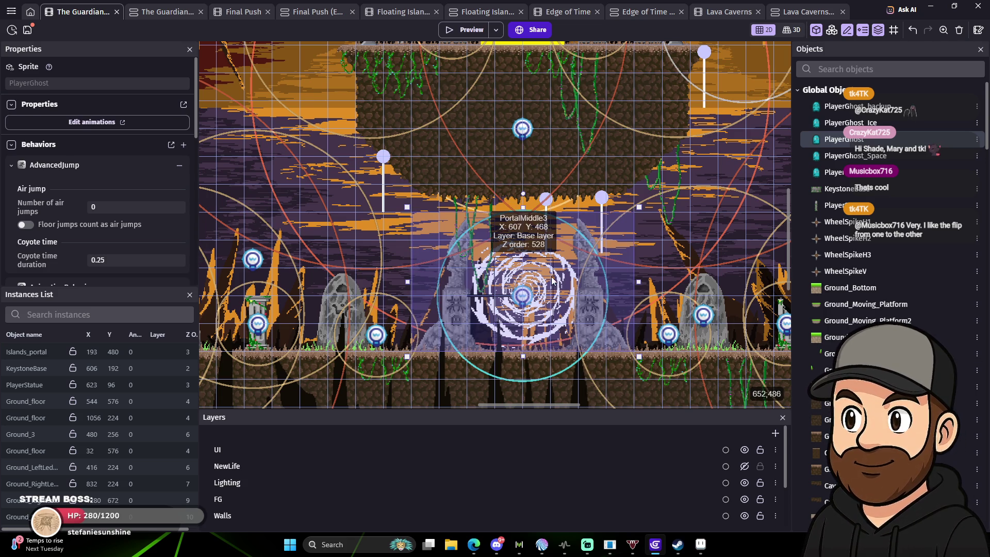
{"action": "scroll", "coordinate": [876, 413], "scroll_direction": "down", "scroll_amount": 10}
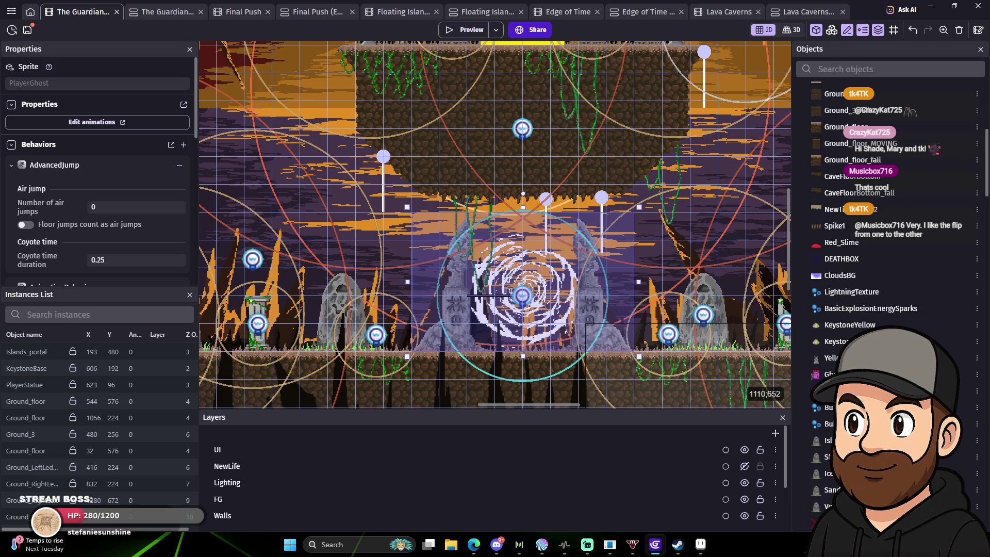
{"action": "scroll", "coordinate": [887, 309], "scroll_direction": "down", "scroll_amount": 4}
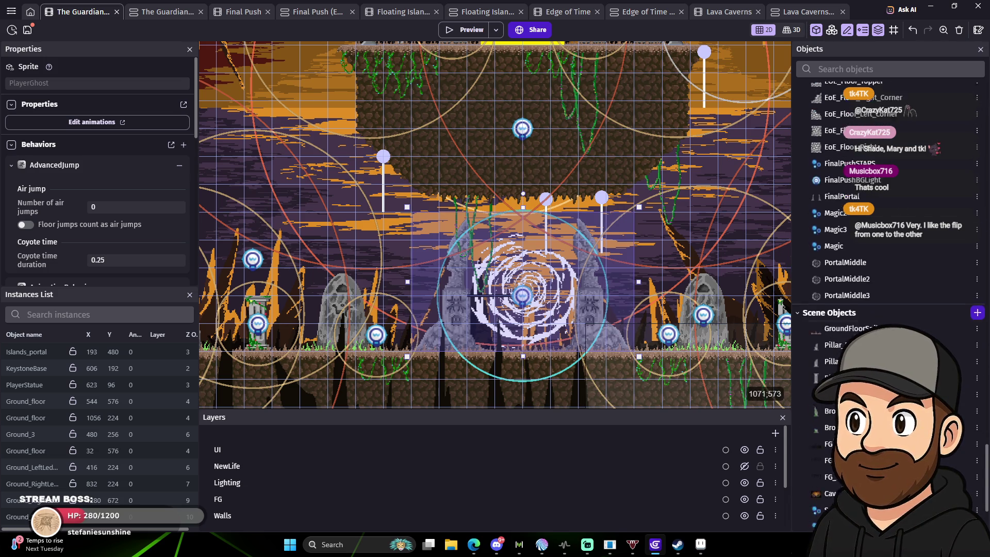
{"action": "scroll", "coordinate": [887, 309], "scroll_direction": "up", "scroll_amount": 8}
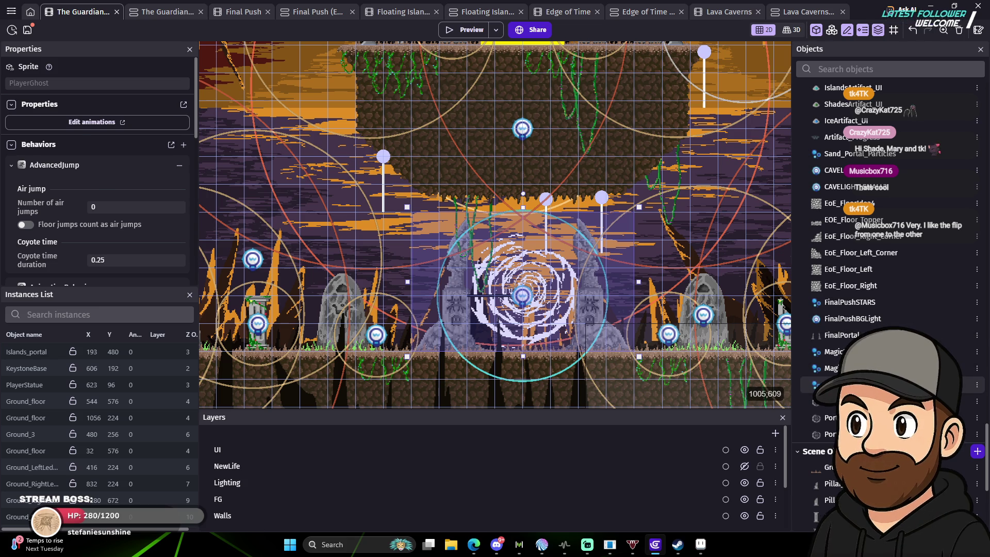
{"action": "left_click", "coordinate": [825, 384]}
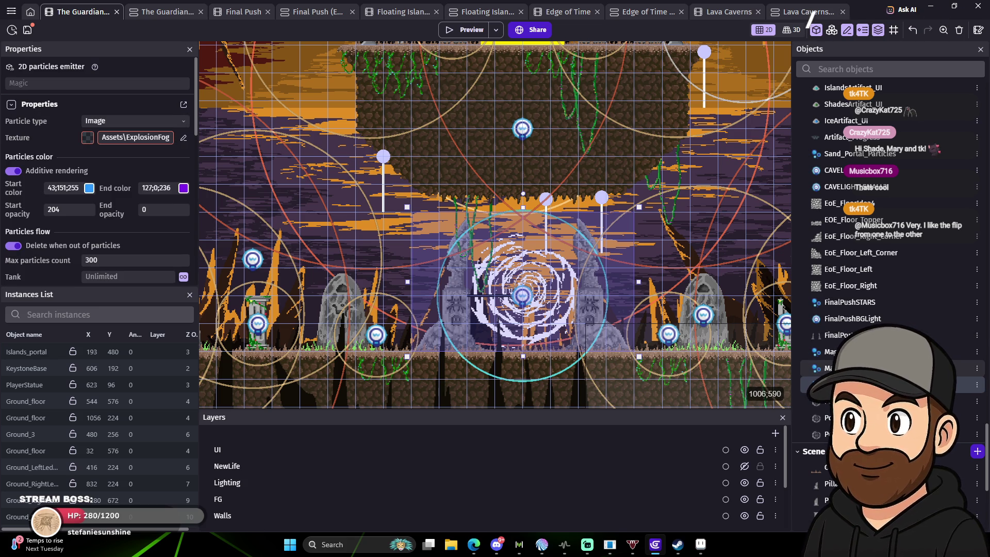
{"action": "left_click", "coordinate": [846, 352]}
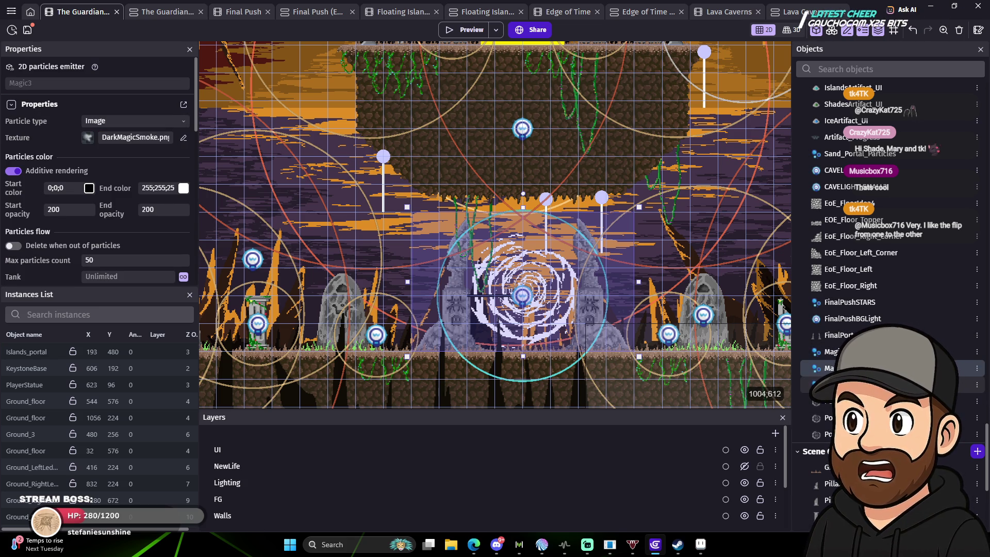
{"action": "left_click", "coordinate": [830, 384]}
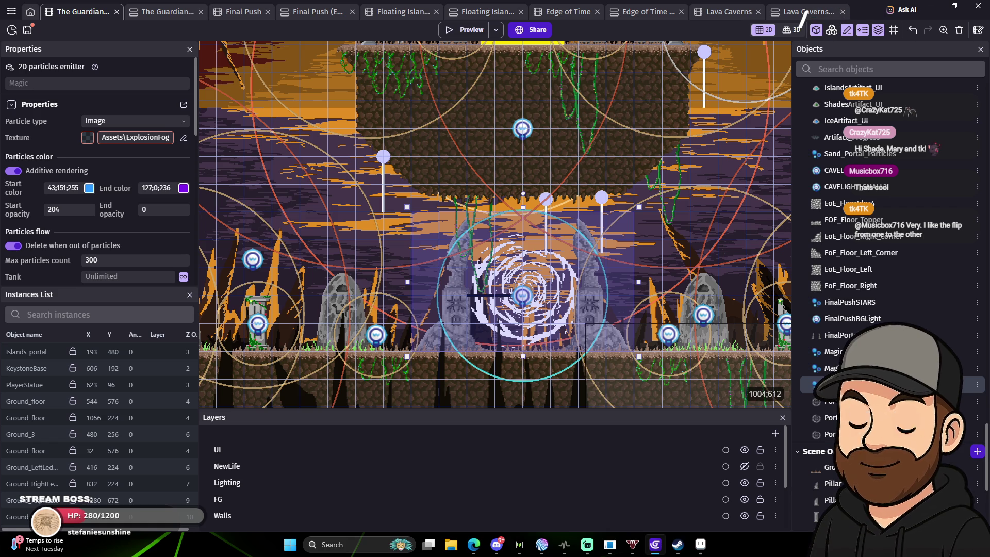
{"action": "left_click", "coordinate": [830, 352]}
{"action": "left_click", "coordinate": [831, 369]}
{"action": "left_click", "coordinate": [830, 352]}
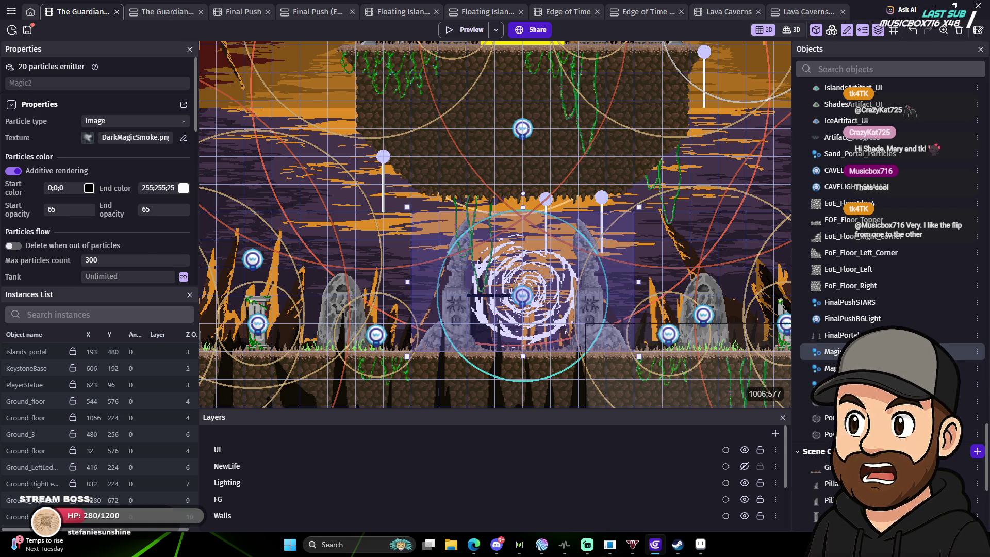
{"action": "right_click", "coordinate": [849, 352]}
{"action": "key", "text": "Escape"}
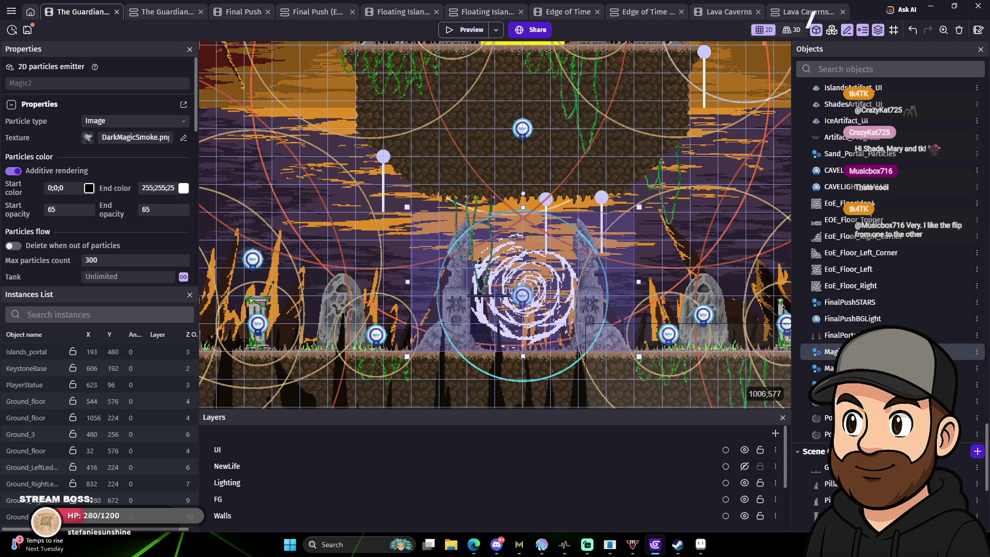
{"action": "key", "text": "Delete"}
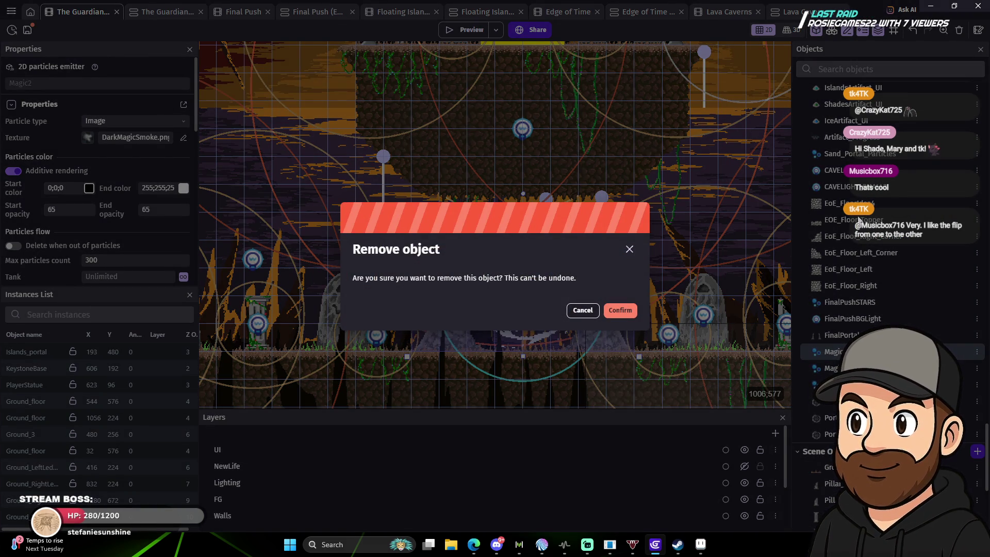
{"action": "left_click", "coordinate": [618, 310]}
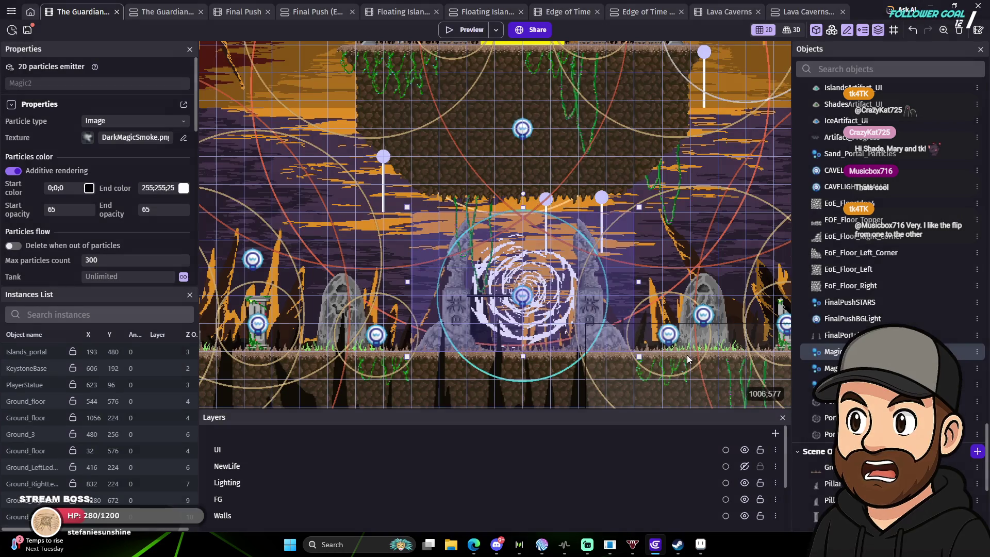
{"action": "right_click", "coordinate": [841, 384]}
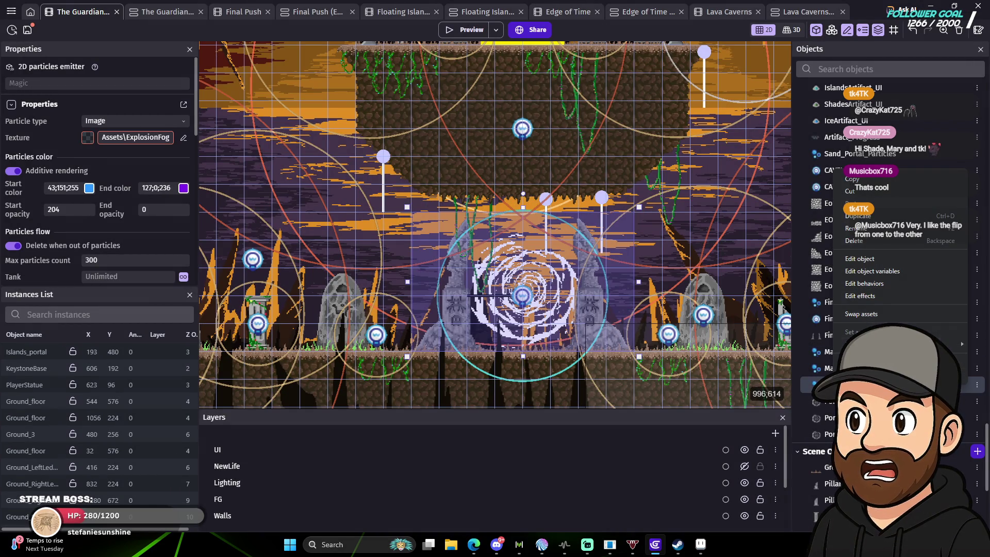
{"action": "key", "text": "Escape"}
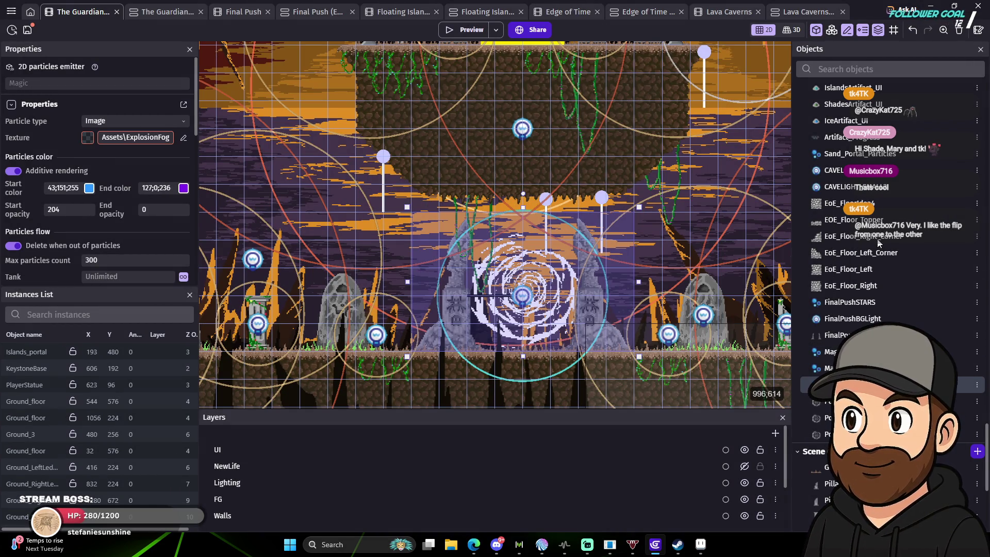
{"action": "key", "text": "Delete"}
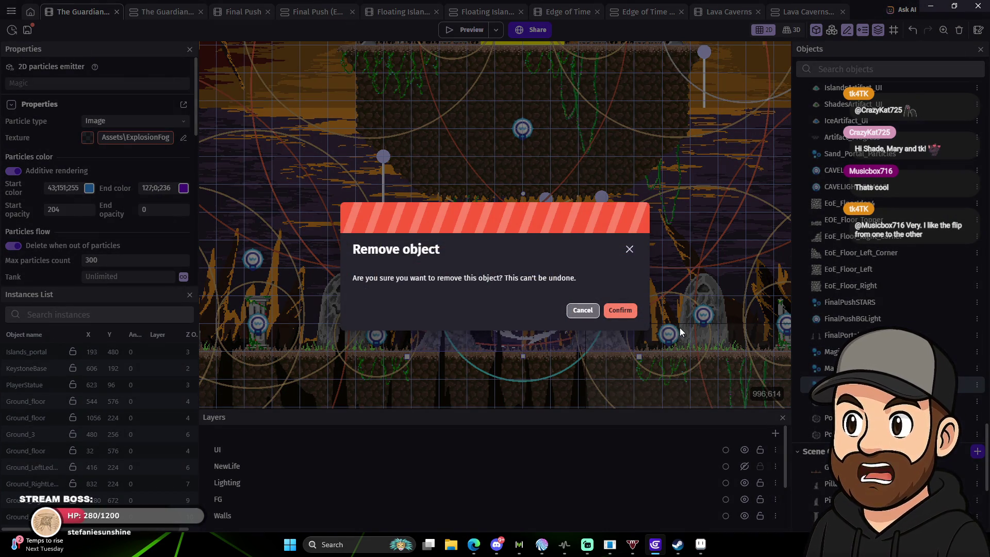
{"action": "key", "text": "Escape"}
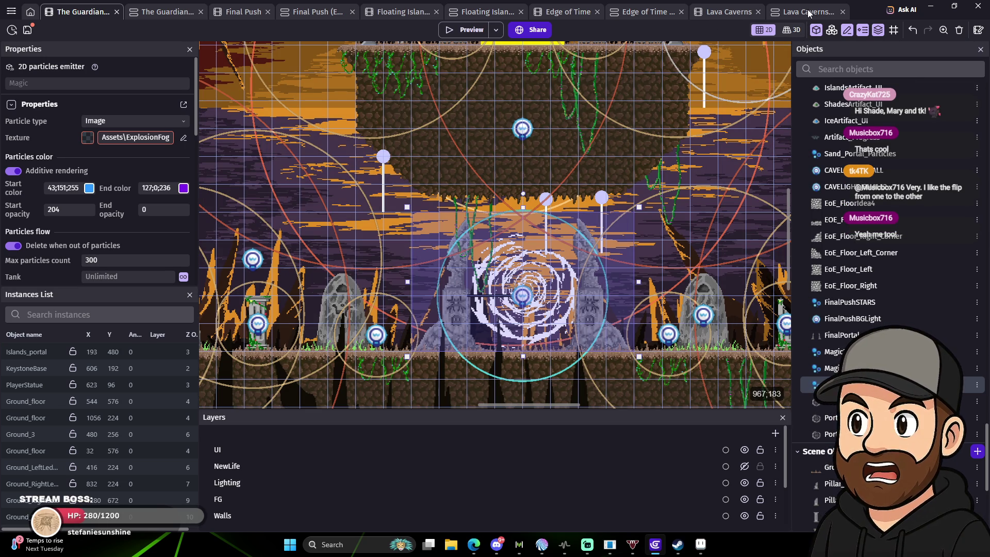
{"action": "left_click", "coordinate": [168, 11]}
Add a Hide FinalPortal action to the At the beginning of the scene event.
{"action": "scroll", "coordinate": [659, 202], "scroll_direction": "up", "scroll_amount": 9}
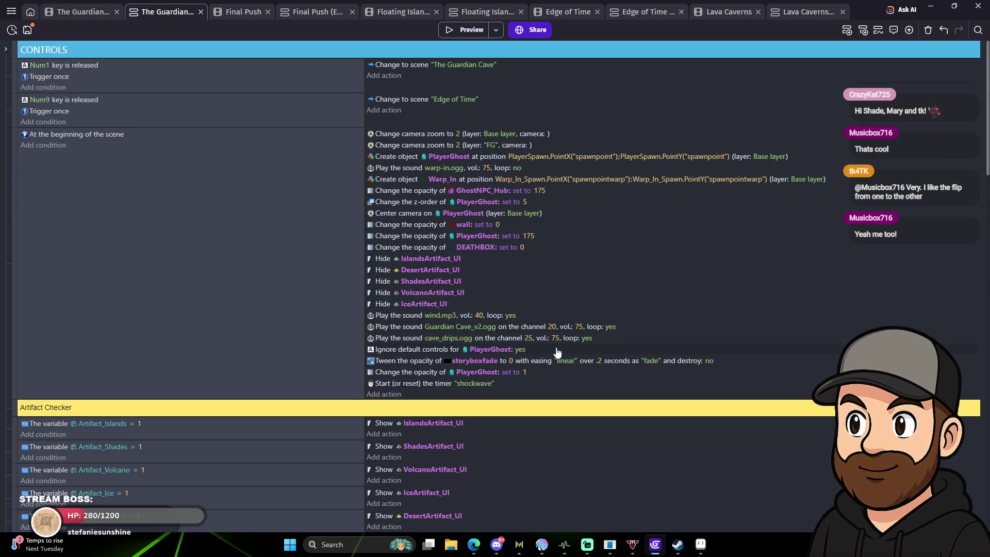
{"action": "left_click", "coordinate": [387, 395]}
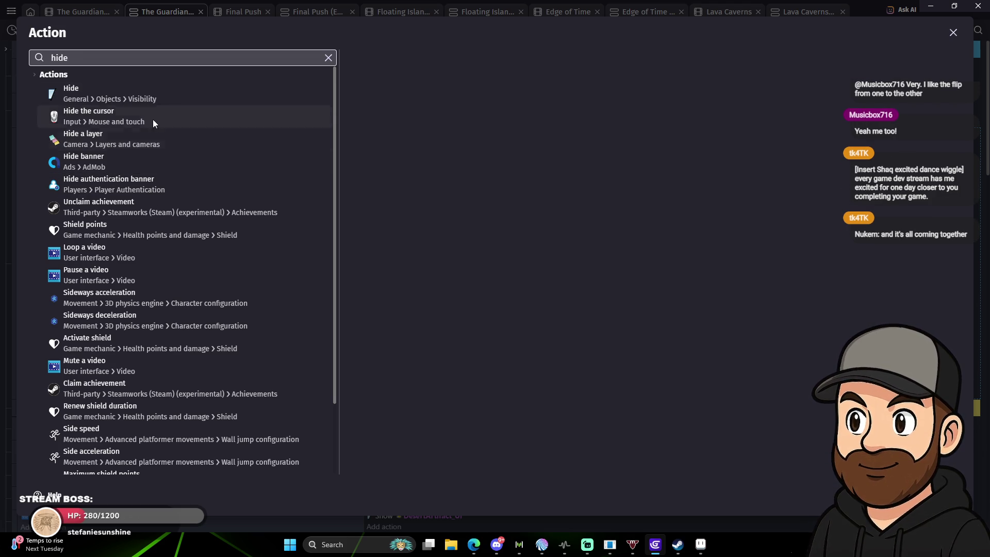
{"action": "key", "text": "Return"}
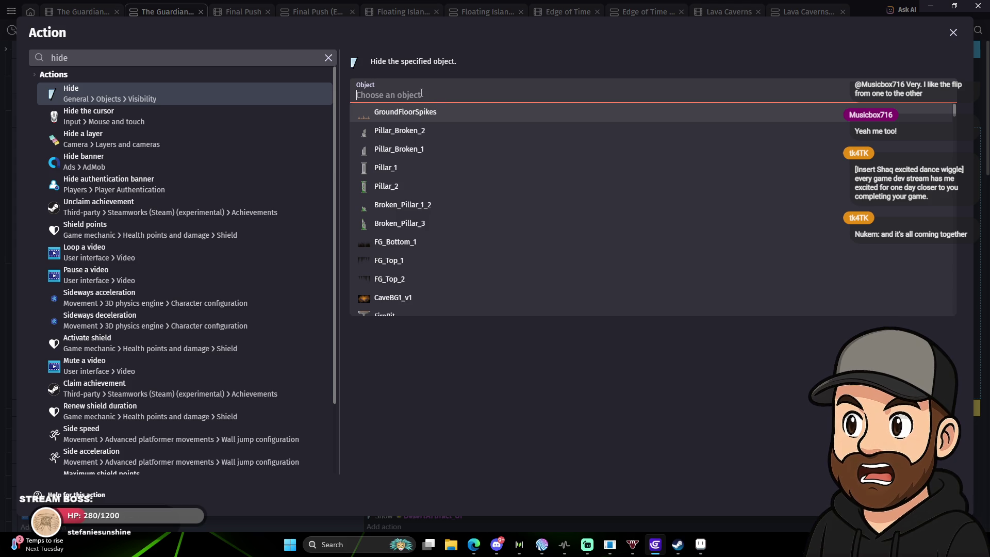
{"action": "type", "text": "final"}
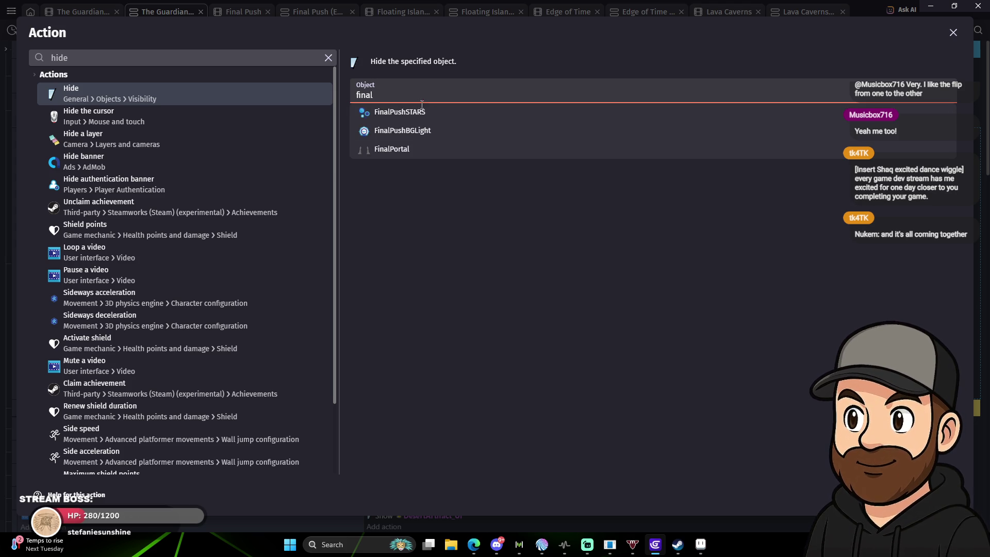
{"action": "left_click", "coordinate": [420, 150]}
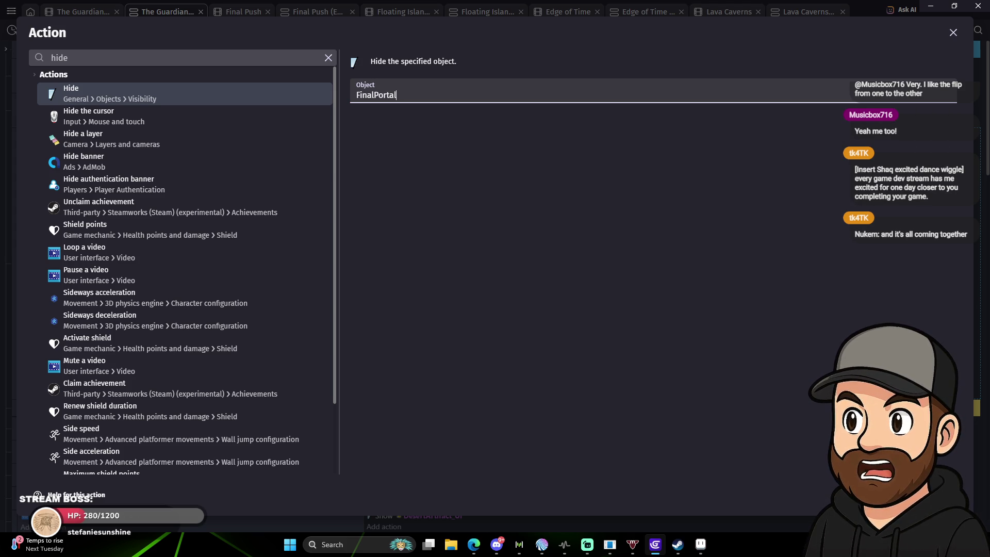
{"action": "key", "text": "Return"}
{"action": "left_click", "coordinate": [382, 396]}
Duplicate the Hide FinalPortal action and change the copy to hide PortalMiddle.
{"action": "key", "text": "ctrl+c"}
{"action": "key", "text": "ctrl+v"}
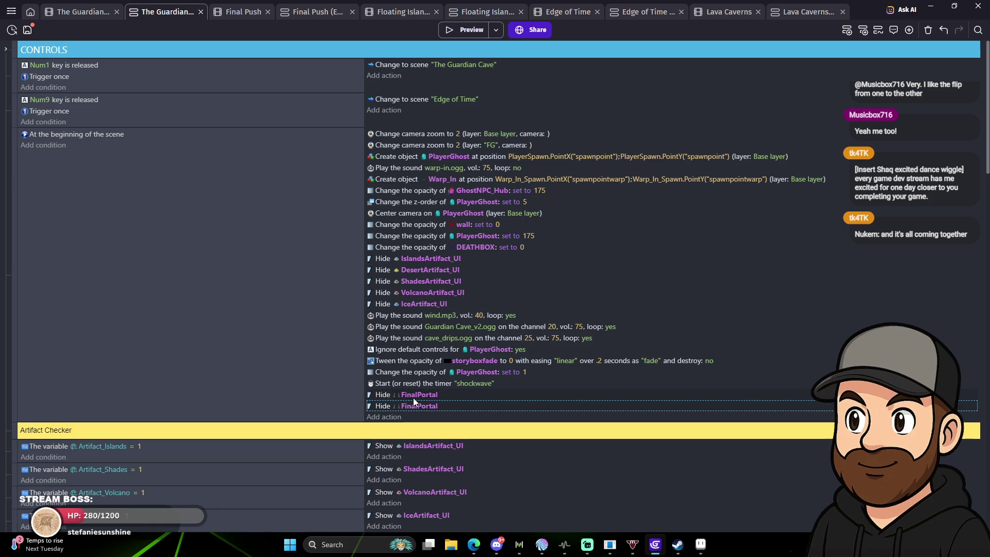
{"action": "left_click", "coordinate": [432, 407]}
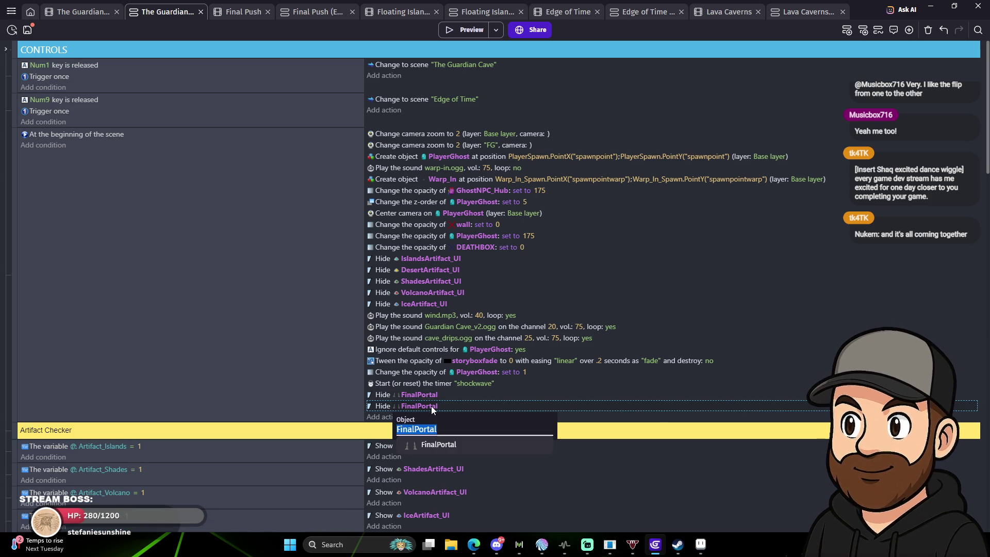
{"action": "type", "text": "port"}
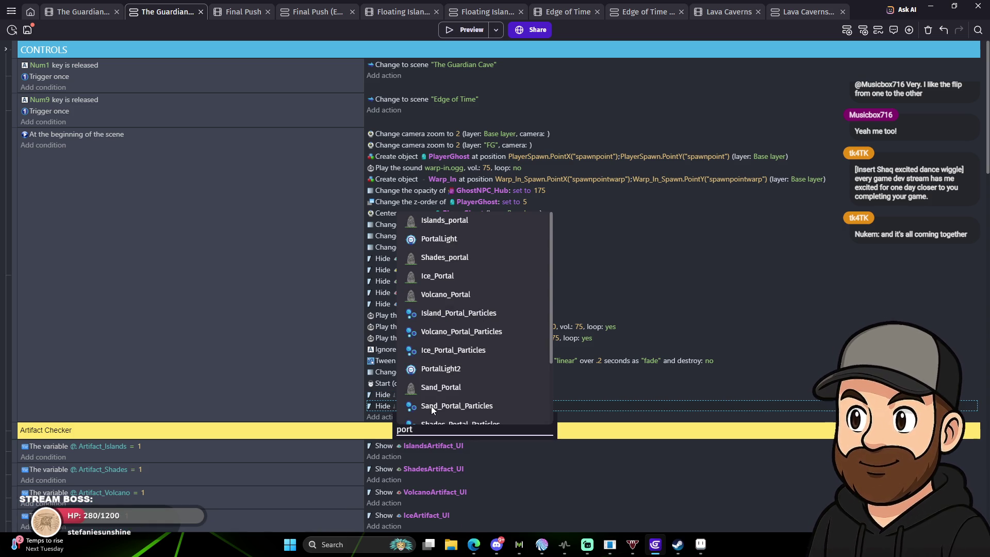
{"action": "scroll", "coordinate": [509, 379], "scroll_direction": "down", "scroll_amount": 3}
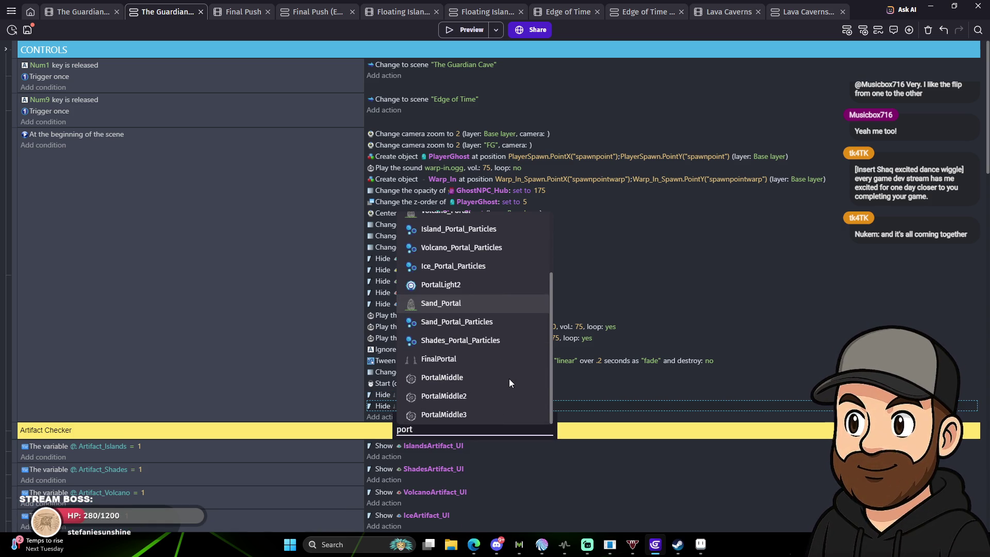
{"action": "left_click", "coordinate": [509, 380]}
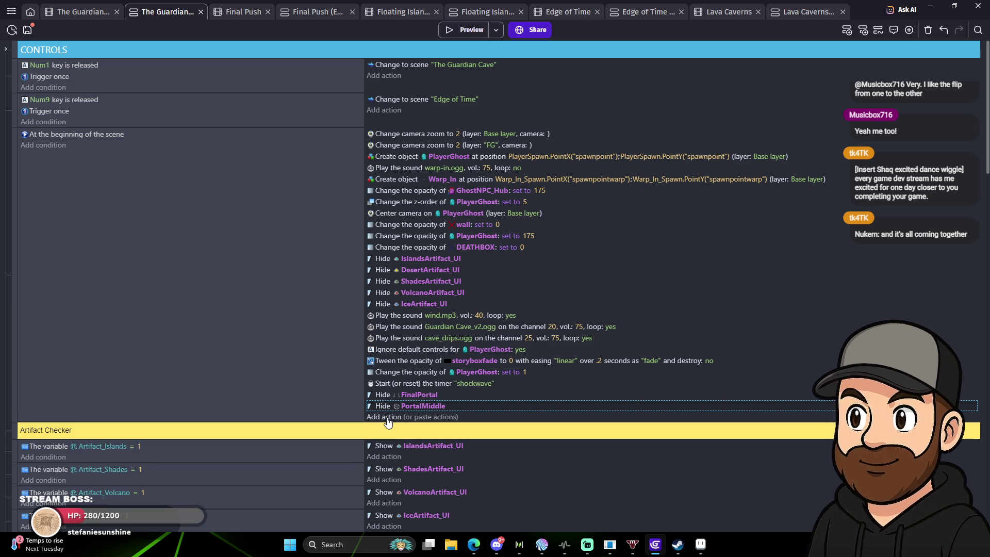
Paste two more Hide actions set to PortalMiddle2 and PortalMiddle3, then launch a preview.
{"action": "key", "text": "ctrl+v"}
{"action": "key", "text": "ctrl+v"}
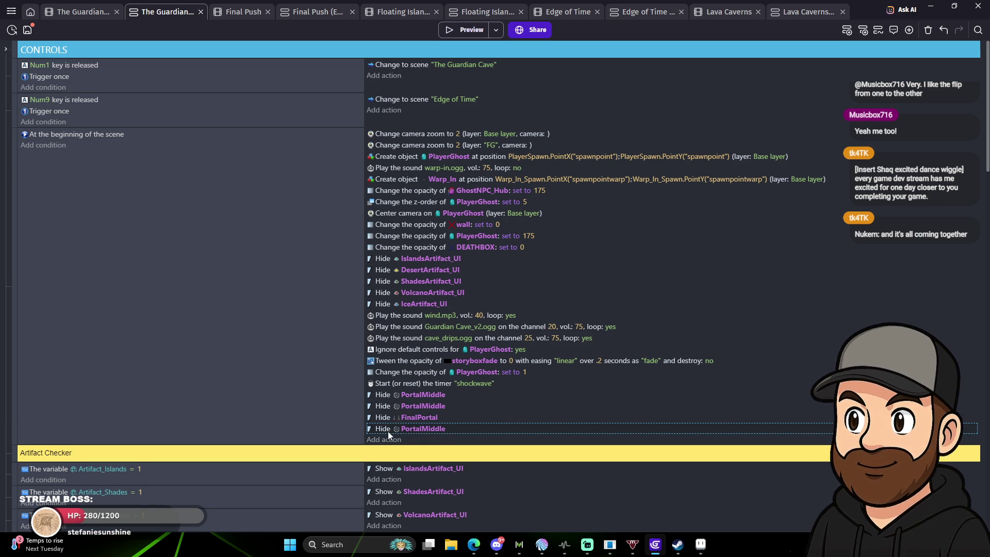
{"action": "left_click", "coordinate": [432, 405]}
{"action": "left_click", "coordinate": [464, 462]}
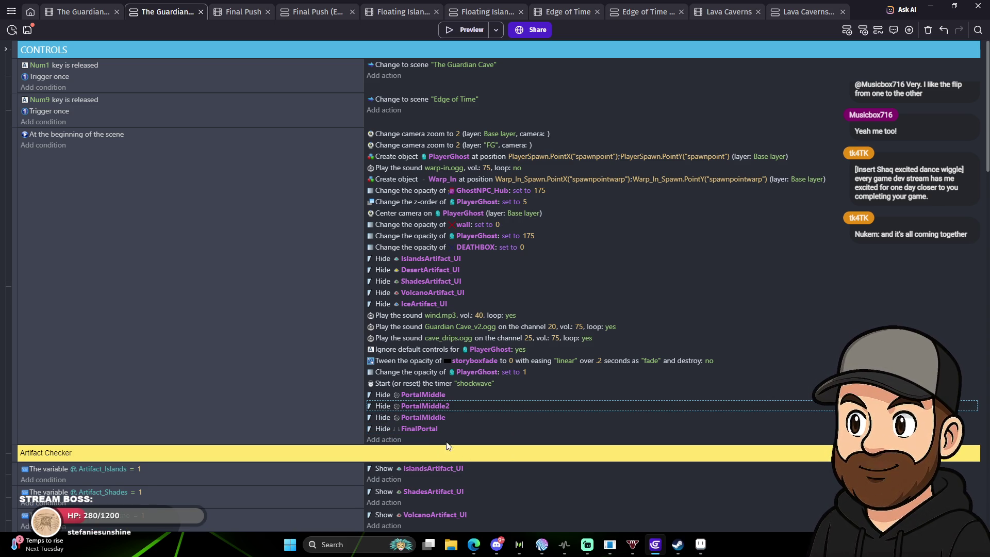
{"action": "left_click", "coordinate": [431, 417]}
{"action": "left_click", "coordinate": [465, 491]}
{"action": "type", "text": "3"}
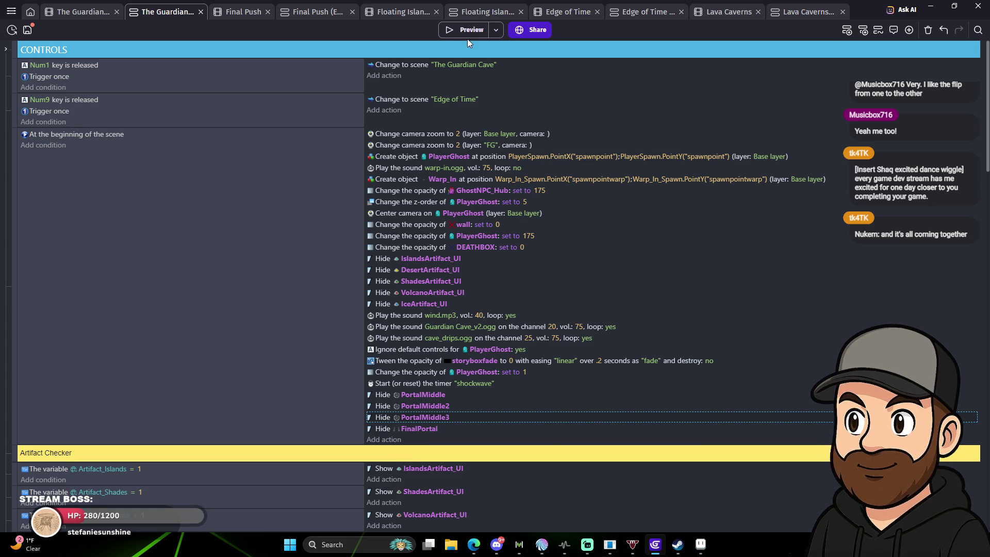
{"action": "left_click", "coordinate": [466, 33]}
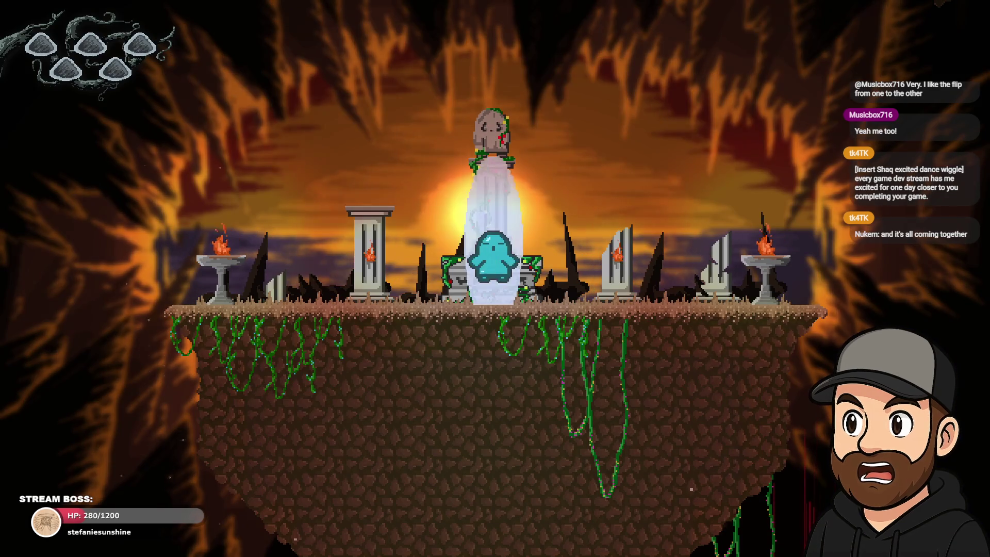
Walk the ghost down the cave ledges into the orb portal, reaching the two-statue chamber.
{"action": "key", "text": "Left"}
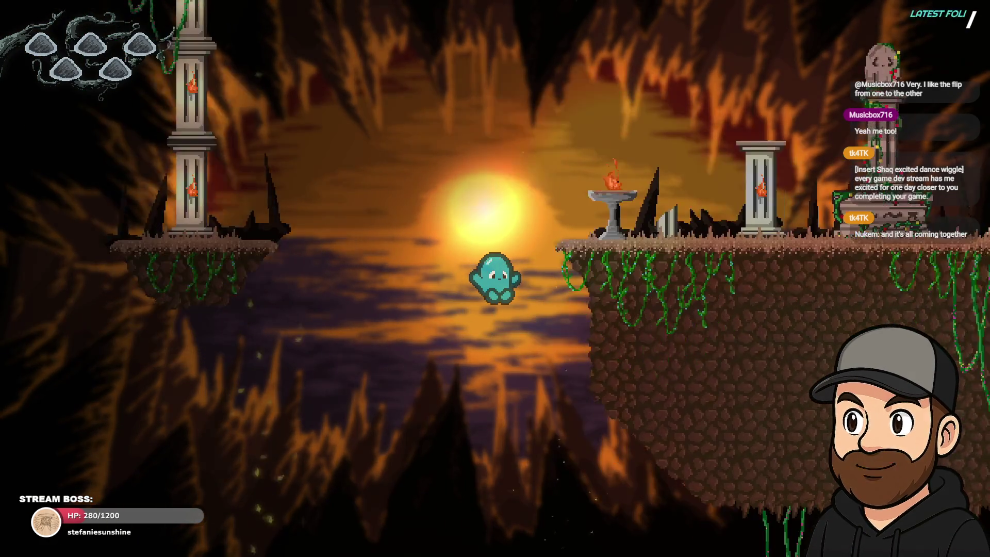
{"action": "key", "text": "Right"}
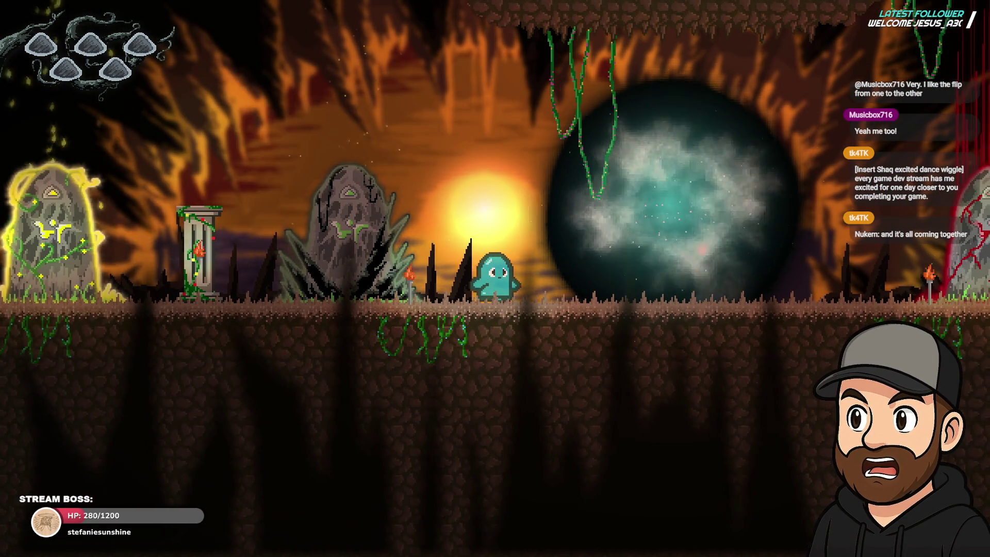
{"action": "key", "text": "Right"}
{"action": "key", "text": "Right"}
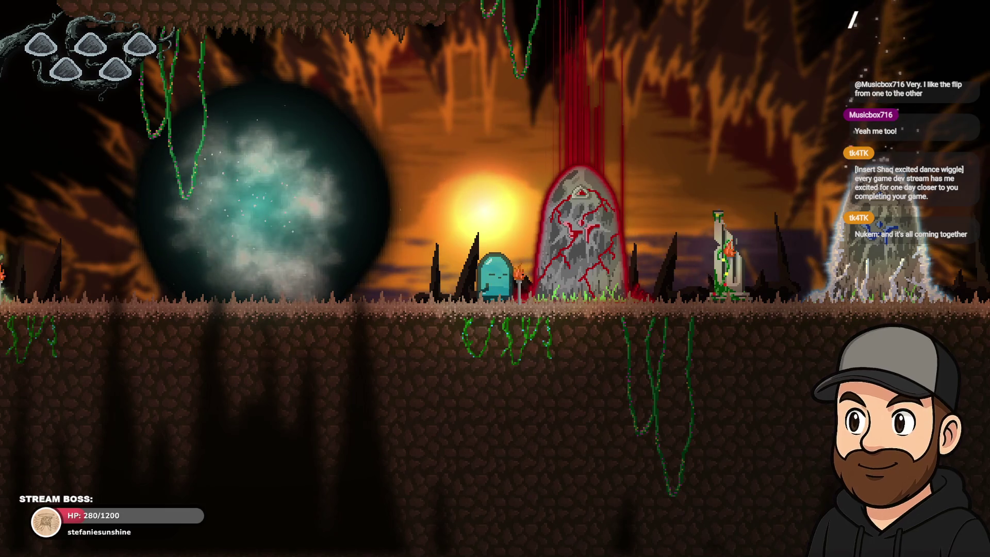
{"action": "key", "text": "Left"}
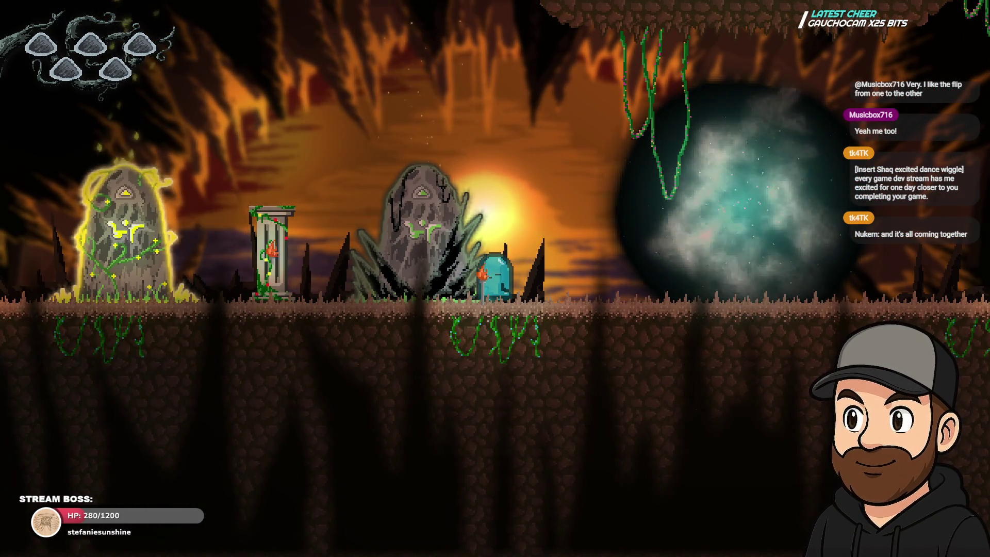
{"action": "key", "text": "Right"}
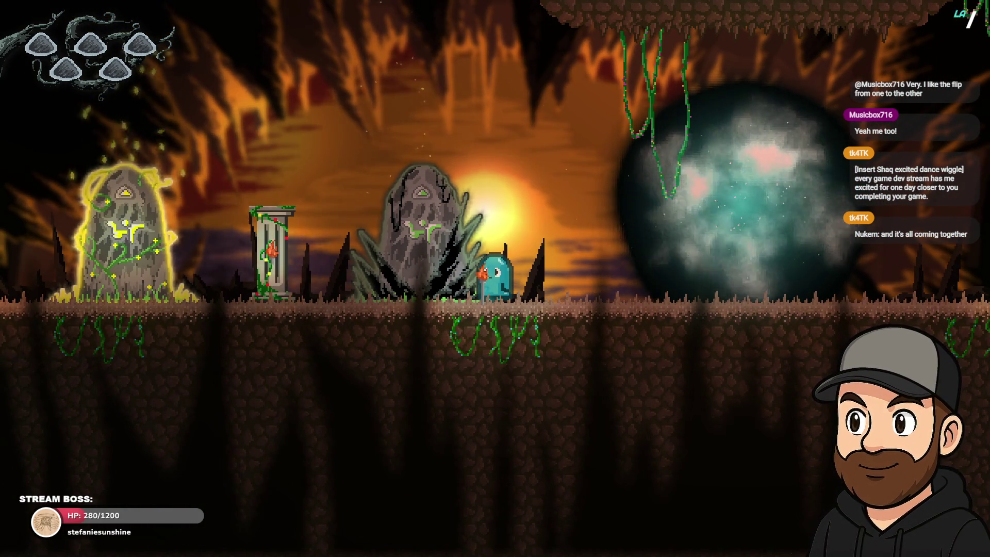
{"action": "key", "text": "Right"}
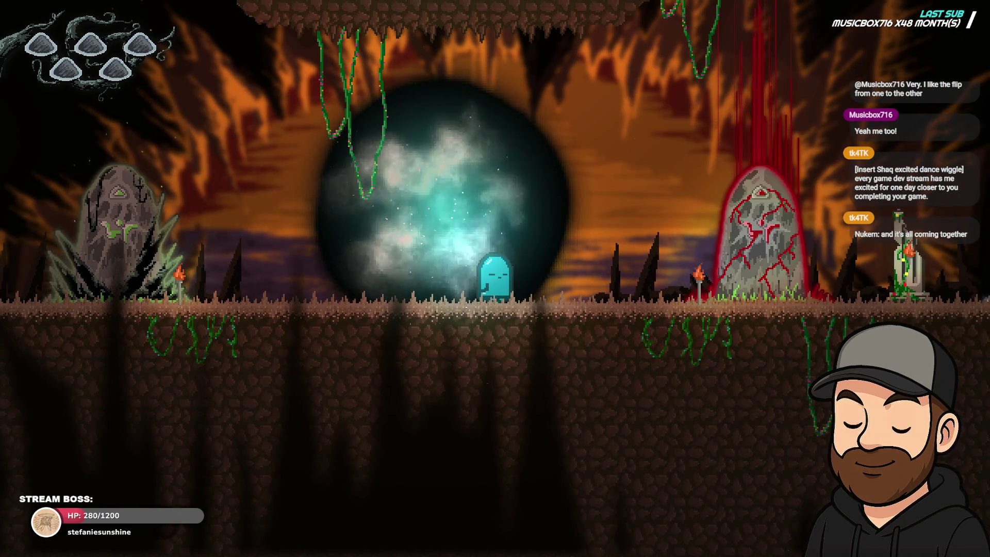
{"action": "key", "text": "Right"}
{"action": "key", "text": "Left"}
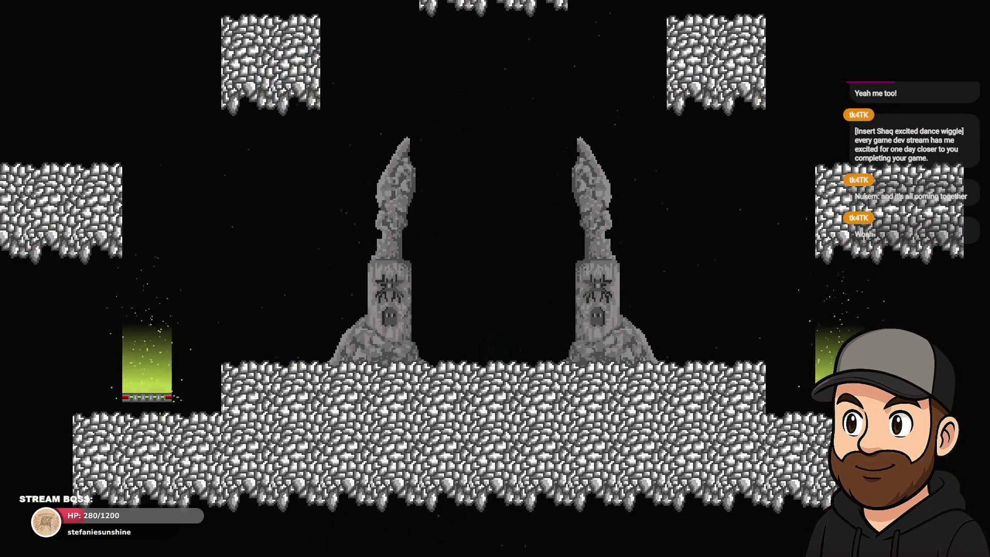
Exit fullscreen, close the preview and Diagnostic report, and return to the first Guardian scene.
{"action": "key", "text": "F11"}
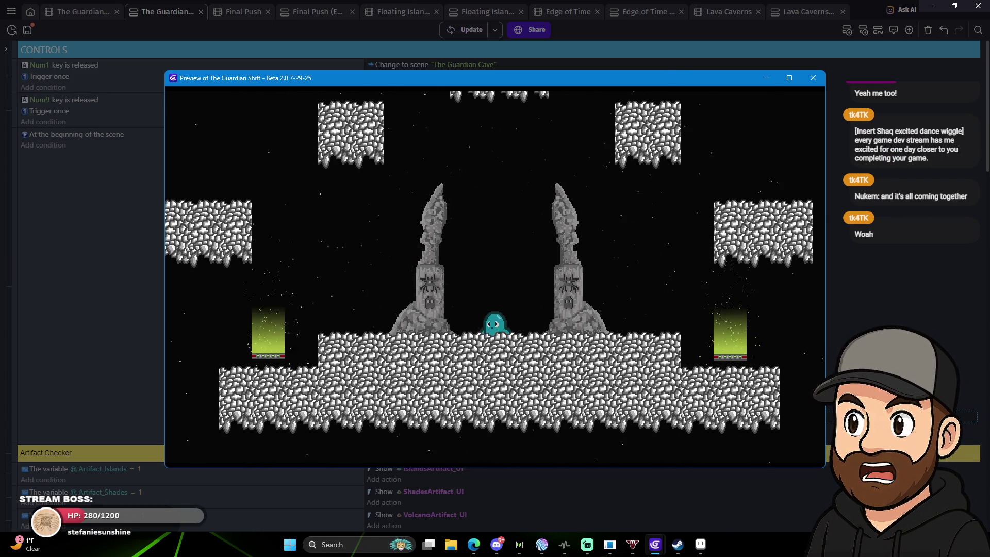
{"action": "key", "text": "Left"}
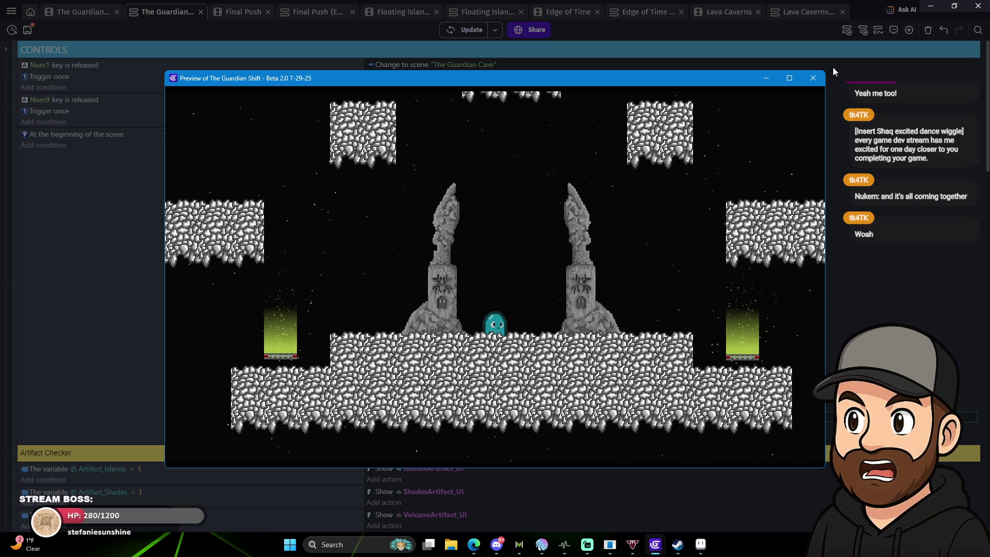
{"action": "left_click", "coordinate": [814, 78]}
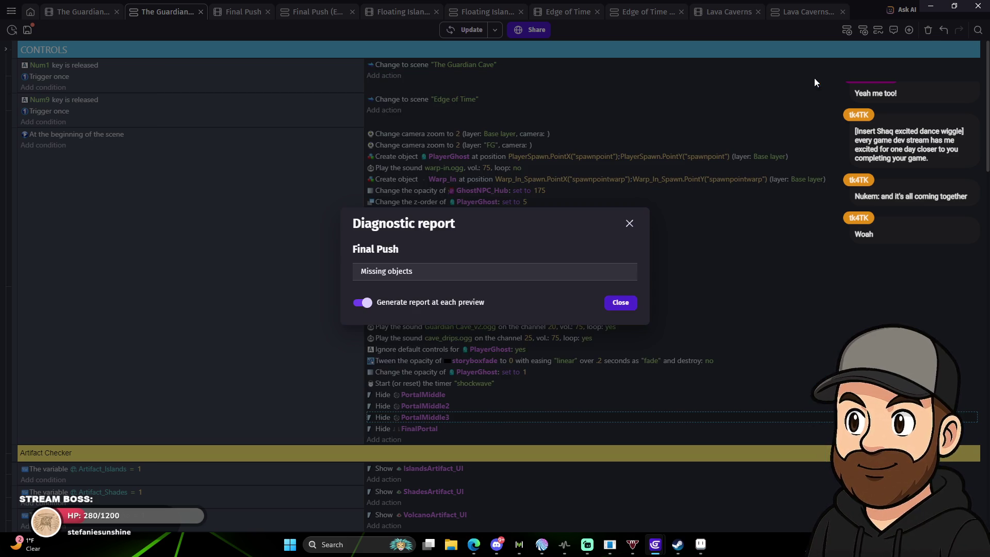
{"action": "left_click", "coordinate": [620, 302]}
{"action": "left_click", "coordinate": [79, 13]}
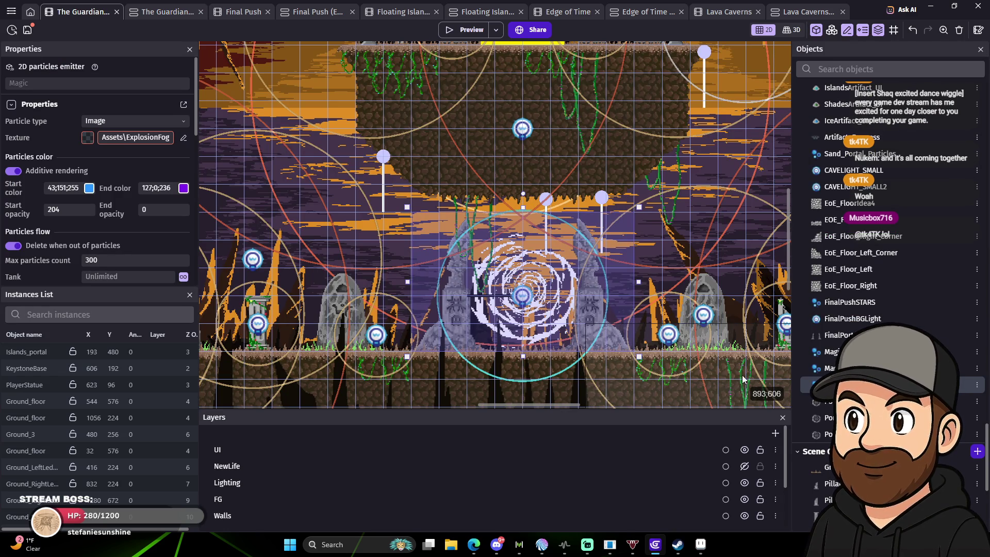
Launch a preview and walk the ghost into the lower cave, planting the torch near the orb.
{"action": "left_click", "coordinate": [468, 29]}
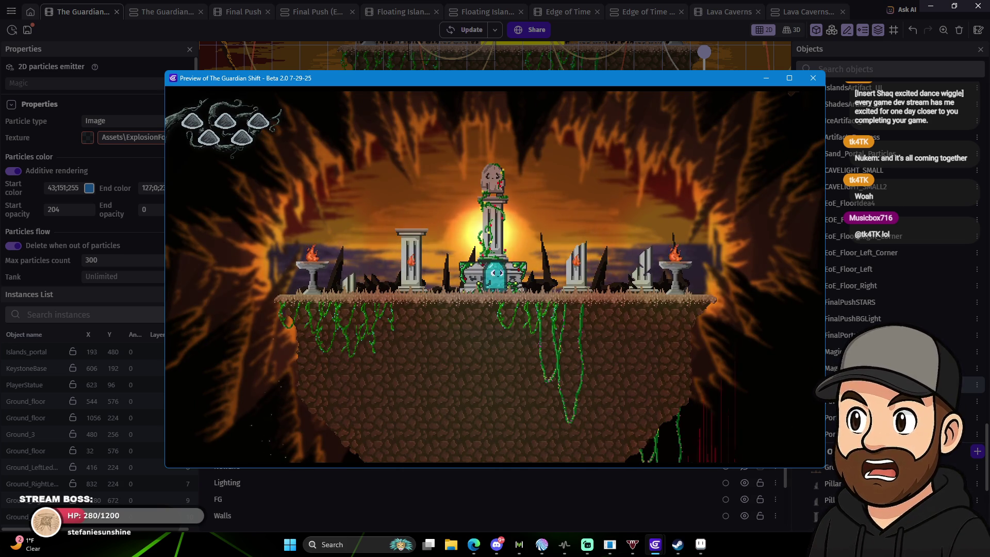
{"action": "key", "text": "Left"}
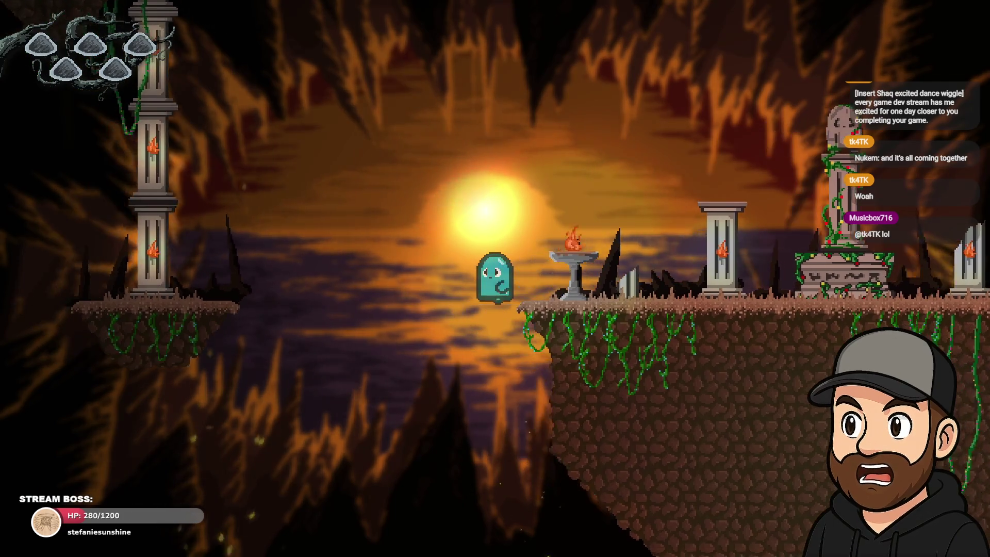
{"action": "key", "text": "Right"}
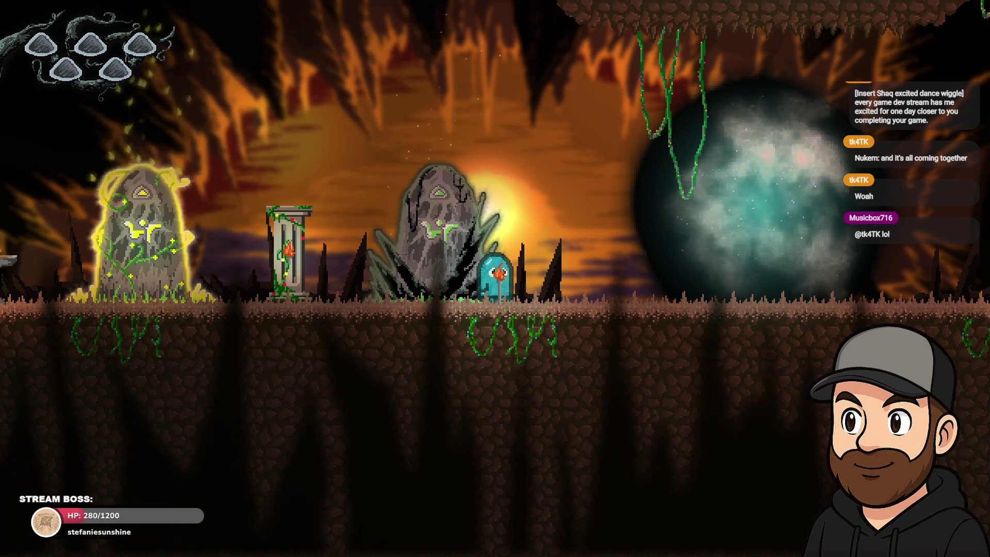
{"action": "key", "text": "e"}
{"action": "key", "text": "Right"}
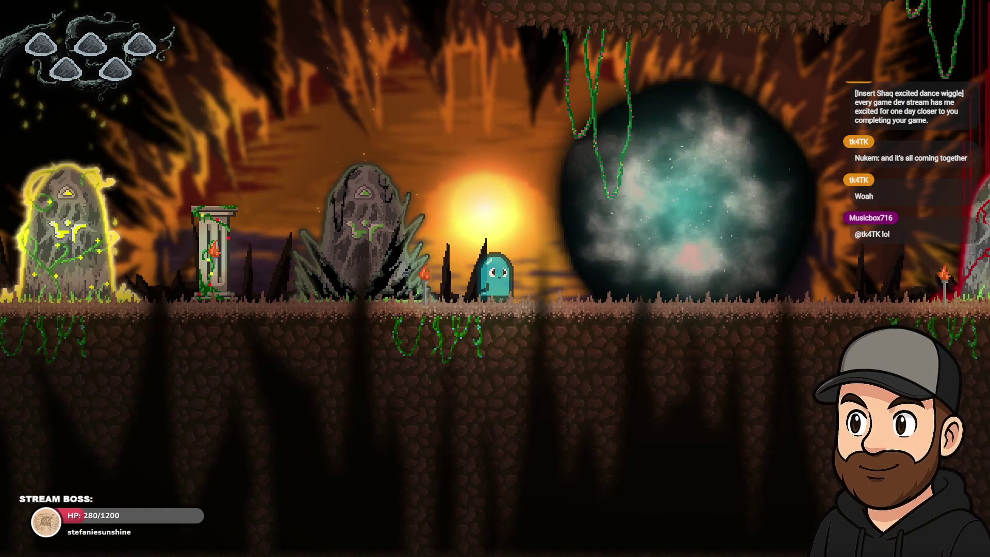
{"action": "key", "text": "Right"}
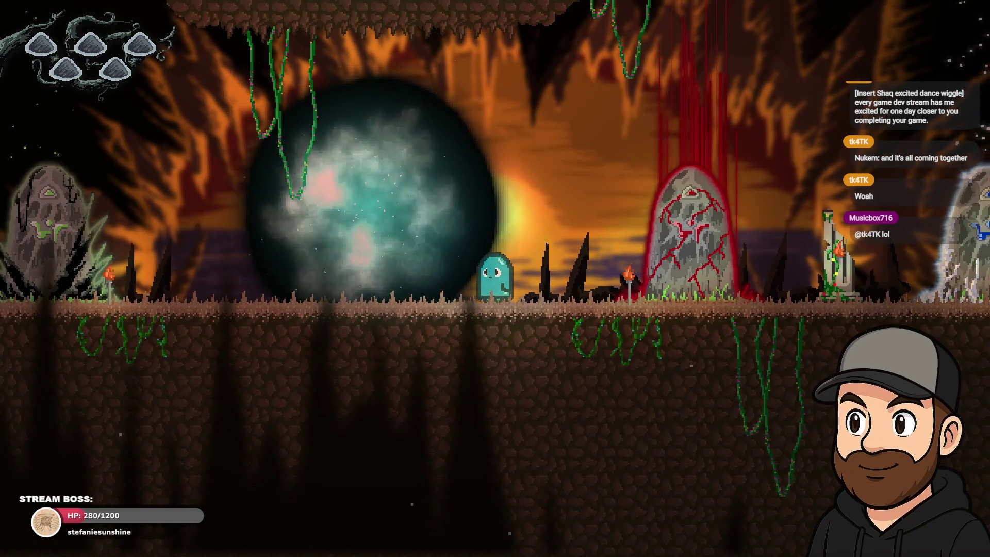
{"action": "key", "text": "Left"}
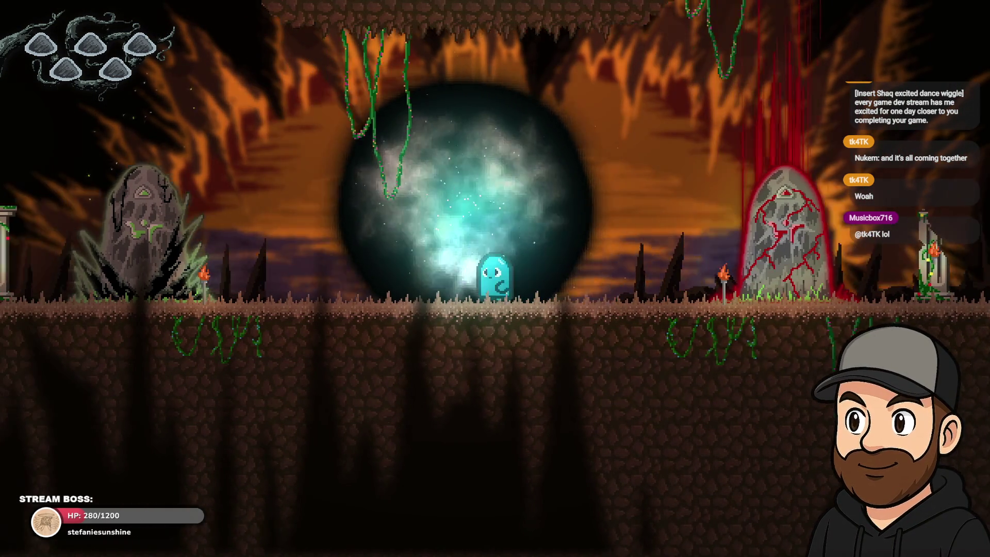
{"action": "key", "text": "Left"}
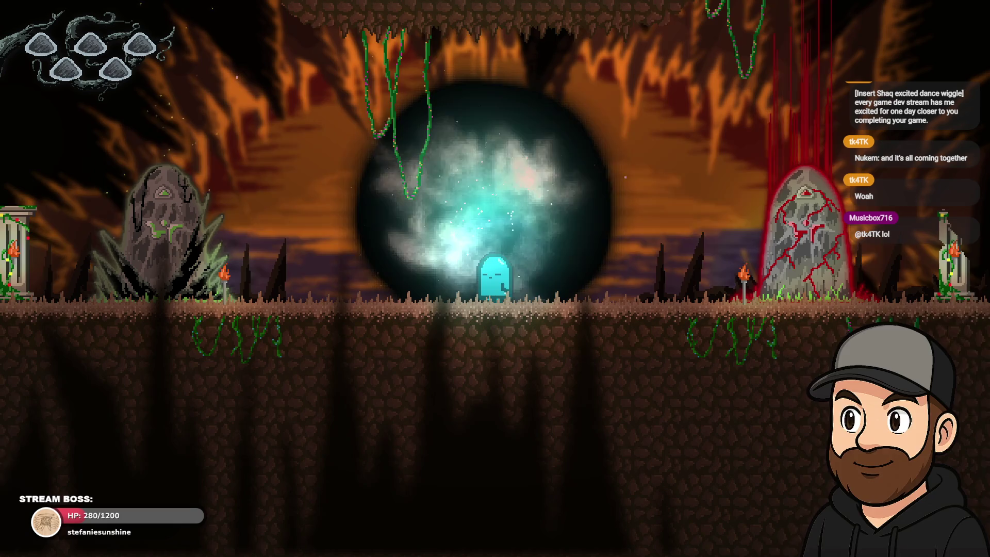
{"action": "key", "text": "Left"}
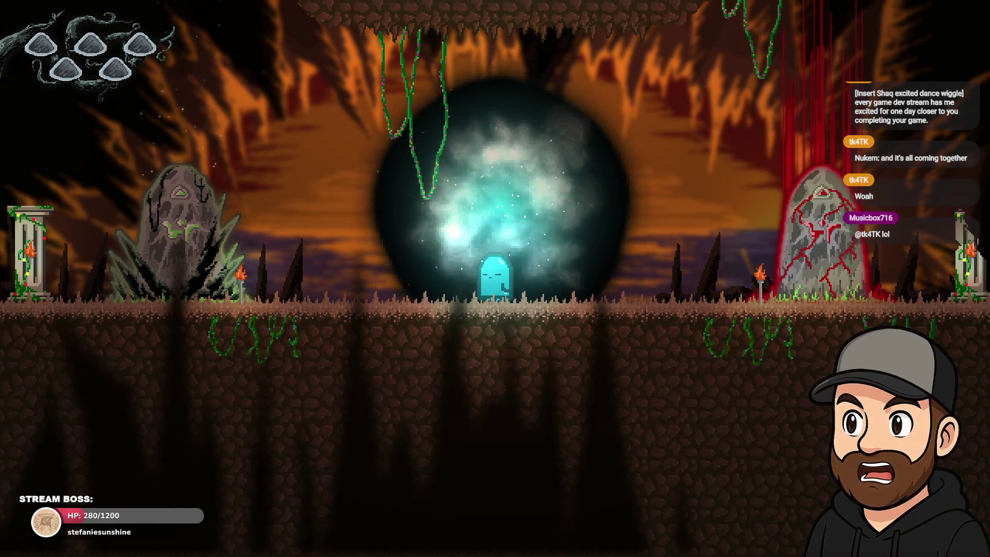
{"action": "key", "text": "Left"}
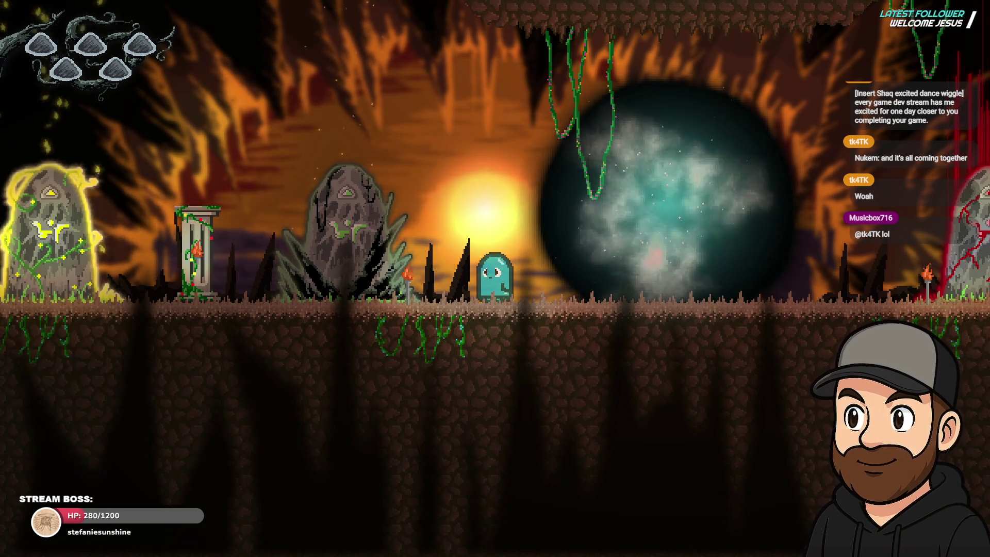
Walk the ghost back and forth between the blue and red monoliths and the orb.
{"action": "key", "text": "Right"}
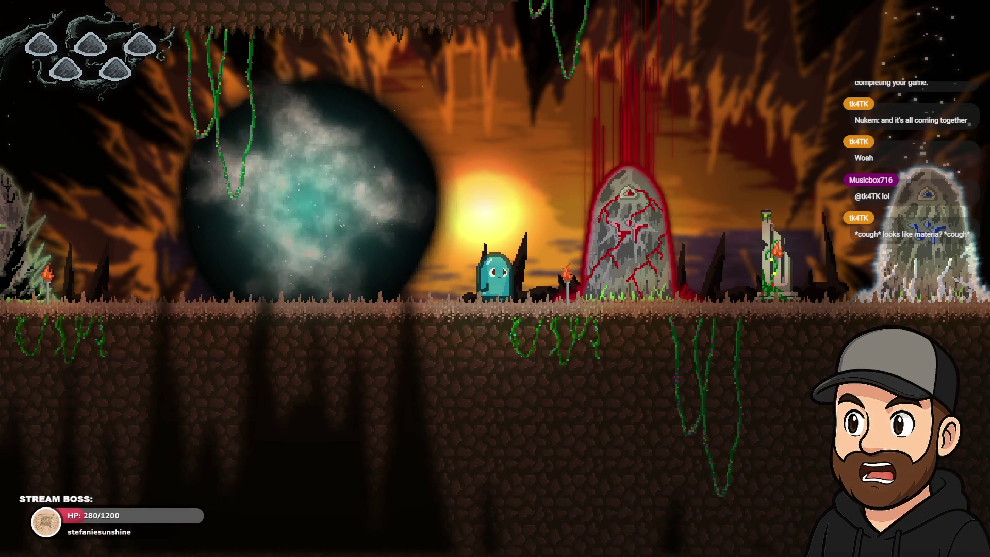
{"action": "key", "text": "Right"}
{"action": "key", "text": "Left"}
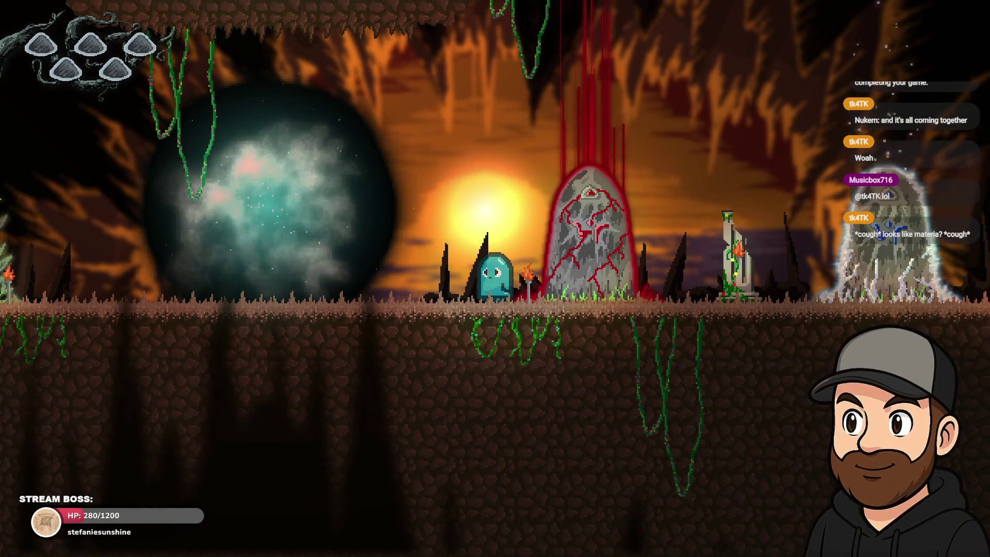
{"action": "key", "text": "Left"}
{"action": "key", "text": "Left"}
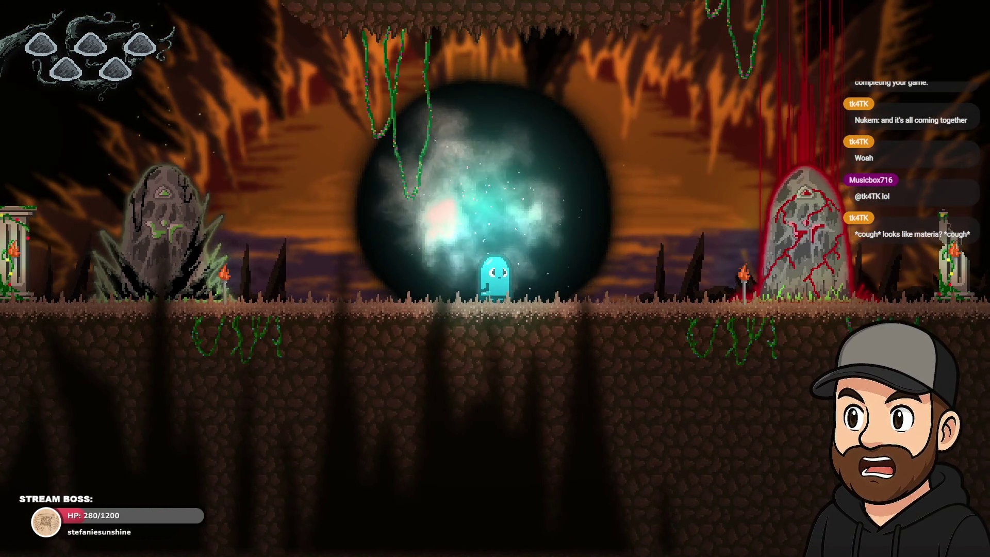
{"action": "key", "text": "Right"}
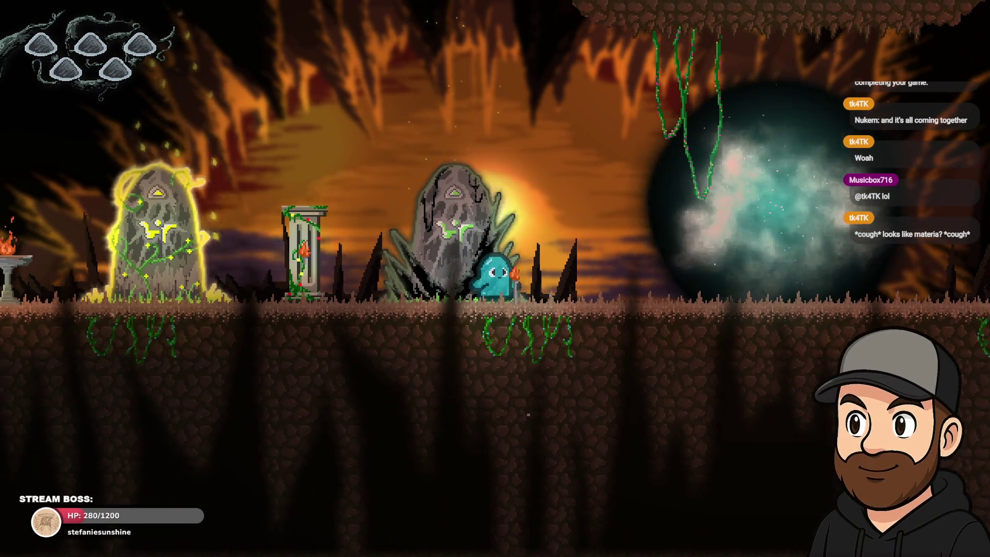
{"action": "key", "text": "Left"}
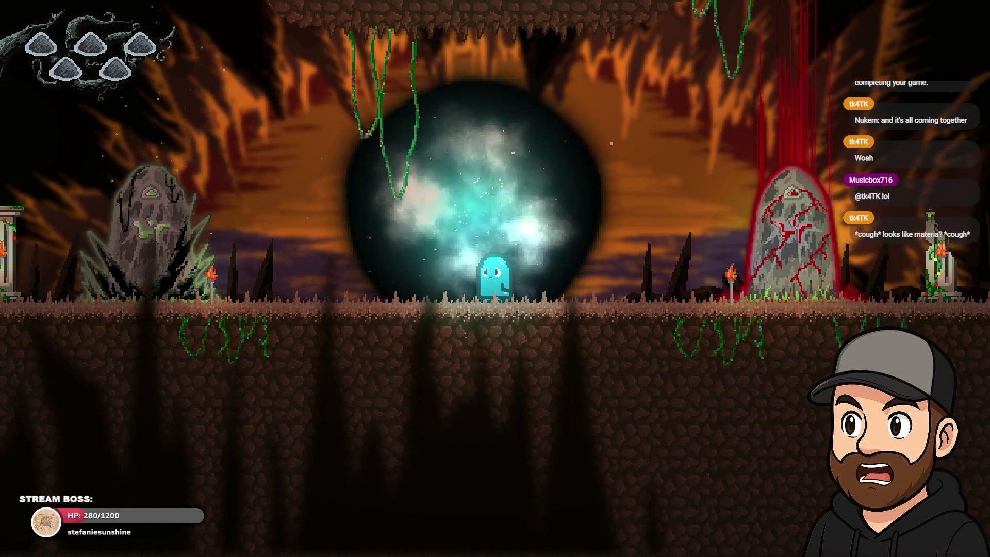
{"action": "key", "text": "Left"}
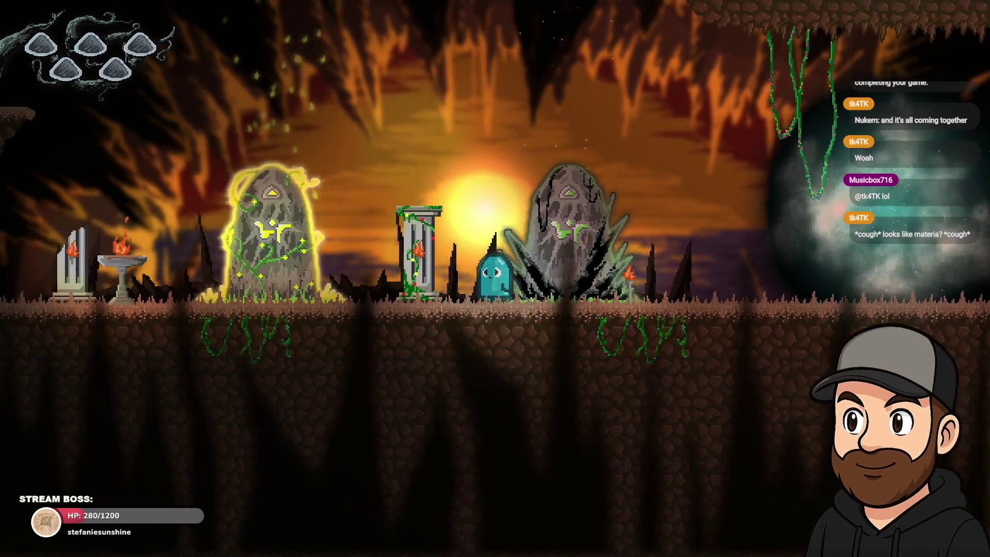
Run the ghost right and jump up onto the higher floating platforms.
{"action": "key", "text": "Right"}
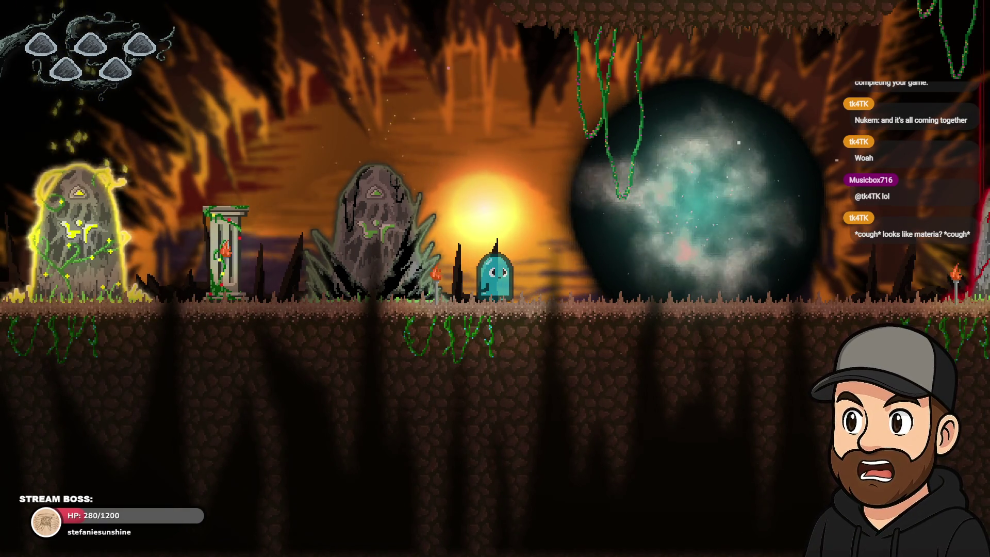
{"action": "key", "text": "Right"}
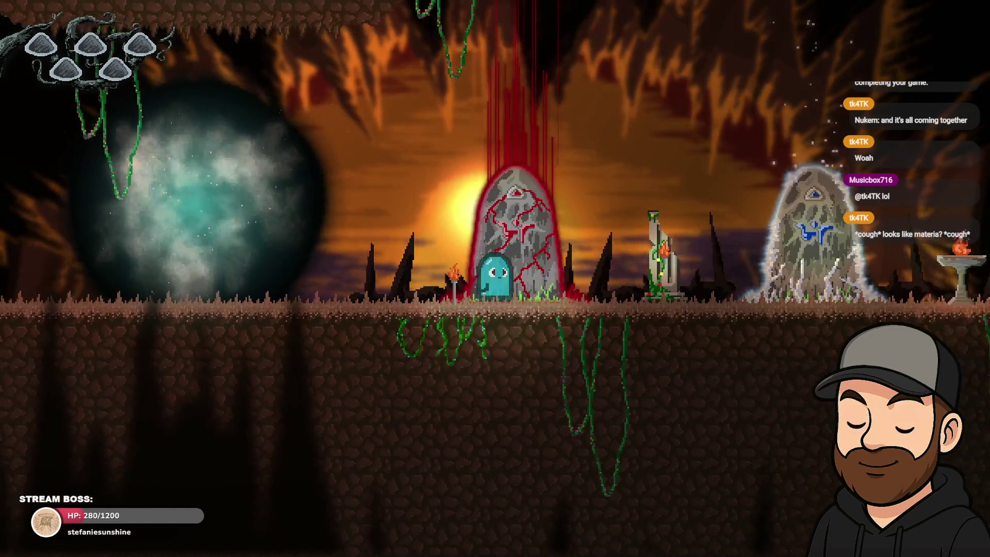
{"action": "key", "text": "Right"}
{"action": "key", "text": "space"}
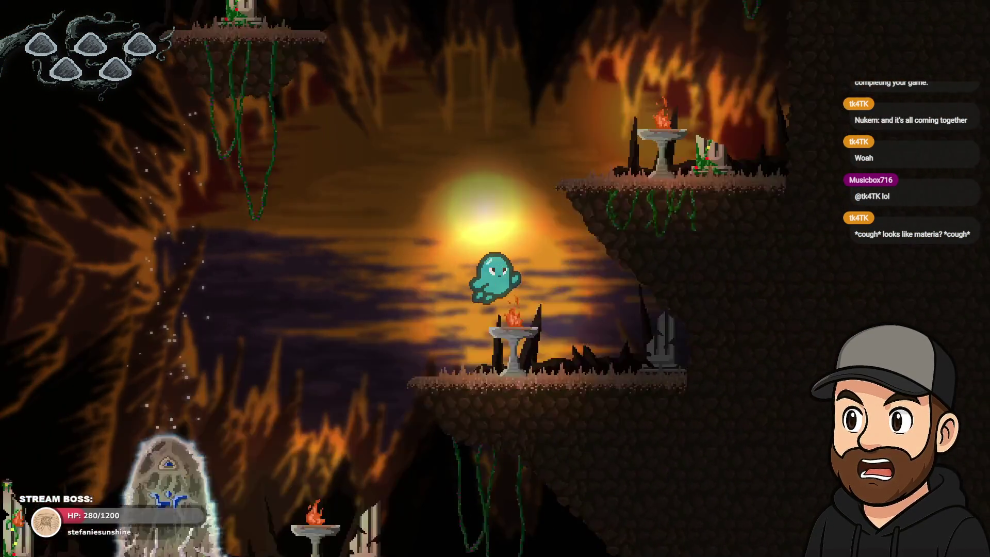
{"action": "key", "text": "Left"}
{"action": "key", "text": "space"}
{"action": "key", "text": "space"}
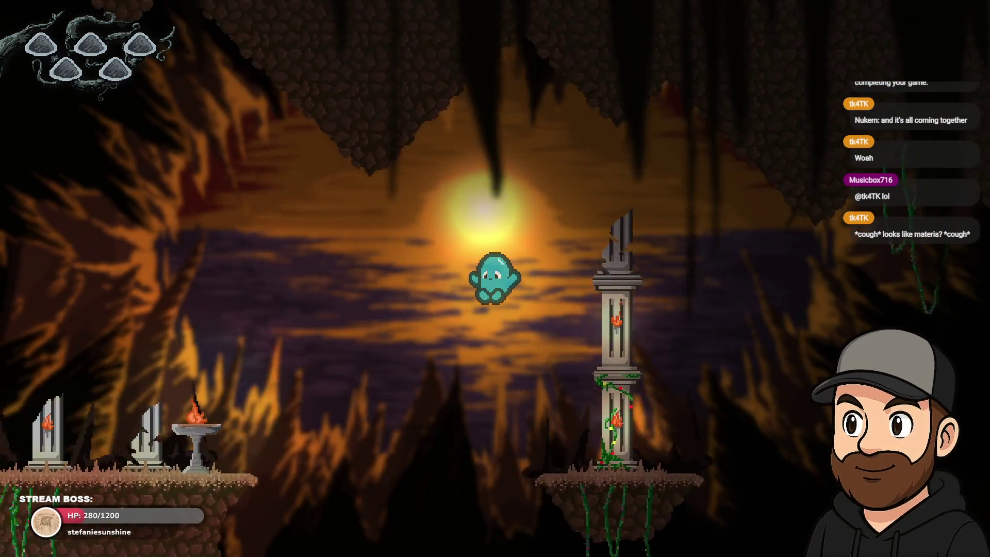
Walk the ghost back and forth between the glowing orb and the red-cracked stone, jumping once.
{"action": "key", "text": "Left"}
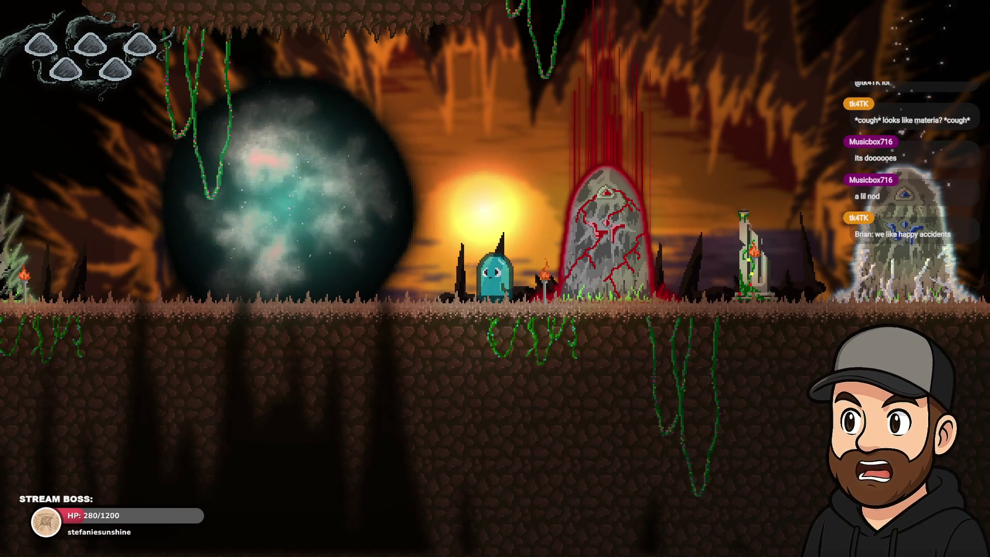
{"action": "key", "text": "Left"}
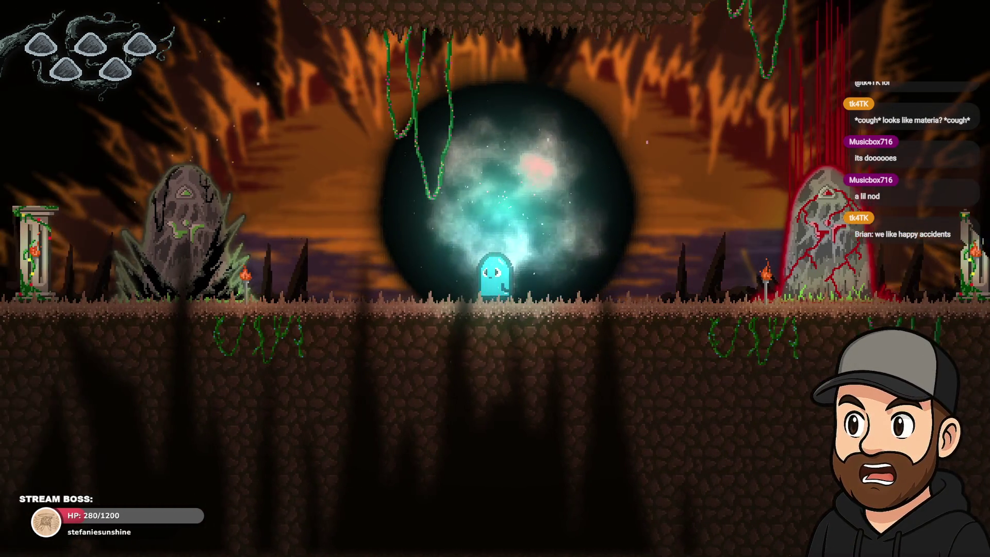
{"action": "key", "text": "Right"}
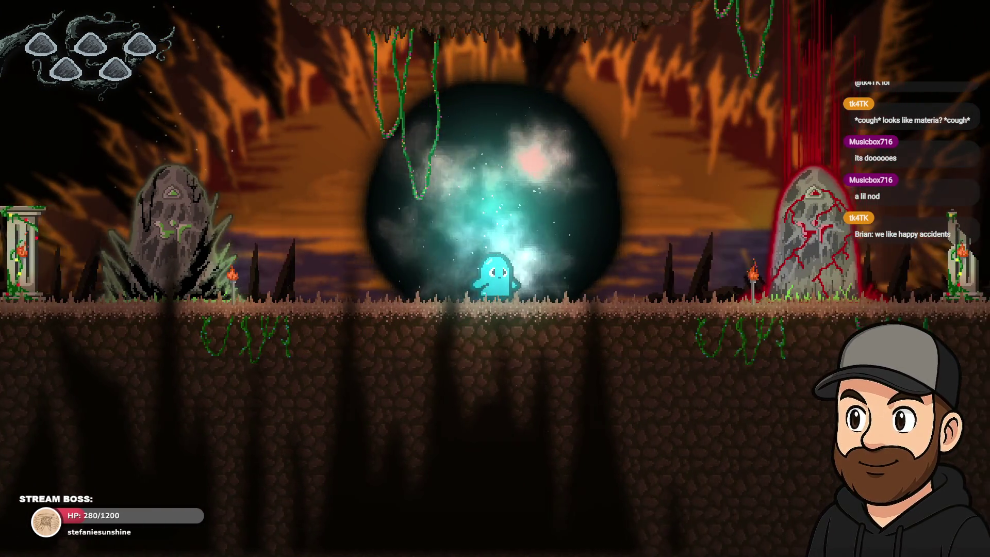
{"action": "key", "text": "Left"}
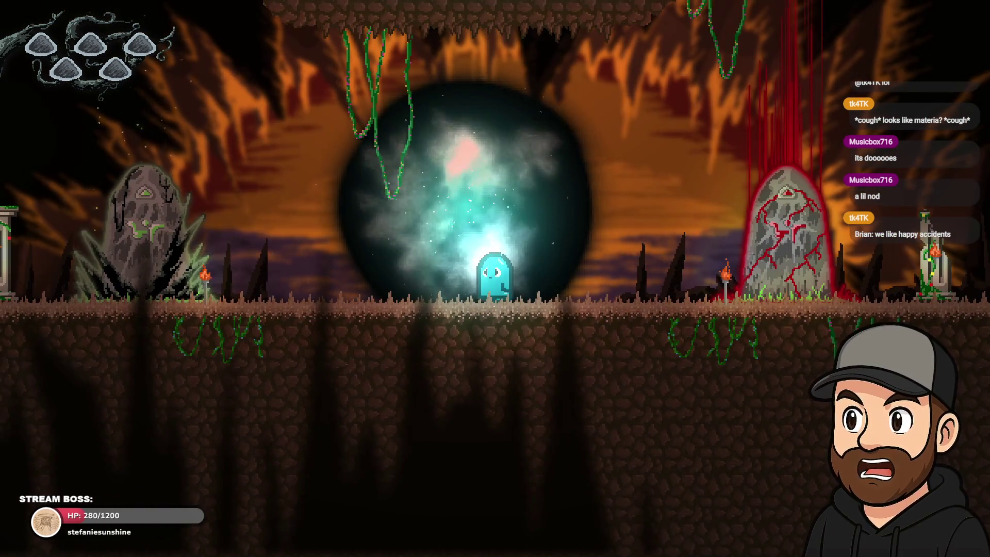
{"action": "key", "text": "Right"}
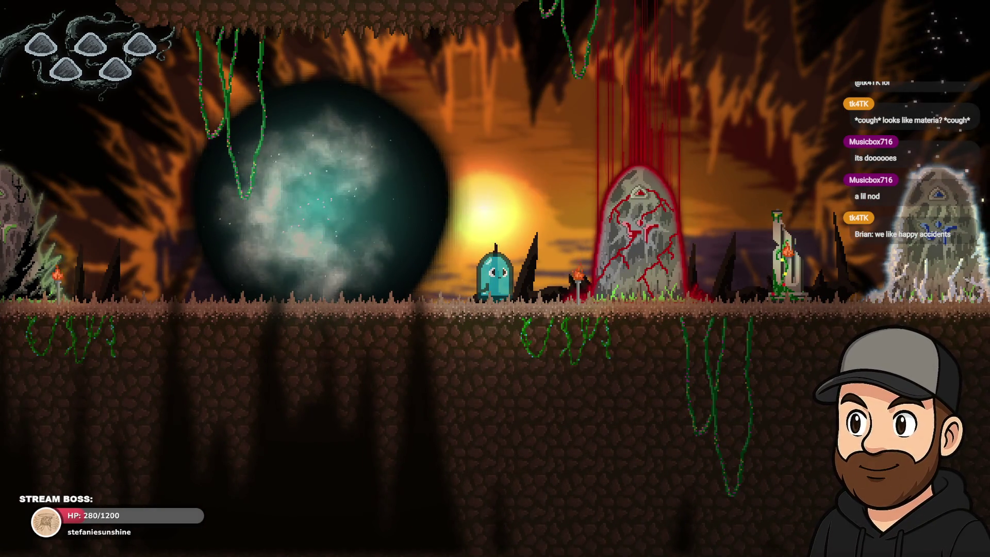
{"action": "key", "text": "Left"}
{"action": "key", "text": "Right"}
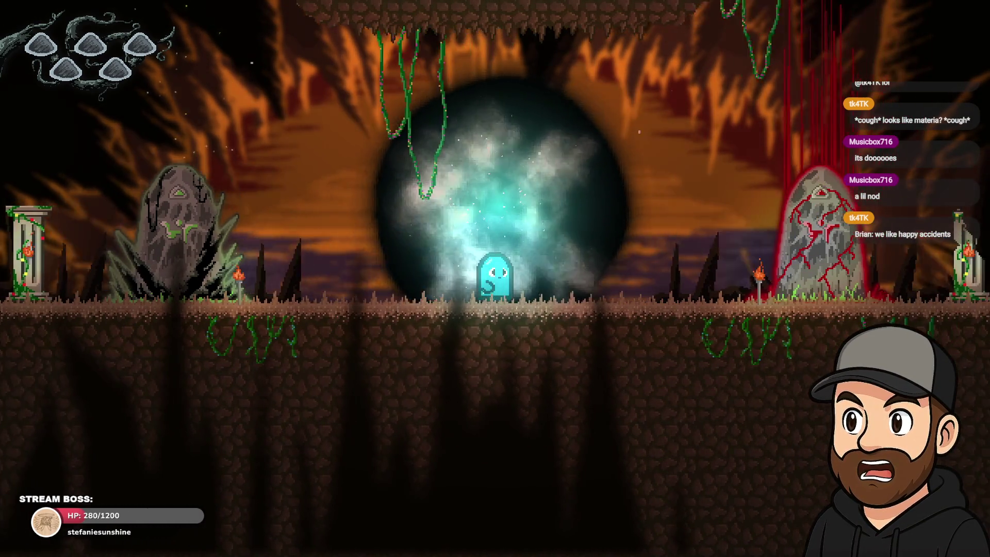
{"action": "key", "text": "Right"}
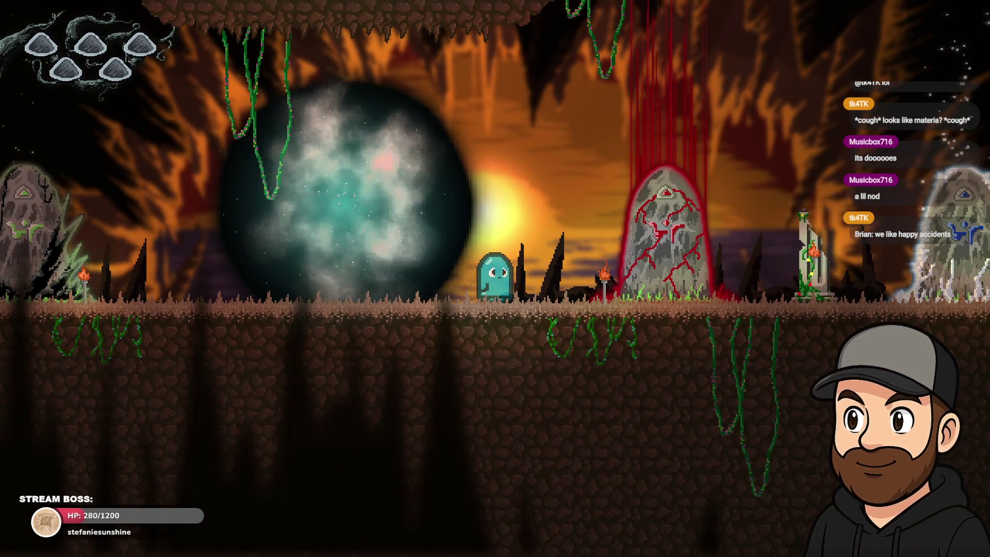
{"action": "key", "text": "Left"}
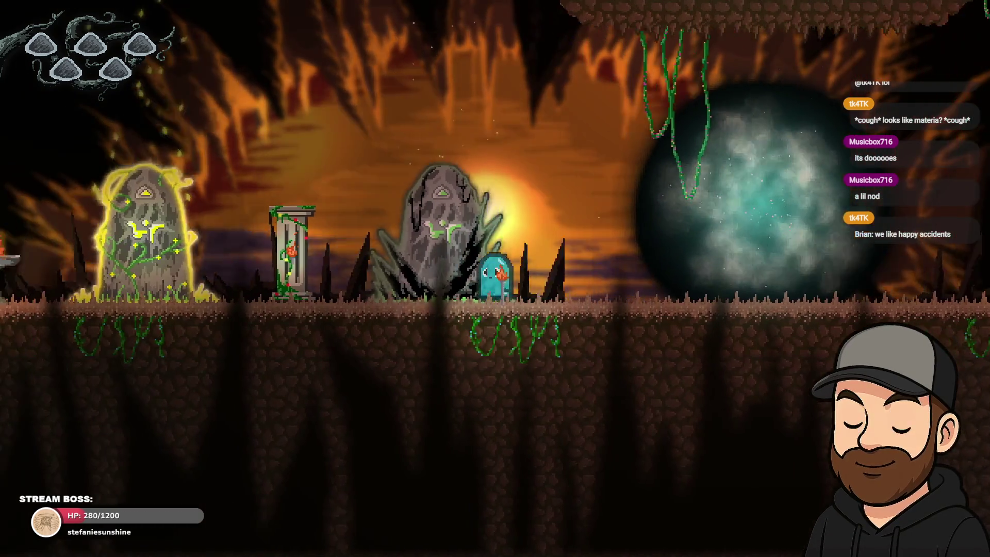
{"action": "key", "text": "Left"}
{"action": "key", "text": "space"}
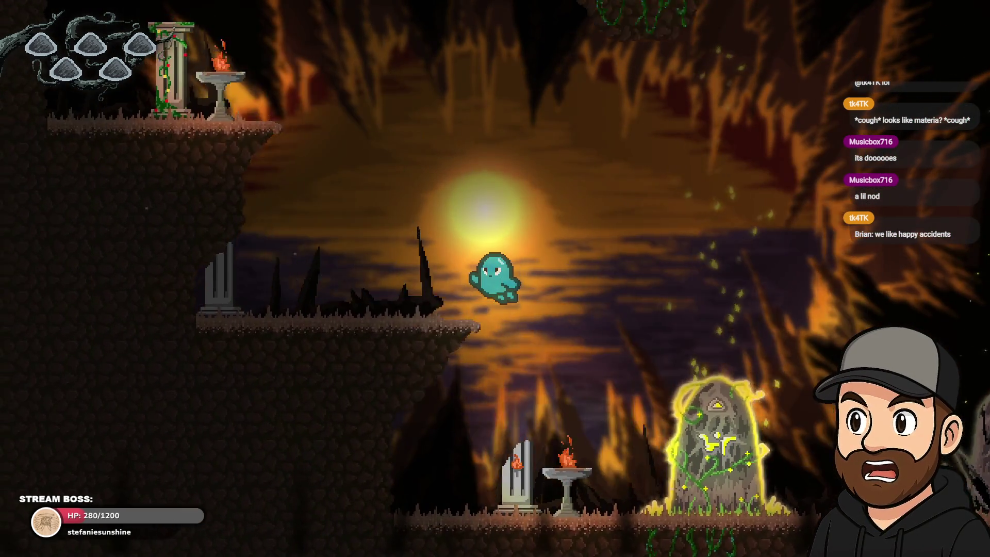
{"action": "key", "text": "Right"}
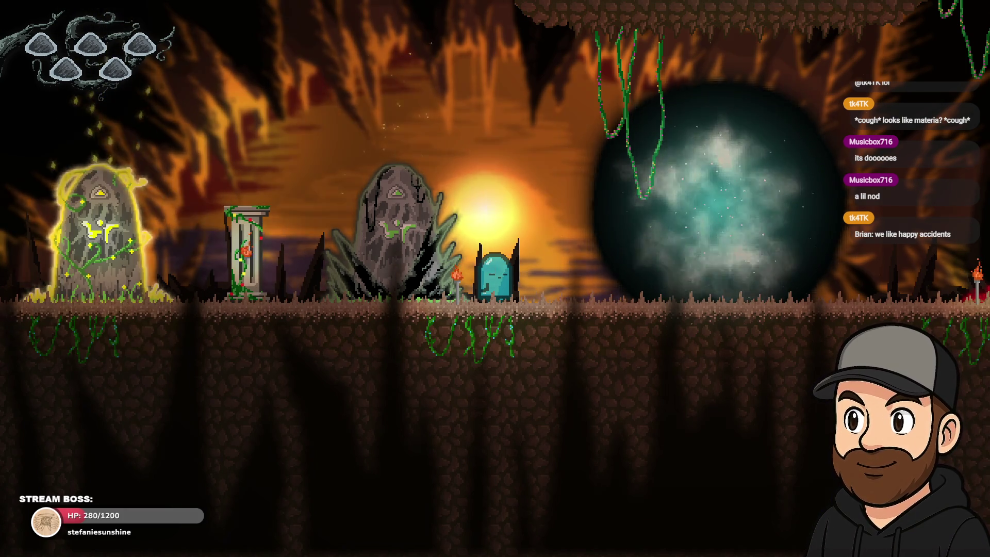
{"action": "key", "text": "Right"}
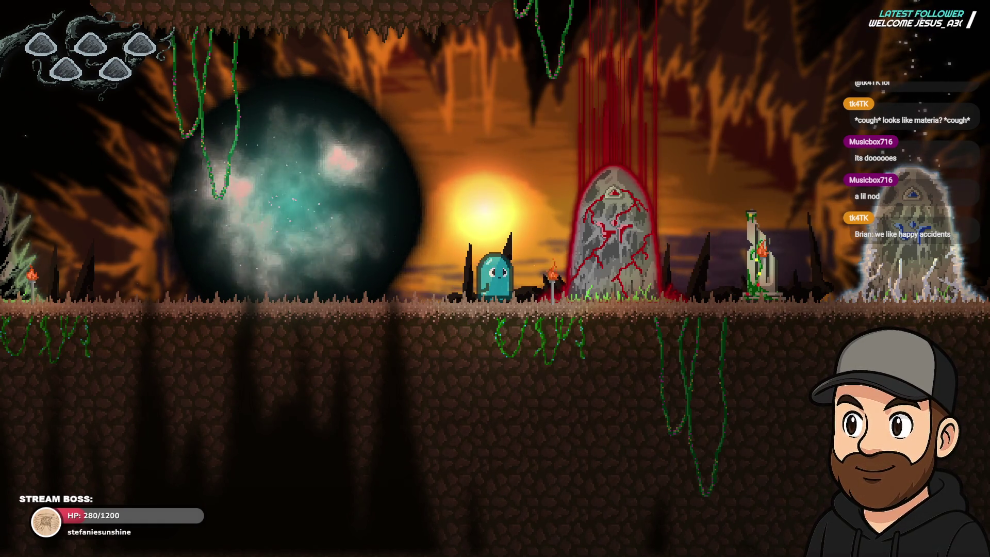
{"action": "key", "text": "Left"}
{"action": "key", "text": "Left"}
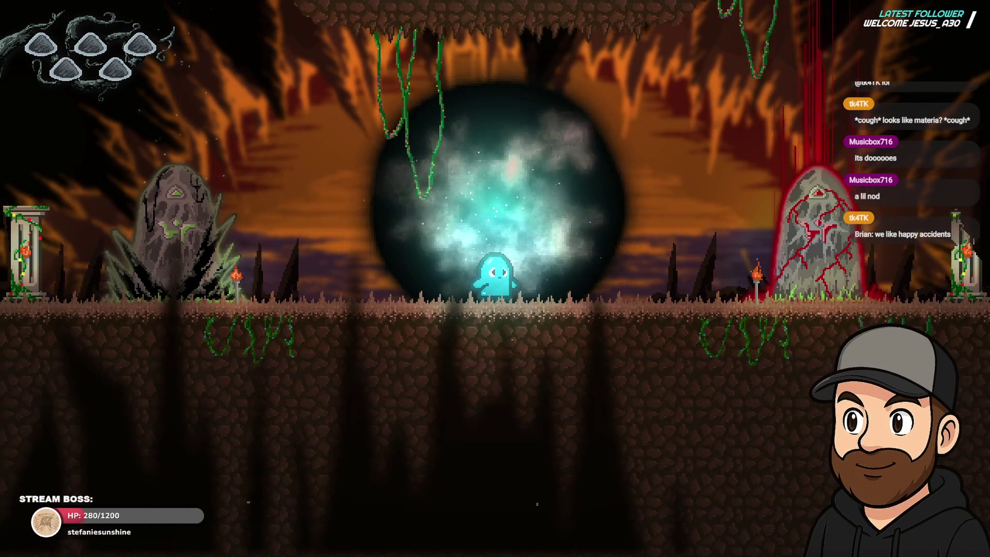
Send the ghost into the orb portal, then close the preview and dismiss the diagnostic report.
{"action": "key", "text": "Up"}
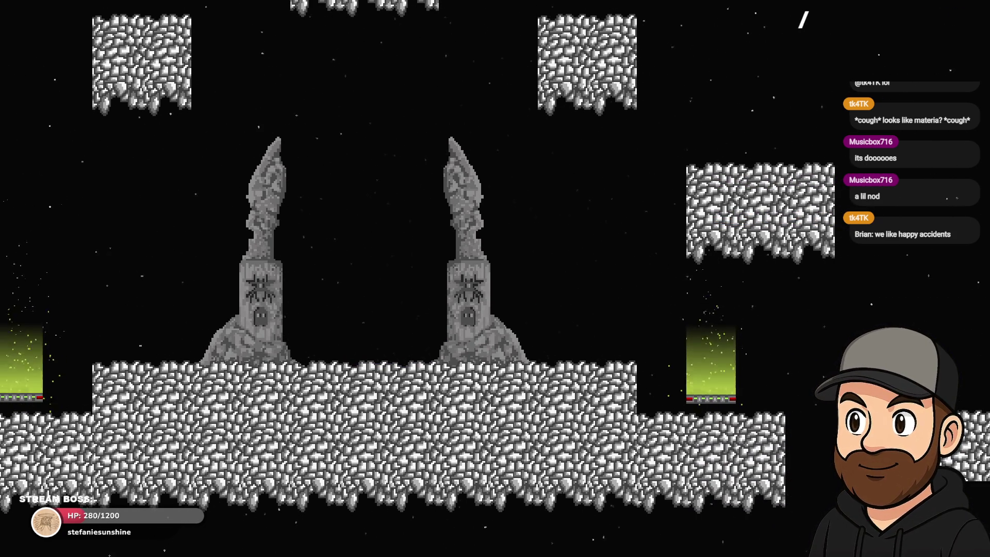
{"action": "key", "text": "Escape"}
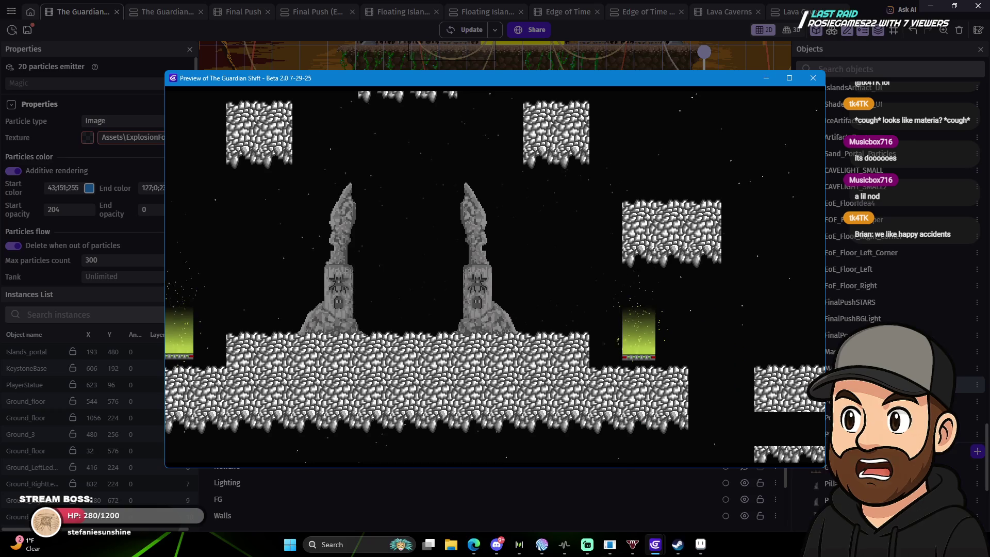
{"action": "left_click", "coordinate": [817, 83]}
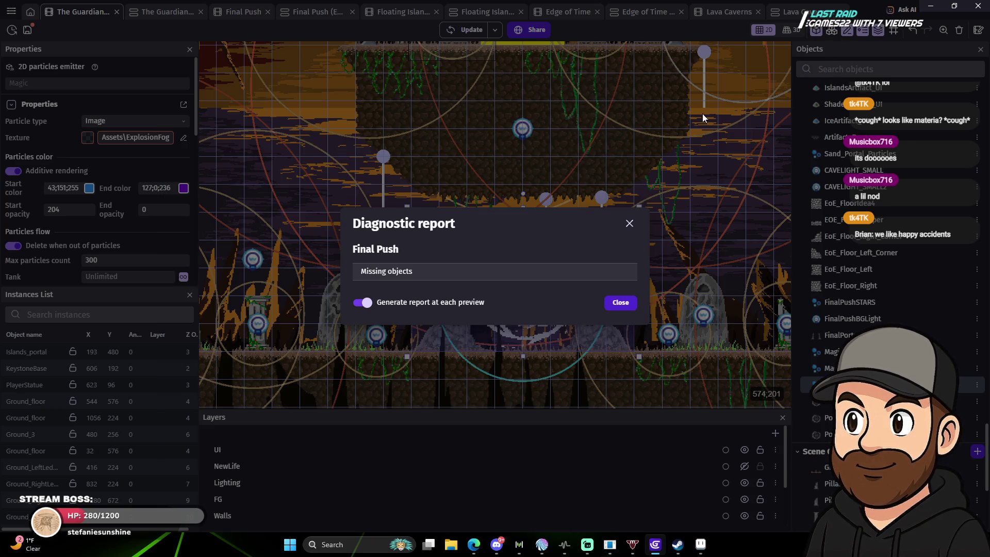
{"action": "left_click", "coordinate": [620, 303]}
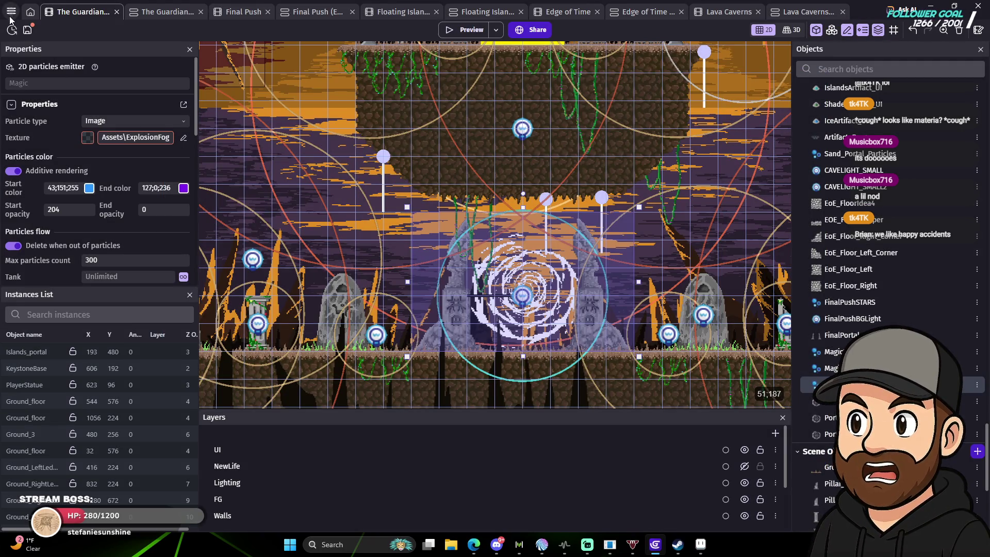
Open the Edge of Time scene from the project manager.
{"action": "left_click", "coordinate": [11, 11]}
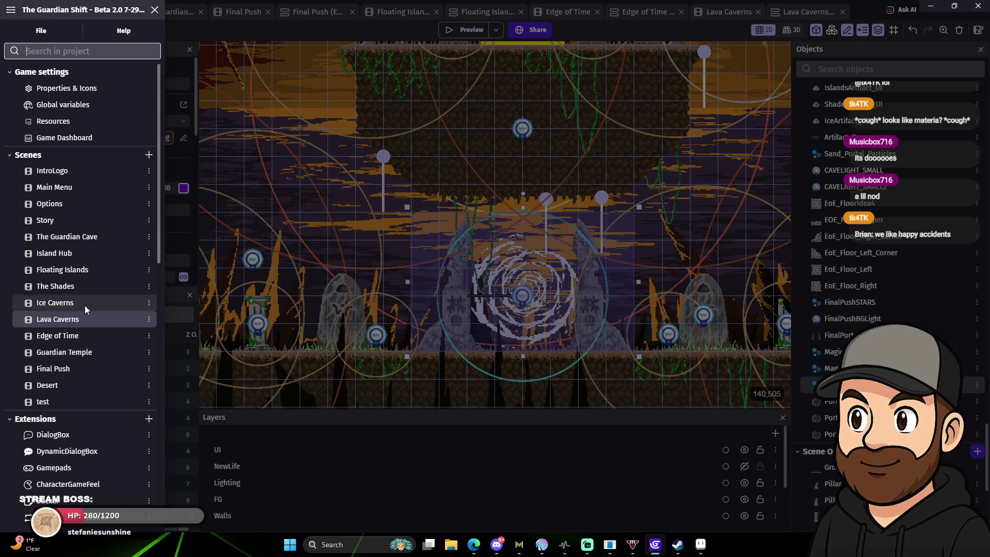
{"action": "left_click", "coordinate": [85, 336]}
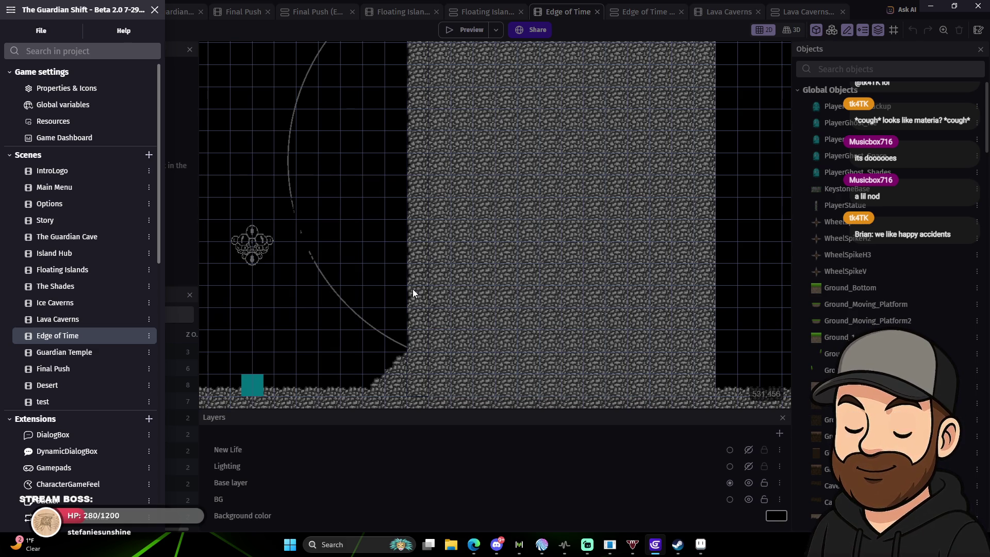
{"action": "left_click", "coordinate": [368, 356]}
Lower the EoE_FloorIdea4 floor to -640, 704 and select a FLoatingRocks emitter instance.
{"action": "mouse_move", "coordinate": [314, 368]}
{"action": "left_mouse_down"}
{"action": "mouse_move", "coordinate": [586, 243]}
{"action": "mouse_move", "coordinate": [469, 301]}
{"action": "mouse_move", "coordinate": [590, 297]}
{"action": "mouse_move", "coordinate": [639, 351]}
{"action": "mouse_move", "coordinate": [495, 344]}
{"action": "mouse_move", "coordinate": [522, 265]}
{"action": "left_mouse_up"}
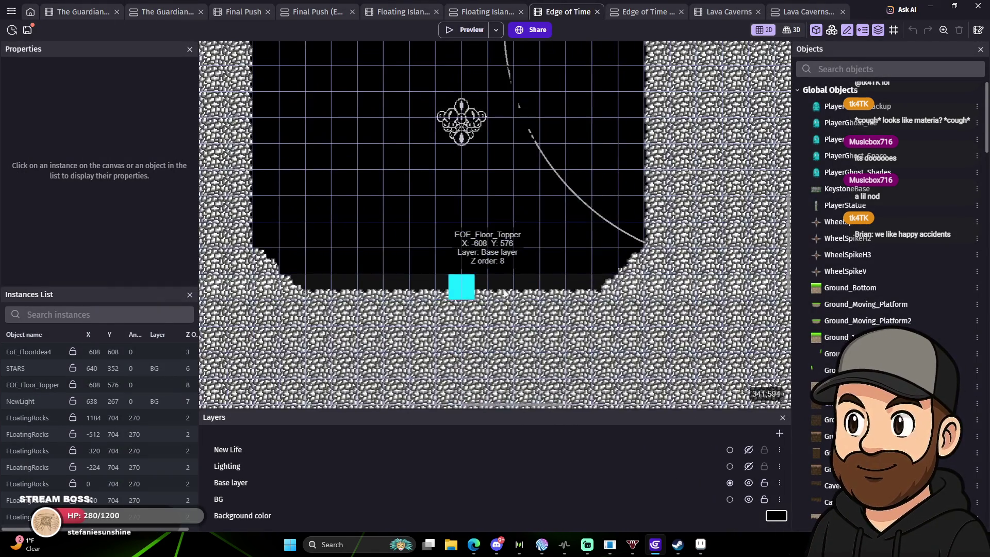
{"action": "scroll", "coordinate": [504, 293], "scroll_direction": "up", "scroll_amount": 3}
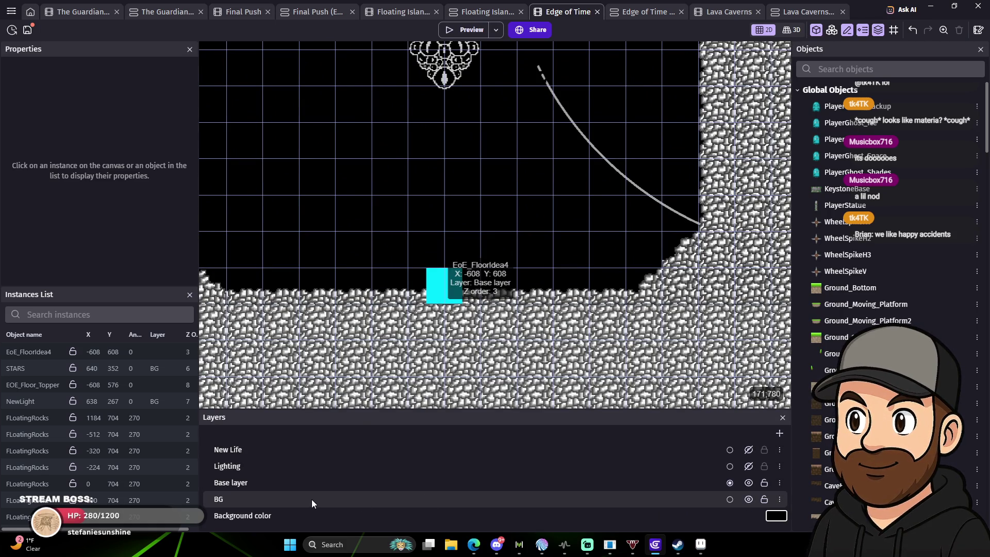
{"action": "left_click", "coordinate": [332, 494]}
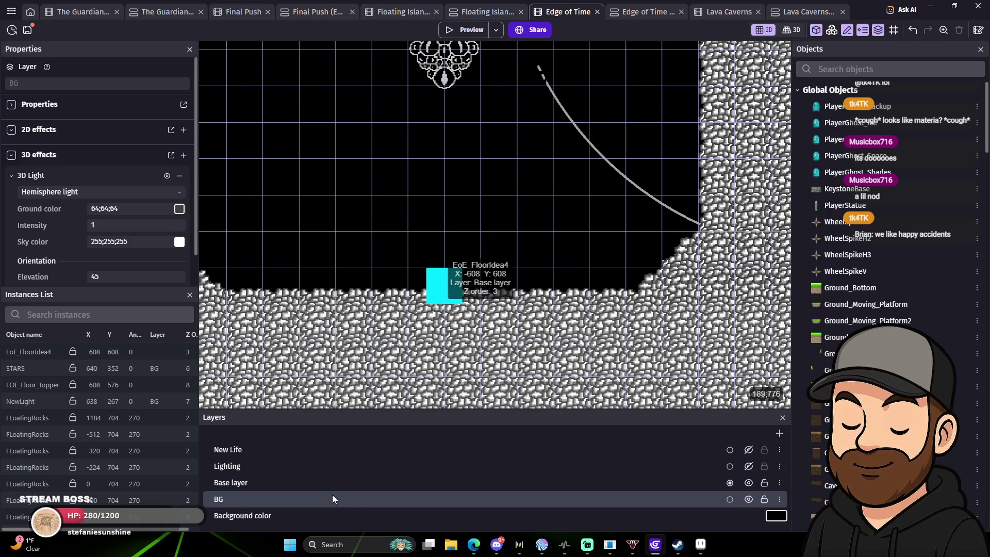
{"action": "scroll", "coordinate": [449, 327], "scroll_direction": "down", "scroll_amount": 1}
{"action": "left_click", "coordinate": [483, 320]}
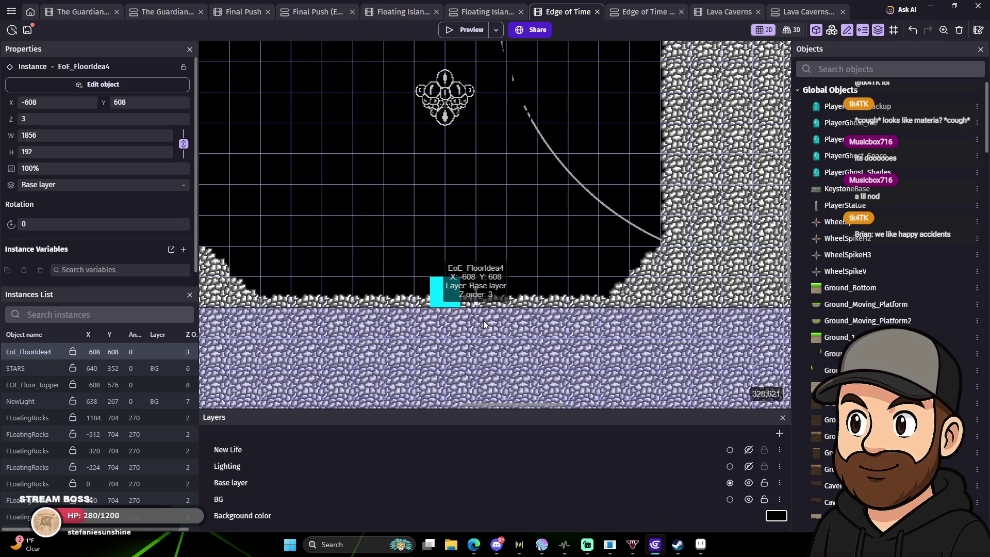
{"action": "left_click_drag", "start_coordinate": [487, 322], "coordinate": [469, 400]}
{"action": "scroll", "coordinate": [562, 360], "scroll_direction": "down", "scroll_amount": 2}
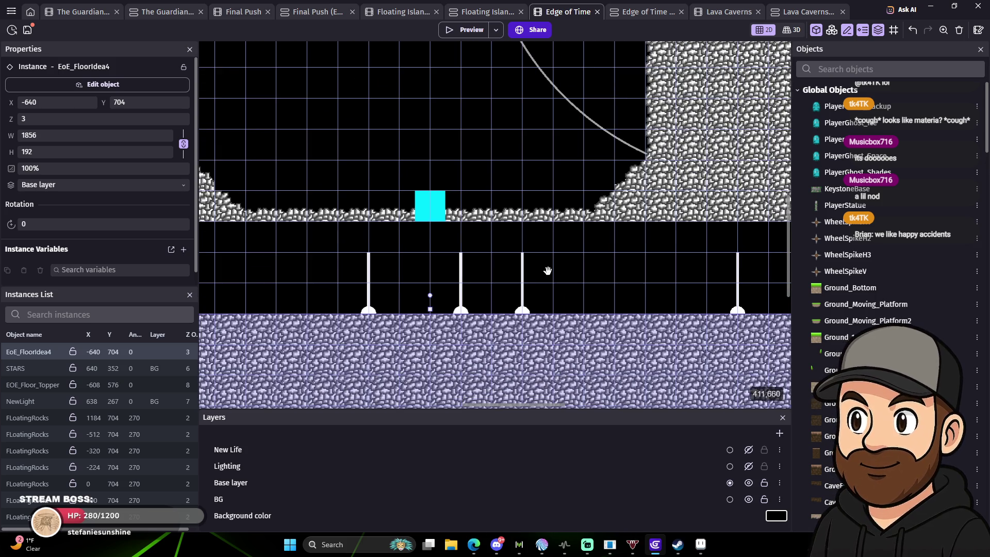
{"action": "left_click", "coordinate": [519, 312]}
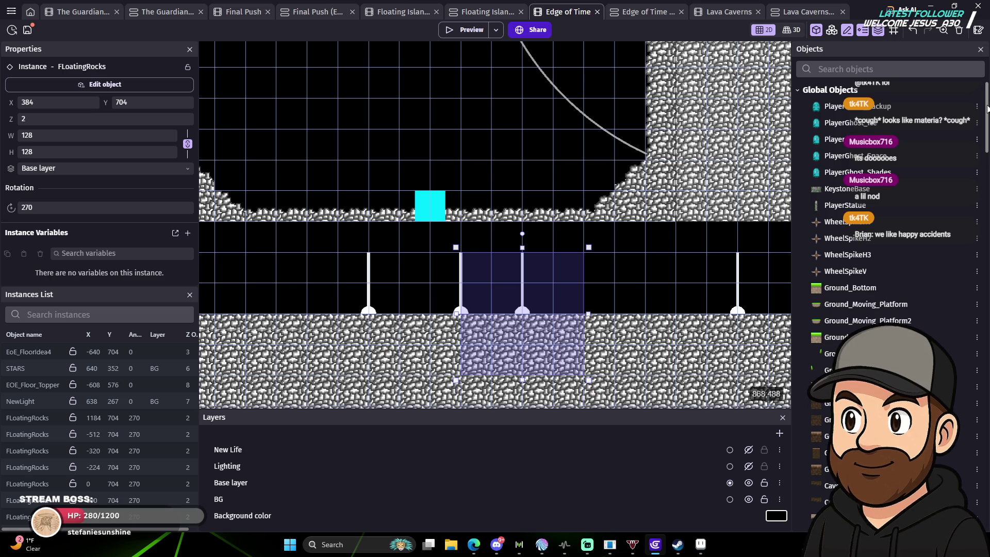
{"action": "left_click_drag", "start_coordinate": [987, 108], "coordinate": [976, 472]}
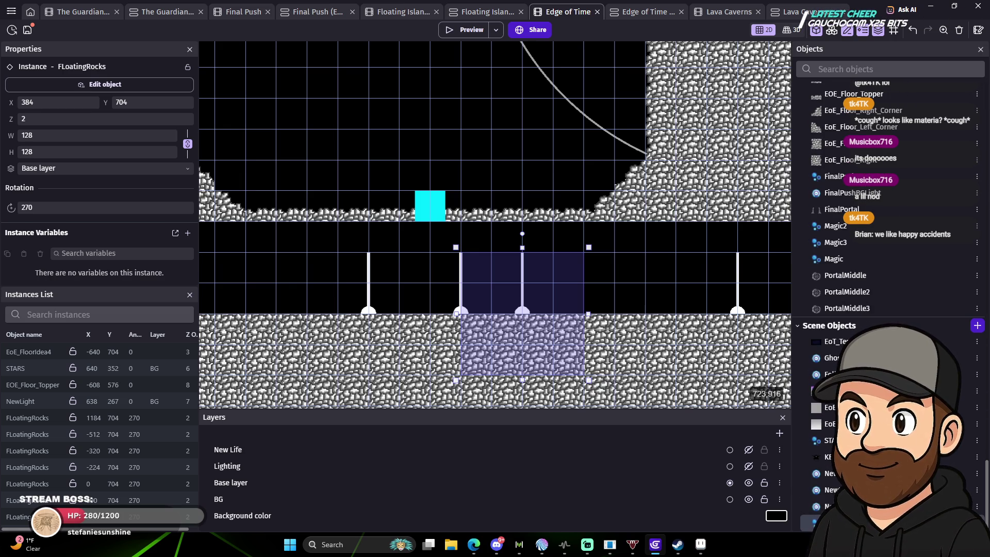
Make the FLoatingRocks object global.
{"action": "right_click", "coordinate": [828, 488]}
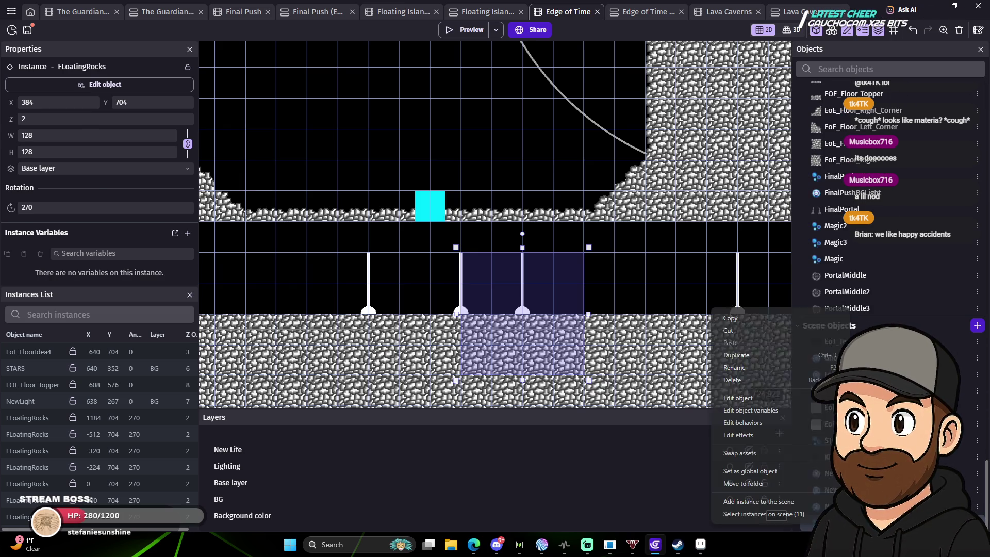
{"action": "left_click", "coordinate": [809, 472]}
{"action": "left_click", "coordinate": [573, 274]}
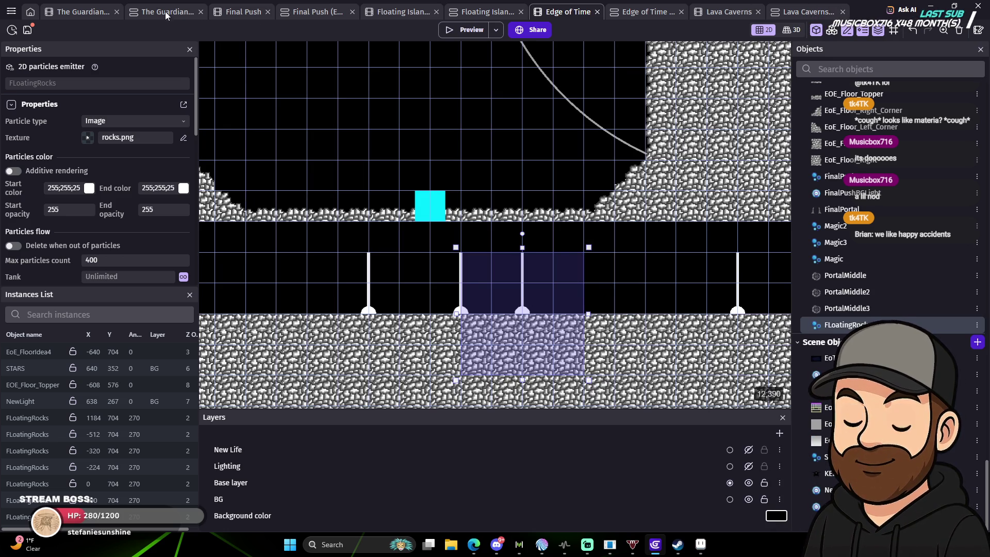
In the Final Push scene, rotate the FLoatingRocks emitter to 270 so it points upward.
{"action": "left_click", "coordinate": [249, 11]}
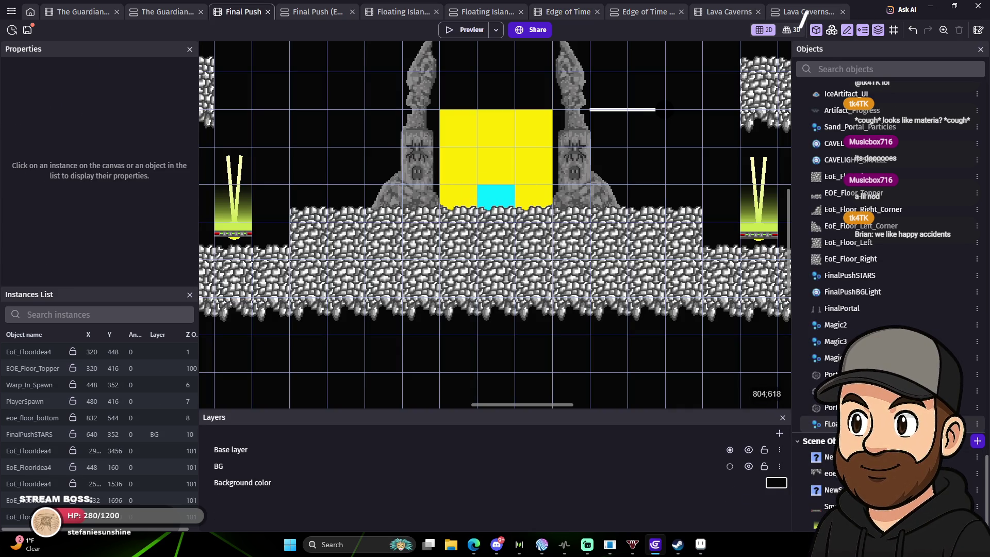
{"action": "left_click", "coordinate": [490, 230]}
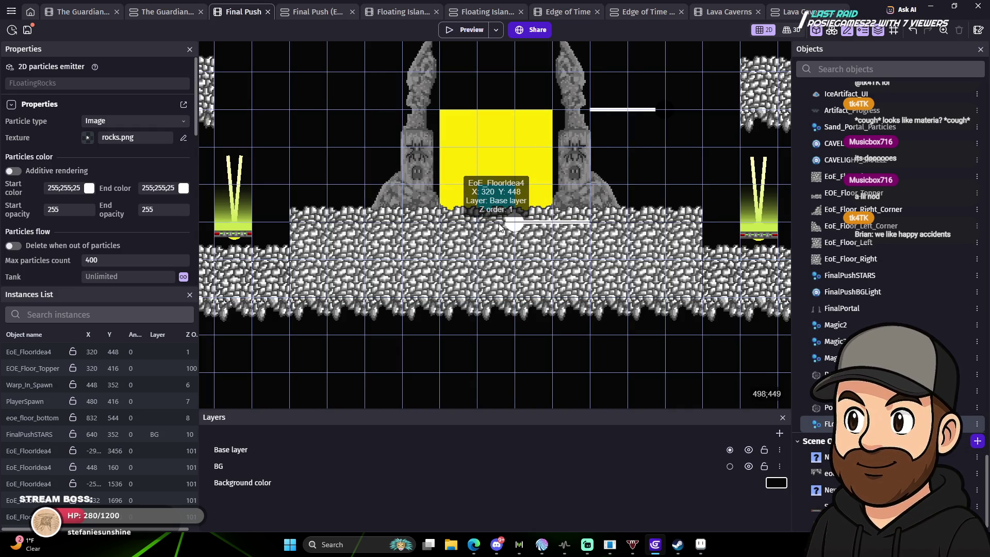
{"action": "left_click", "coordinate": [478, 222]}
{"action": "left_click", "coordinate": [478, 225]}
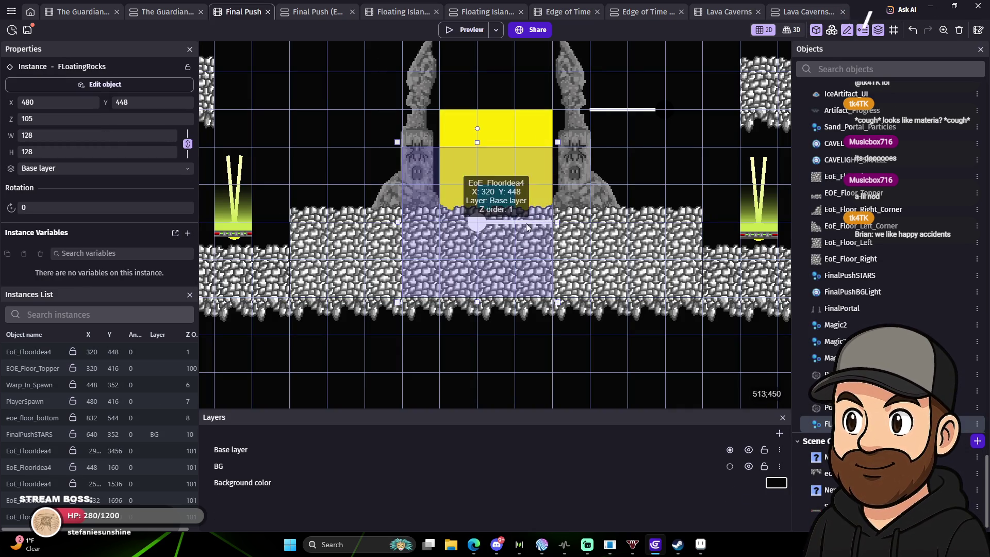
{"action": "mouse_move", "coordinate": [481, 134]}
{"action": "left_mouse_down"}
{"action": "mouse_move", "coordinate": [314, 134]}
{"action": "mouse_move", "coordinate": [183, 187]}
{"action": "left_mouse_up"}
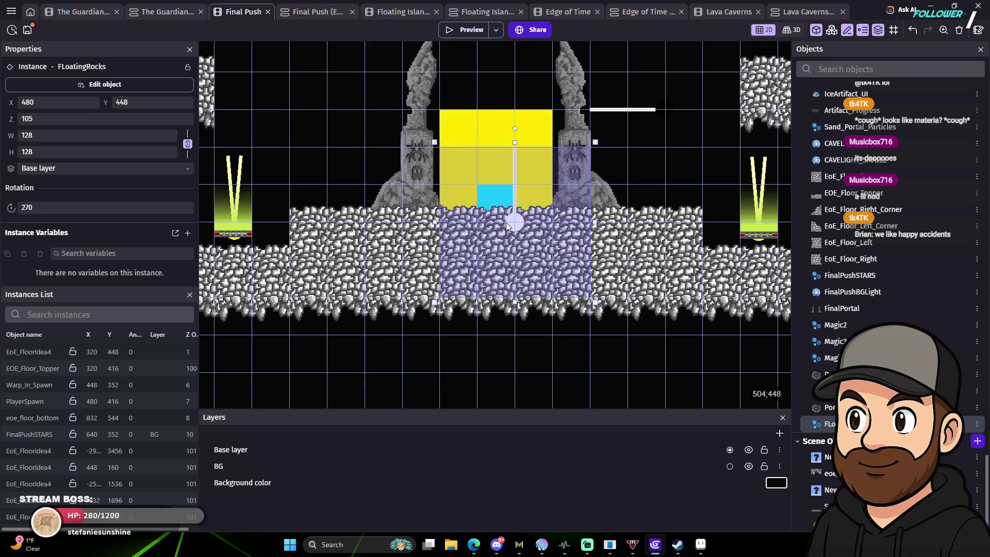
Nudge the emitter a few pixels left and down into place, then launch a preview.
{"action": "key", "text": "Left"}
{"action": "key", "text": "Left"}
{"action": "key", "text": "Left"}
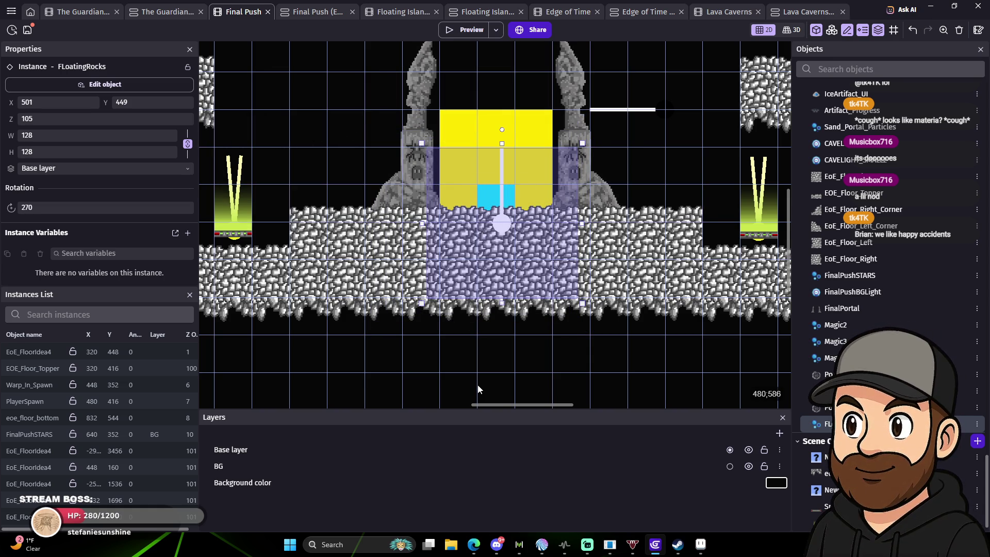
{"action": "key", "text": "Left"}
{"action": "key", "text": "Left"}
{"action": "key", "text": "Left"}
{"action": "key", "text": "Down"}
{"action": "key", "text": "Down"}
{"action": "key", "text": "Down"}
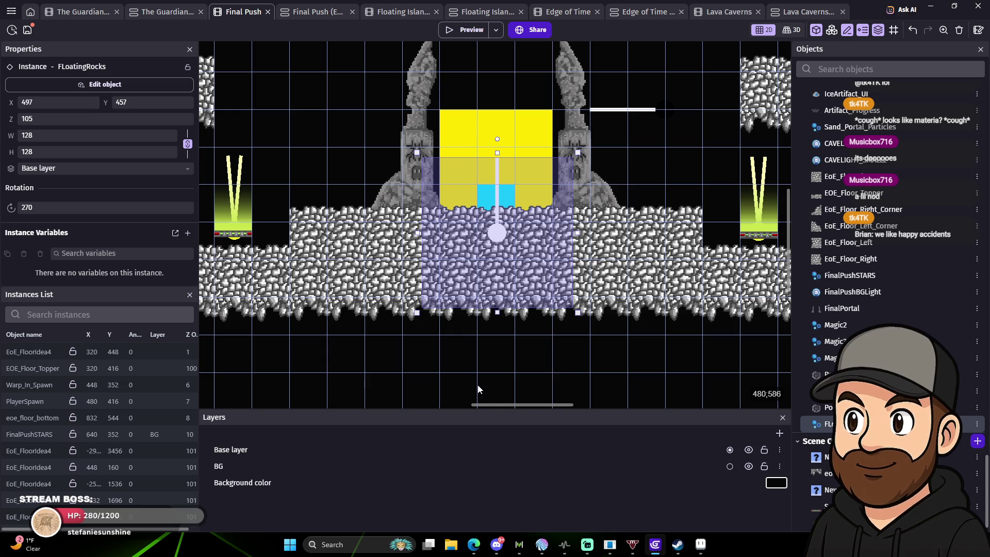
{"action": "key", "text": "Right"}
{"action": "key", "text": "Down"}
{"action": "key", "text": "Down"}
{"action": "key", "text": "Down"}
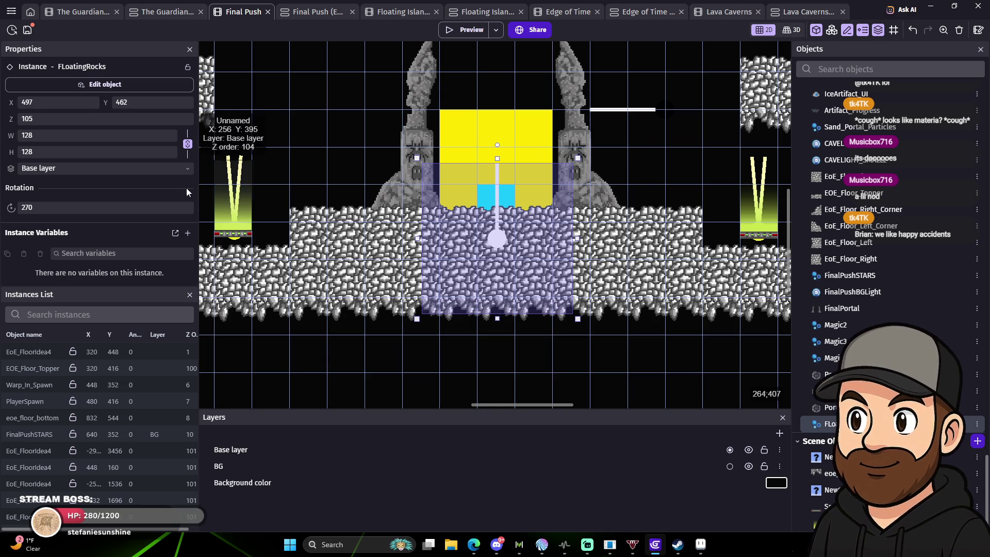
{"action": "left_click", "coordinate": [475, 32]}
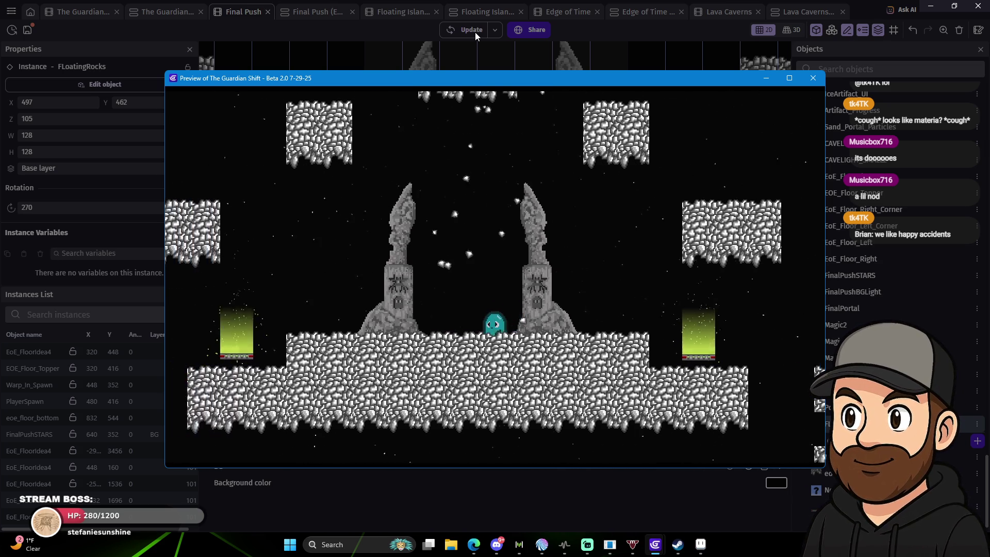
Walk the character between the pillars and jump high to watch the rising rocks.
{"action": "key", "text": "Left"}
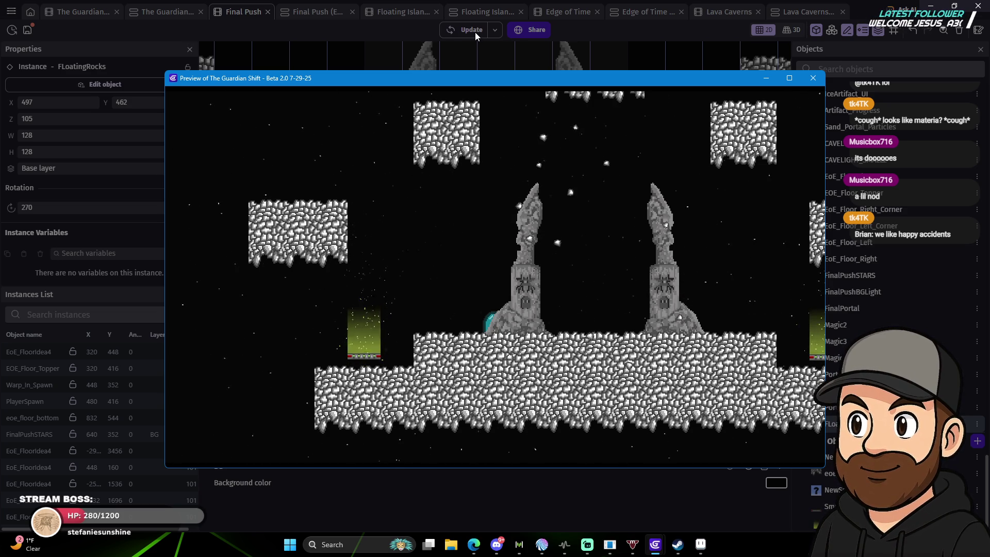
{"action": "key", "text": "Right"}
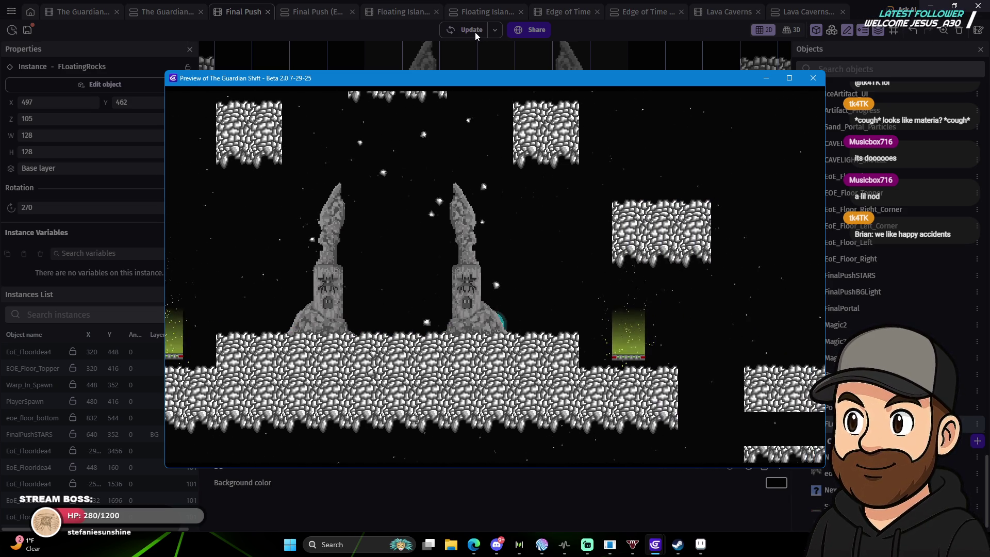
{"action": "key", "text": "Left"}
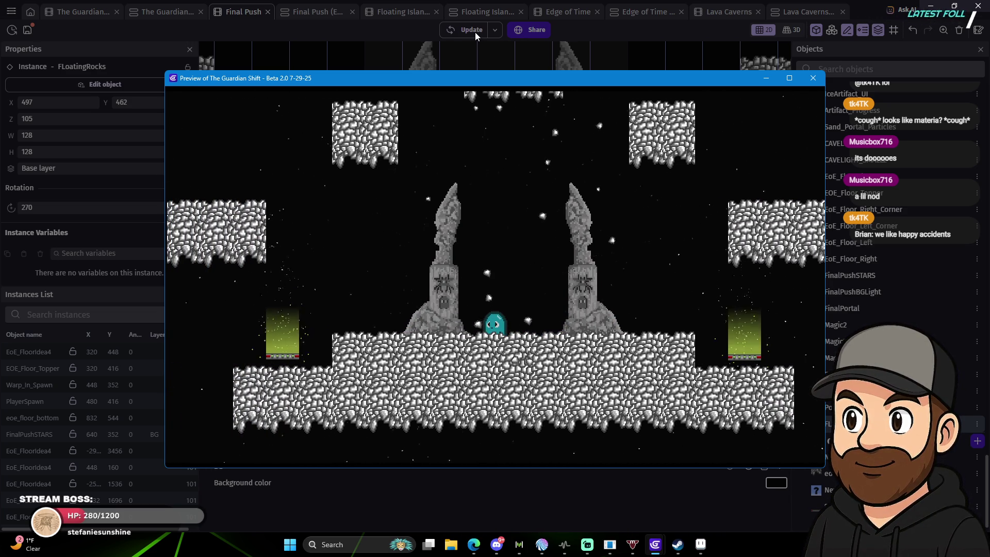
{"action": "key", "text": "space"}
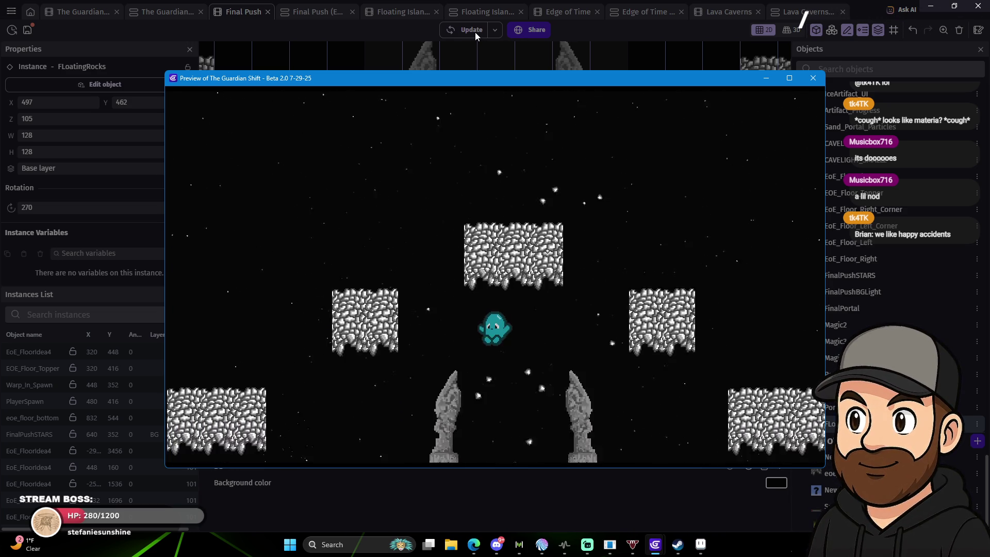
{"action": "key", "text": "space"}
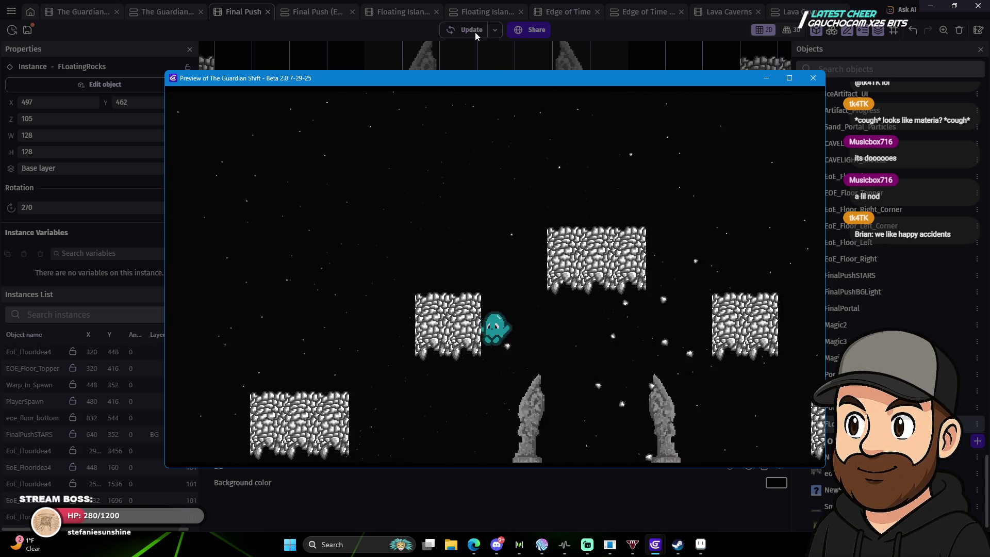
{"action": "key", "text": "Right"}
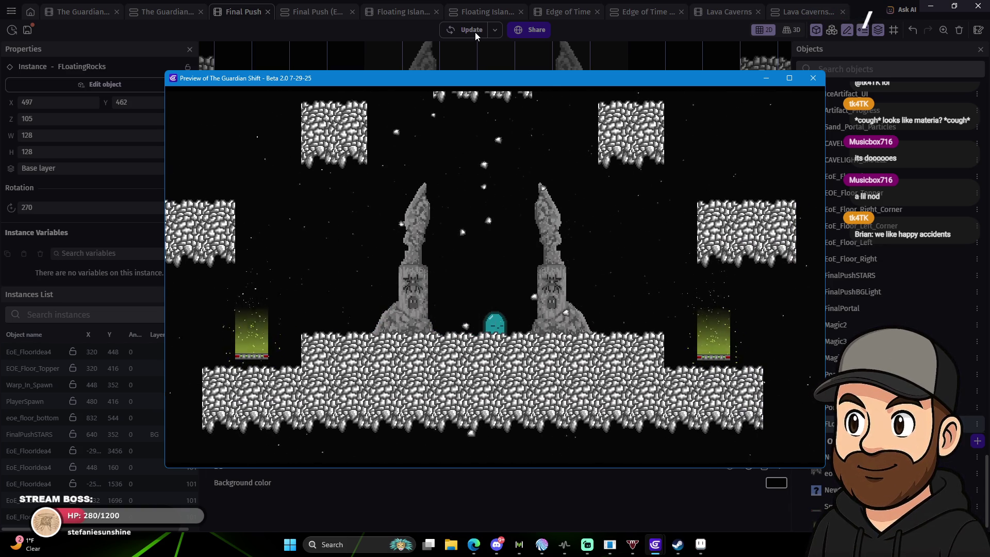
Toggle the preview fullscreen on and off, then close the preview.
{"action": "key", "text": "F11"}
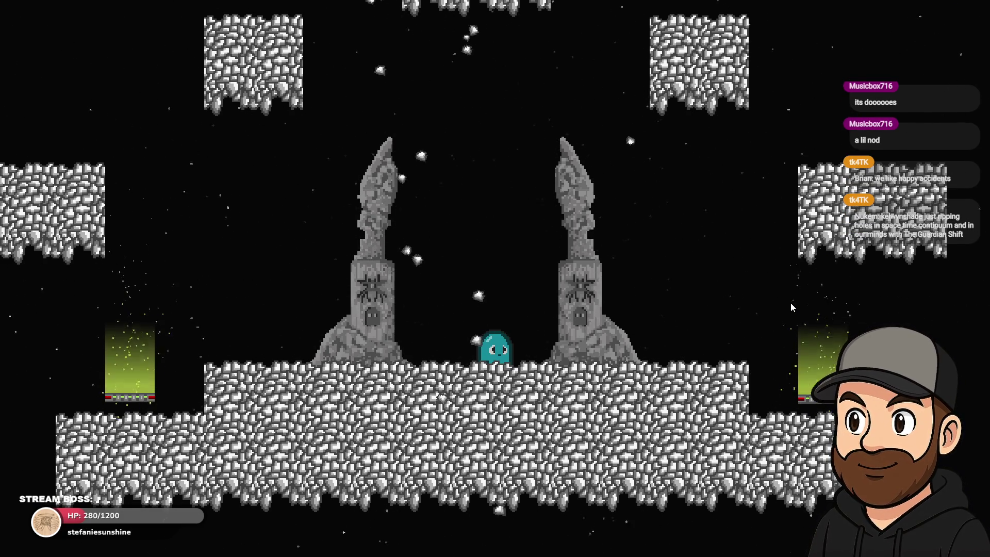
{"action": "key", "text": "F11"}
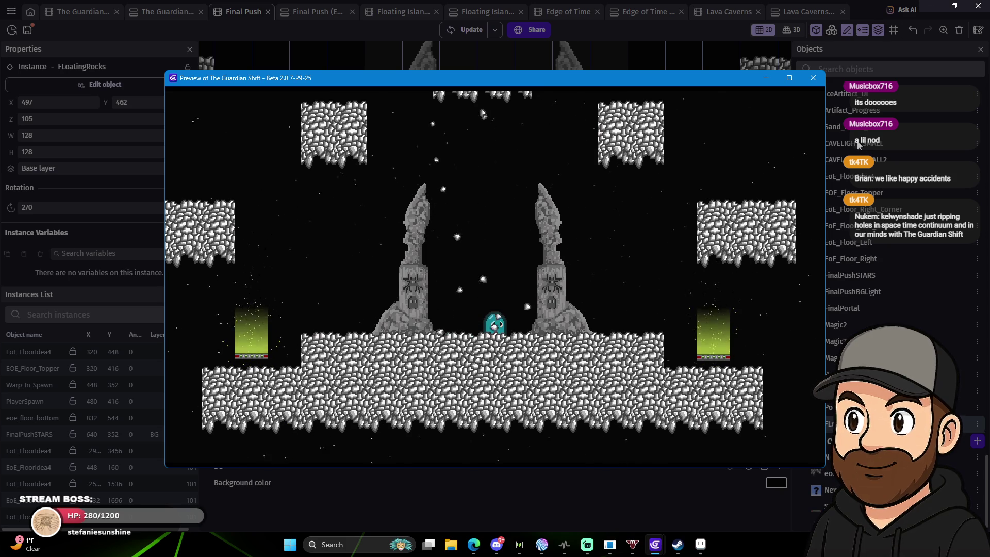
{"action": "left_click", "coordinate": [811, 75]}
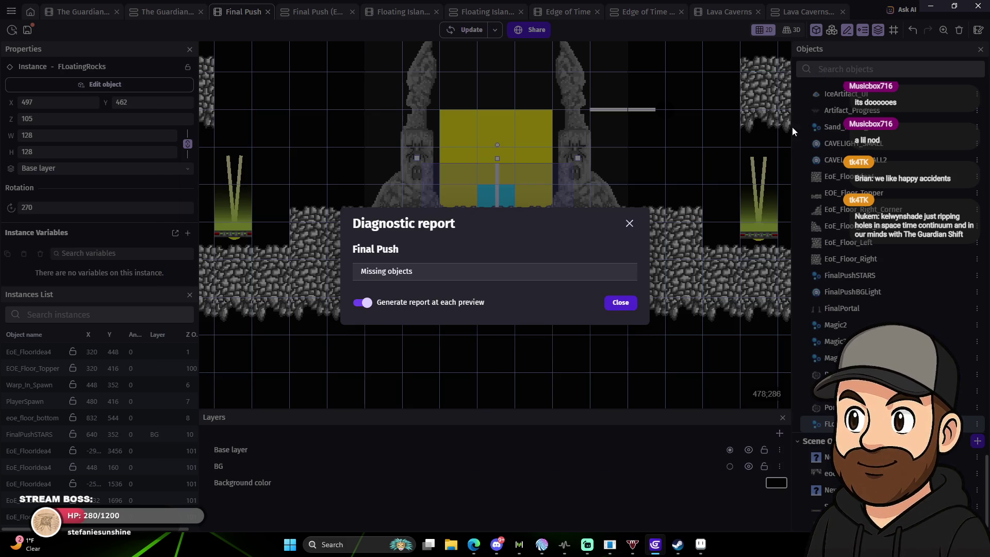
Dismiss the diagnostic report and duplicate FLoatingRocks as FLoatingRocks2.
{"action": "left_click", "coordinate": [665, 349]}
{"action": "right_click", "coordinate": [851, 424]}
{"action": "left_click", "coordinate": [761, 254]}
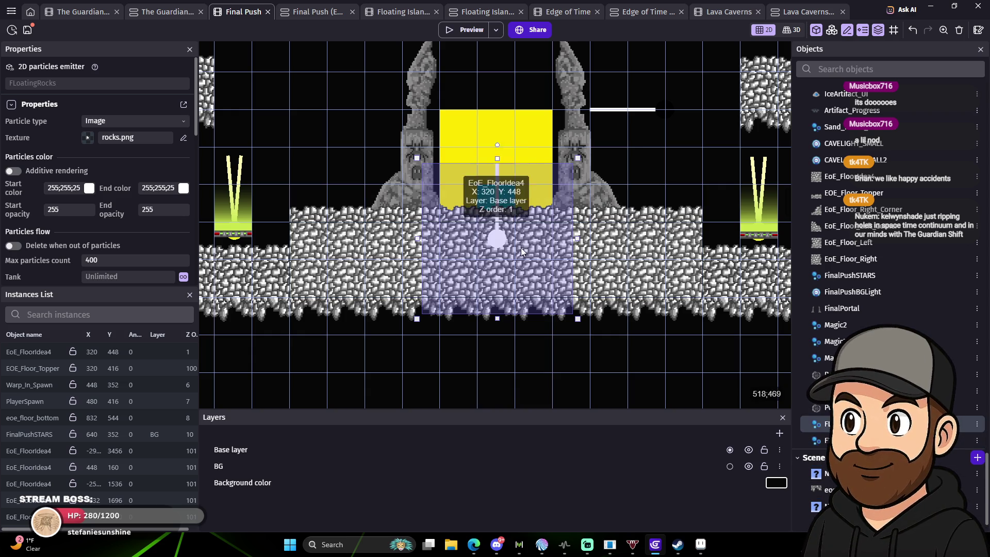
Rotate the FLoatingRocks2 instance to 270 and nudge it to X 497, Y 480.
{"action": "left_click", "coordinate": [494, 240]}
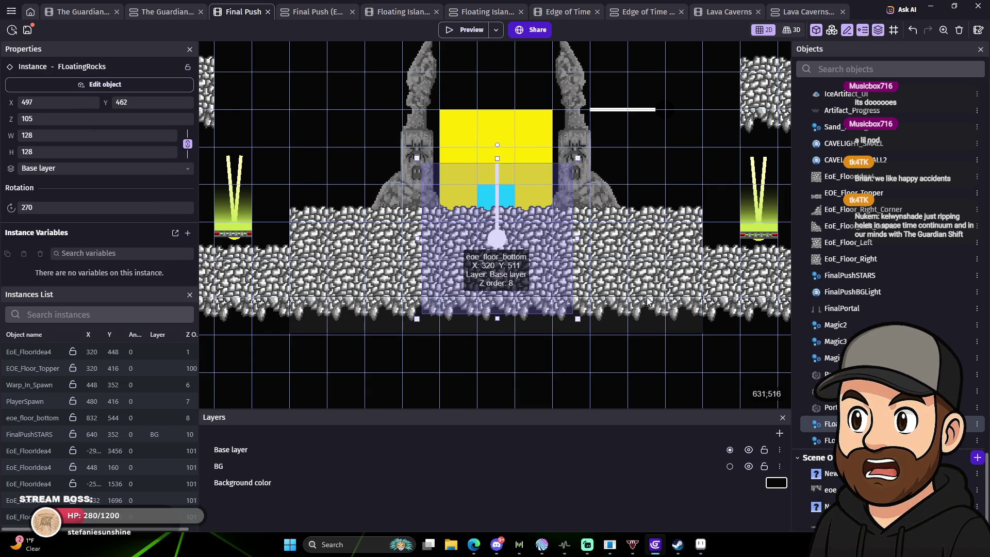
{"action": "left_click", "coordinate": [773, 328]}
{"action": "left_click", "coordinate": [828, 440]}
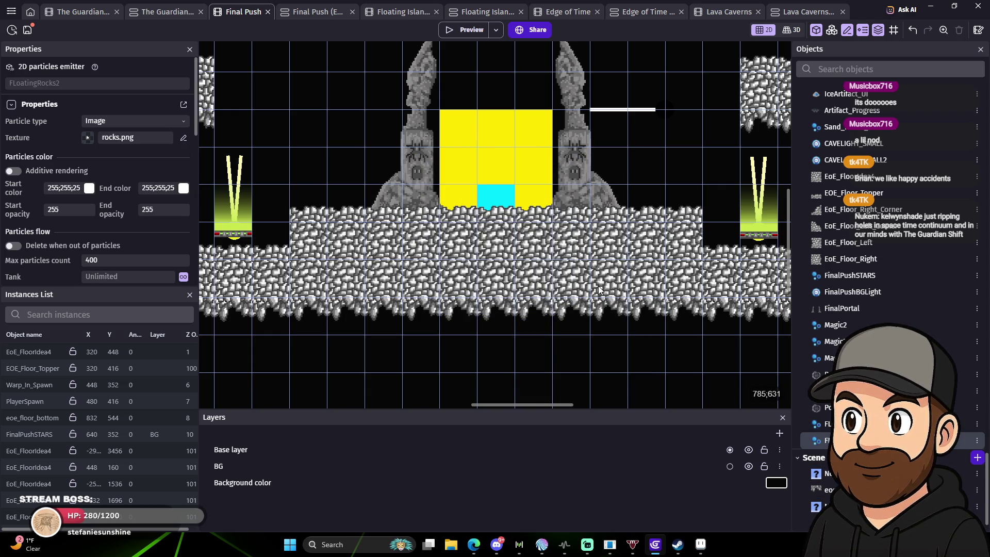
{"action": "left_click", "coordinate": [477, 264]}
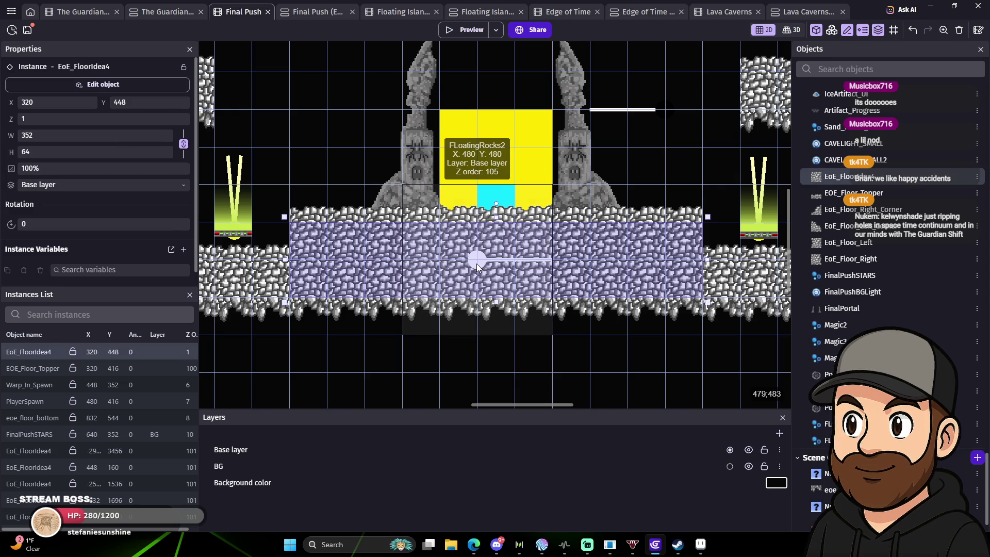
{"action": "left_click", "coordinate": [477, 265]}
{"action": "left_click_drag", "start_coordinate": [478, 168], "coordinate": [478, 173]}
{"action": "left_click", "coordinate": [479, 259], "text": "shift"}
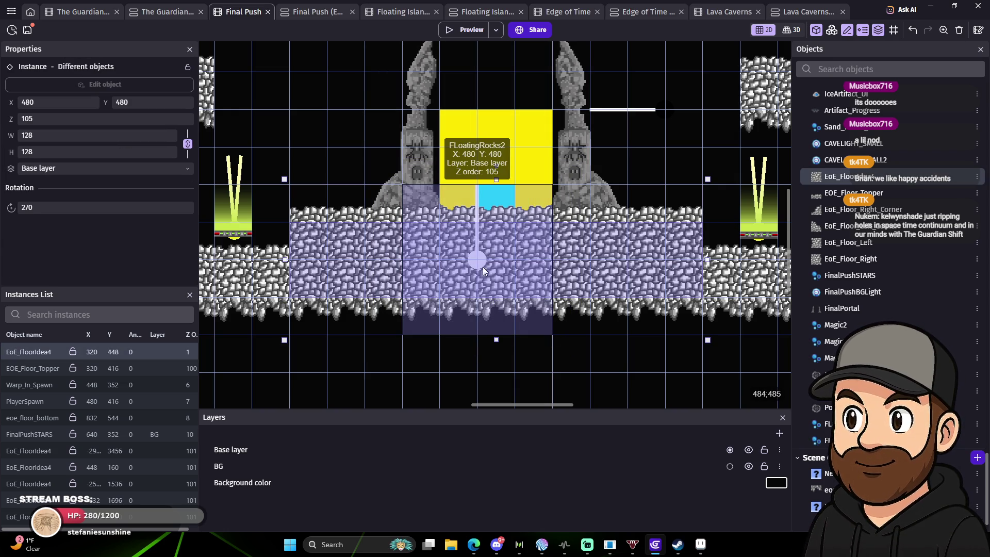
{"action": "key", "text": "ctrl+z"}
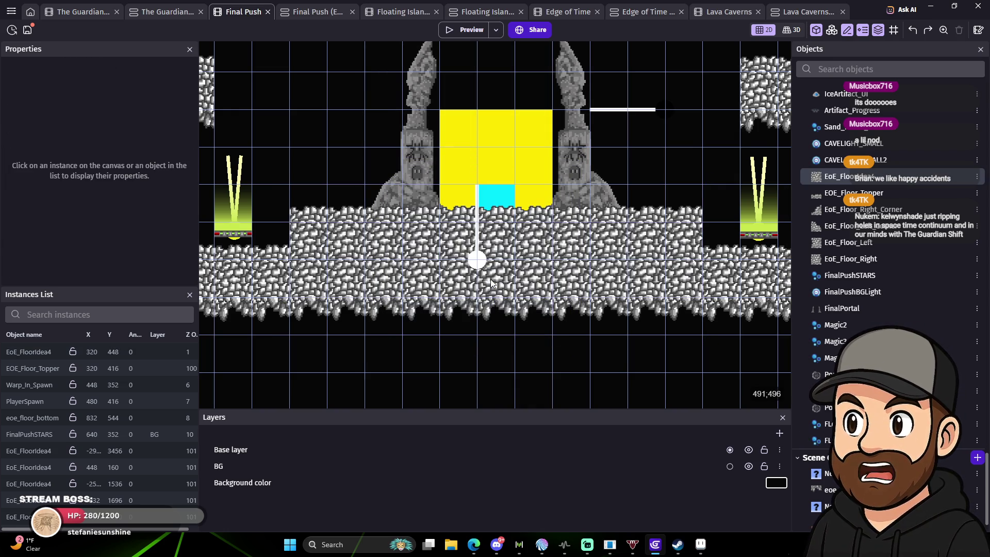
{"action": "left_click", "coordinate": [482, 261]}
{"action": "key", "text": "Right"}
{"action": "key", "text": "Right"}
{"action": "key", "text": "Right"}
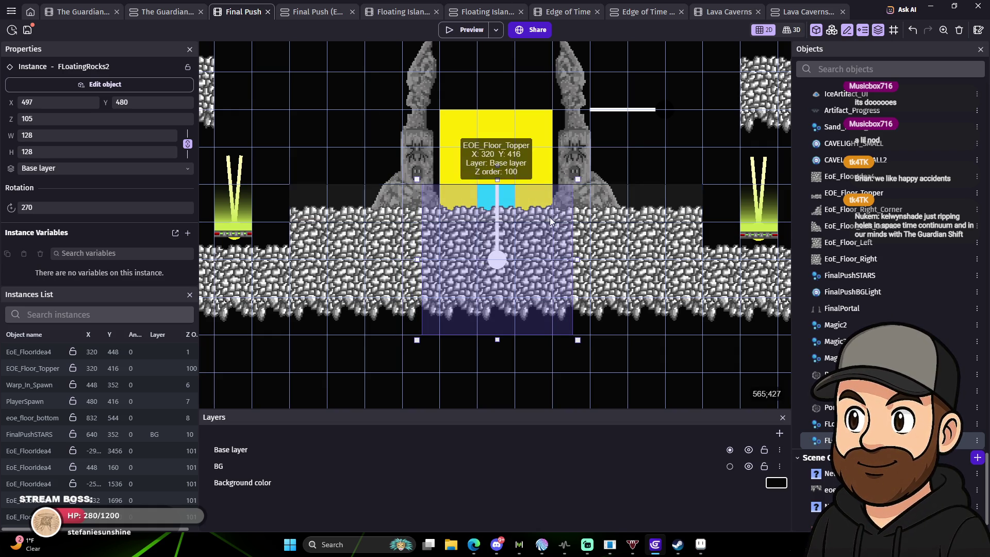
Open the FLoatingRocks2 emitter settings and adjust its radius and particle end size.
{"action": "double_click", "coordinate": [500, 256]}
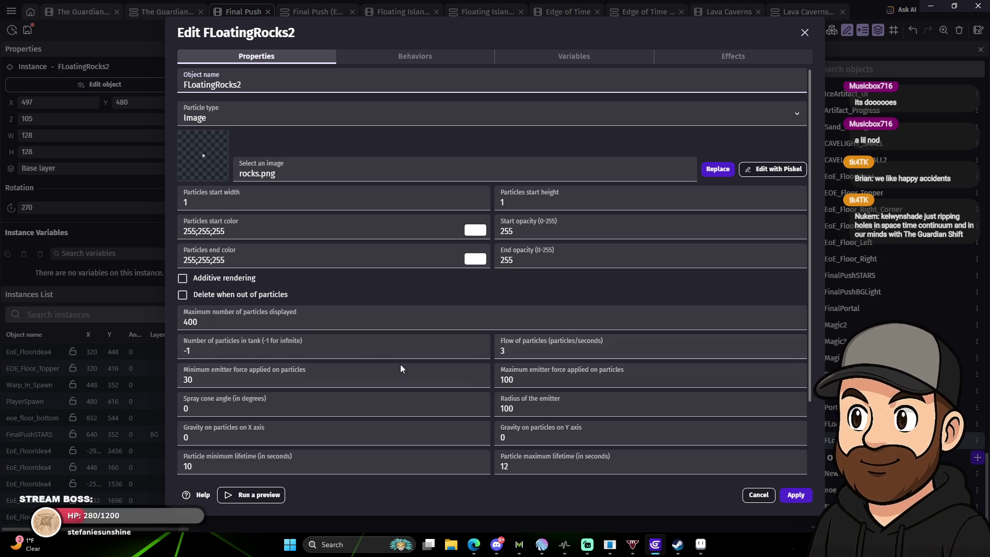
{"action": "scroll", "coordinate": [401, 364], "scroll_direction": "down", "scroll_amount": 3}
{"action": "left_click", "coordinate": [516, 322]}
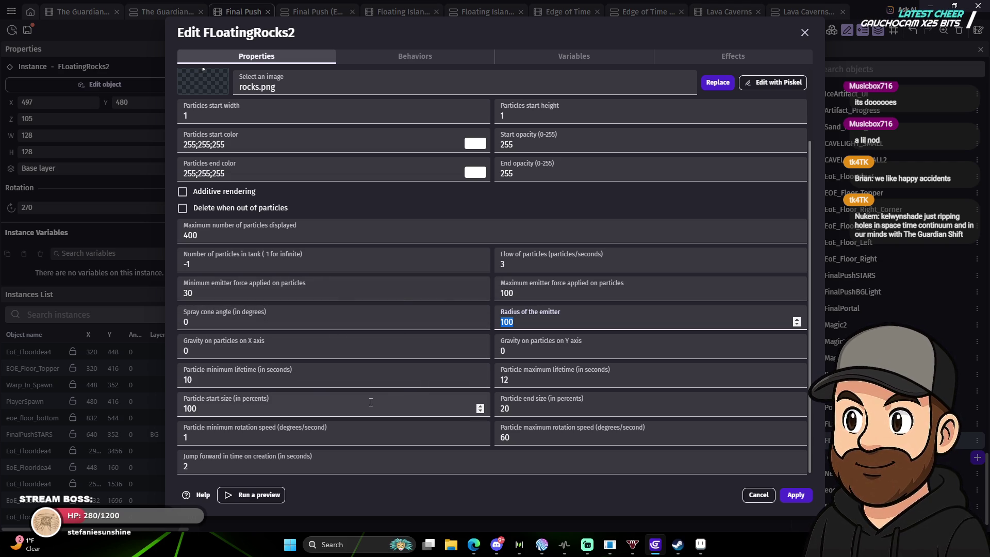
{"action": "double_click", "coordinate": [519, 410]}
{"action": "type", "text": "0"}
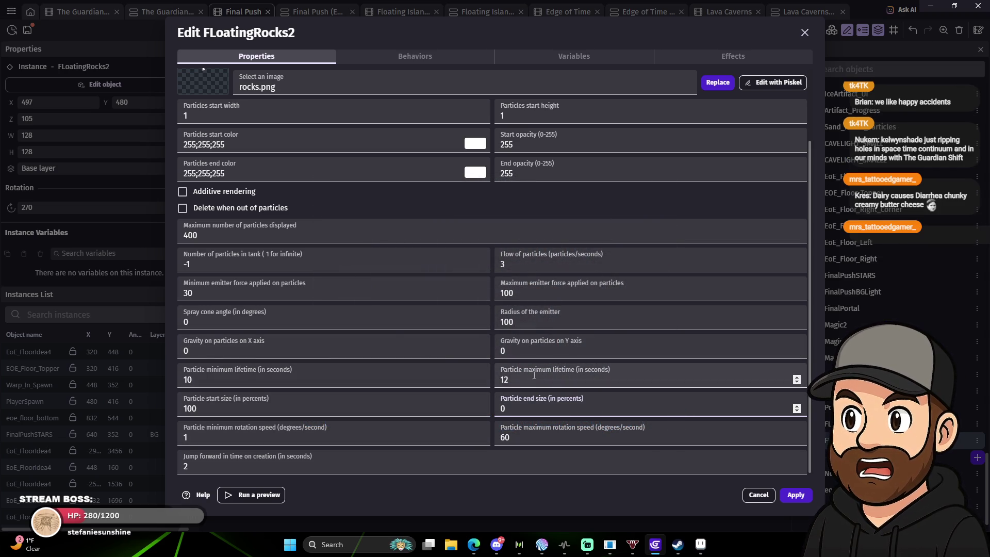
Set particle lifetime to 3–6 seconds, apply the settings, and launch a preview.
{"action": "double_click", "coordinate": [231, 384]}
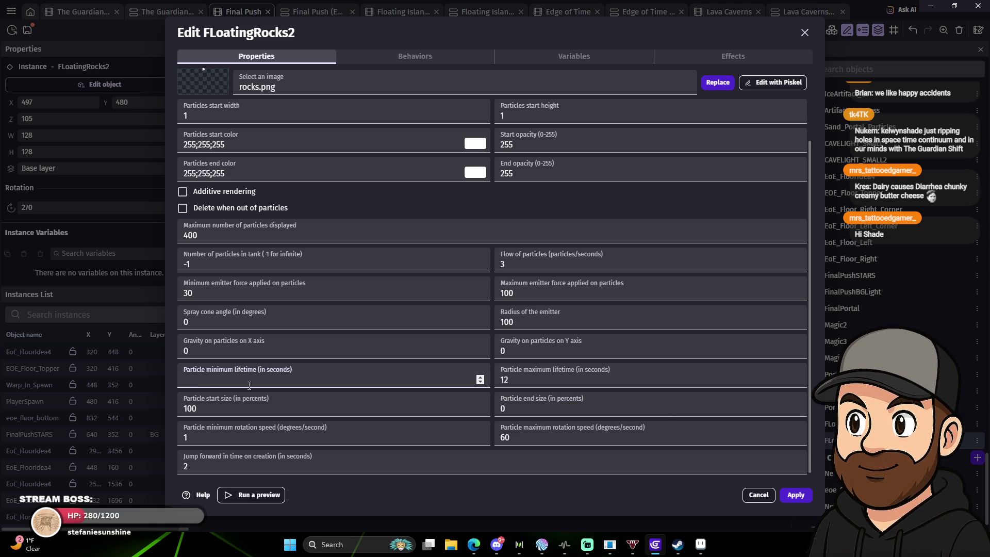
{"action": "type", "text": "3"}
{"action": "left_click", "coordinate": [521, 379]}
{"action": "key", "text": "BackSpace"}
{"action": "key", "text": "BackSpace"}
{"action": "type", "text": "6"}
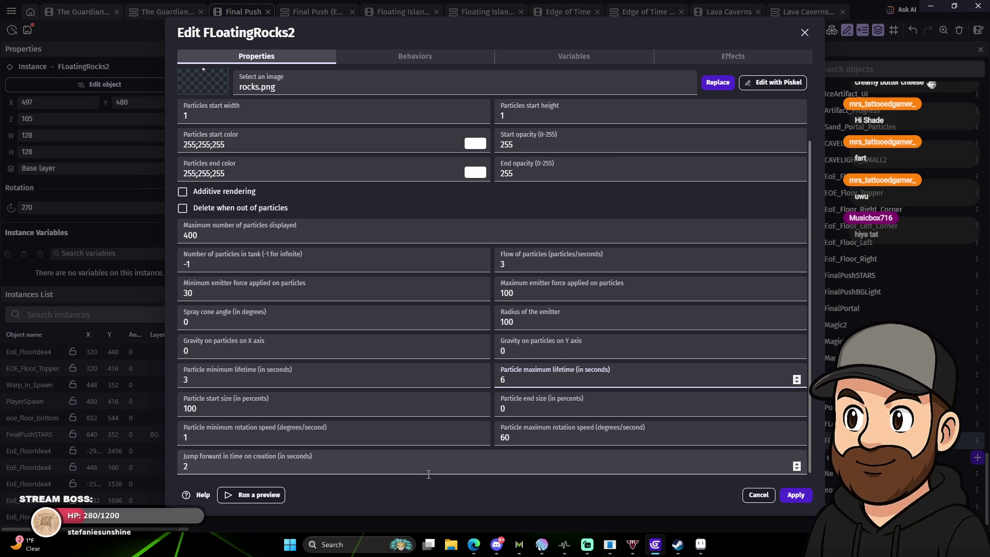
{"action": "left_click", "coordinate": [802, 498]}
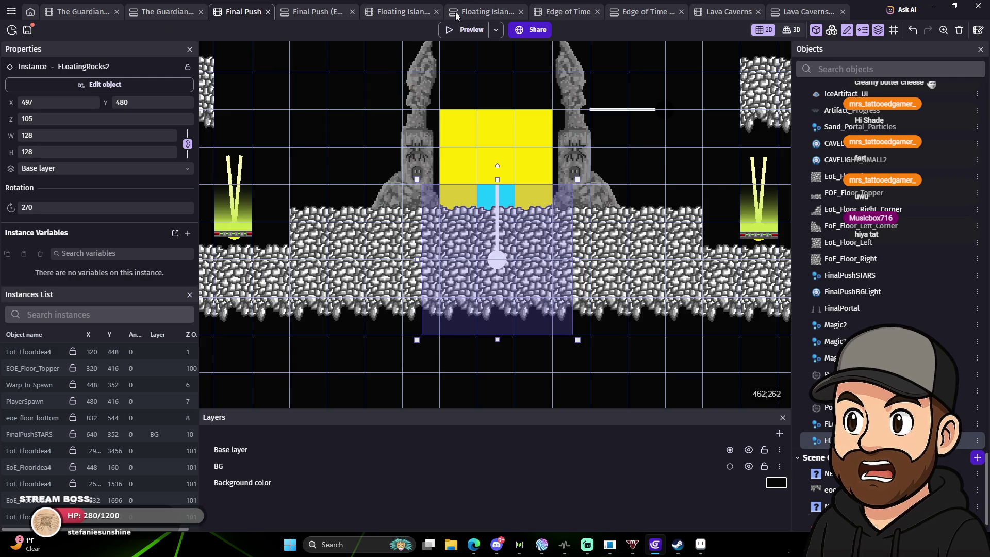
{"action": "left_click", "coordinate": [456, 31]}
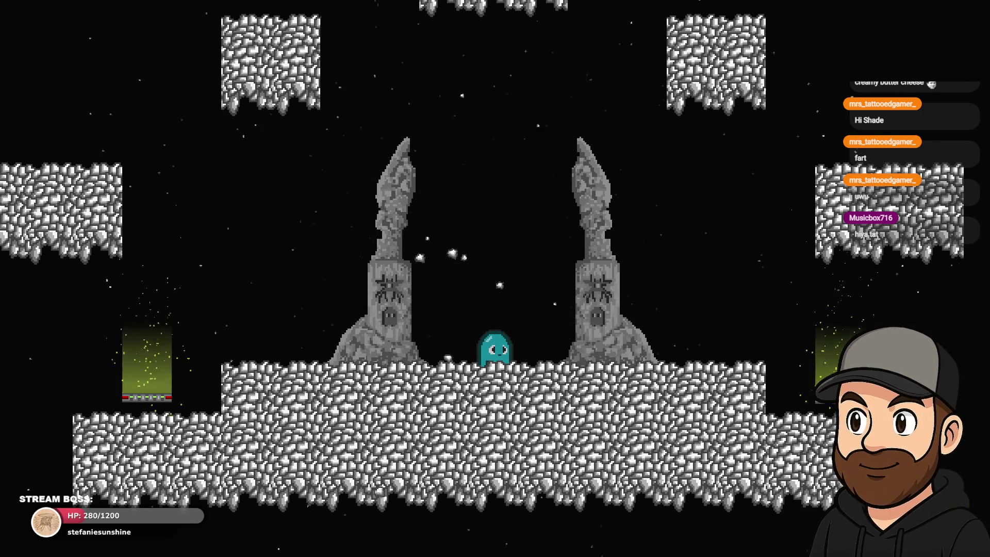
Jump the character left onto the higher floating block, drop back between the pillars, and close the preview.
{"action": "key", "text": "space"}
{"action": "key", "text": "Left"}
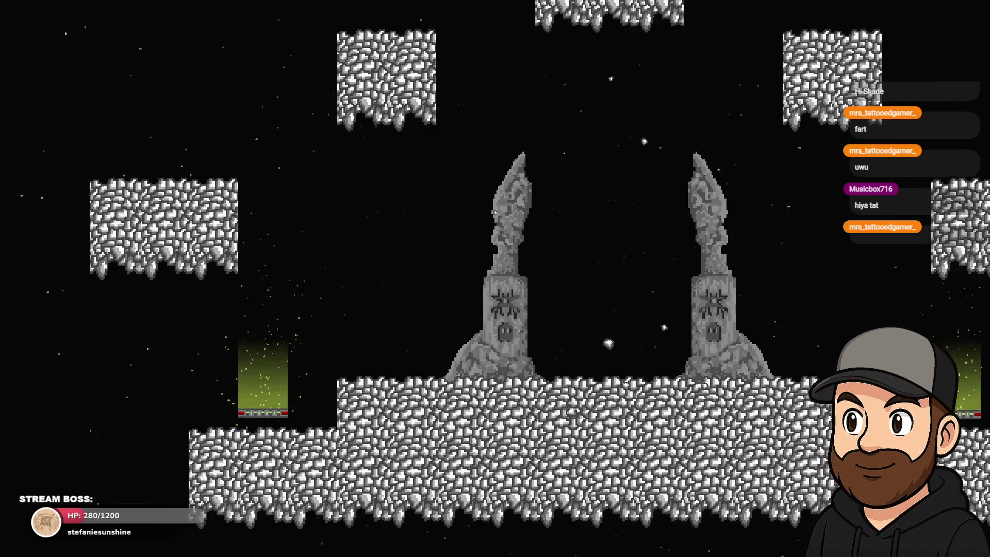
{"action": "key", "text": "space"}
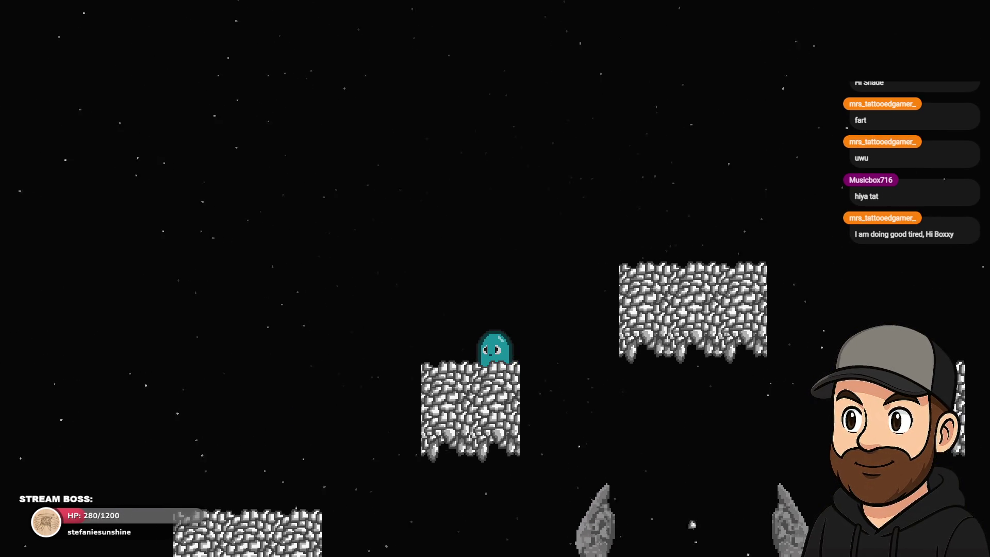
{"action": "key", "text": "Right"}
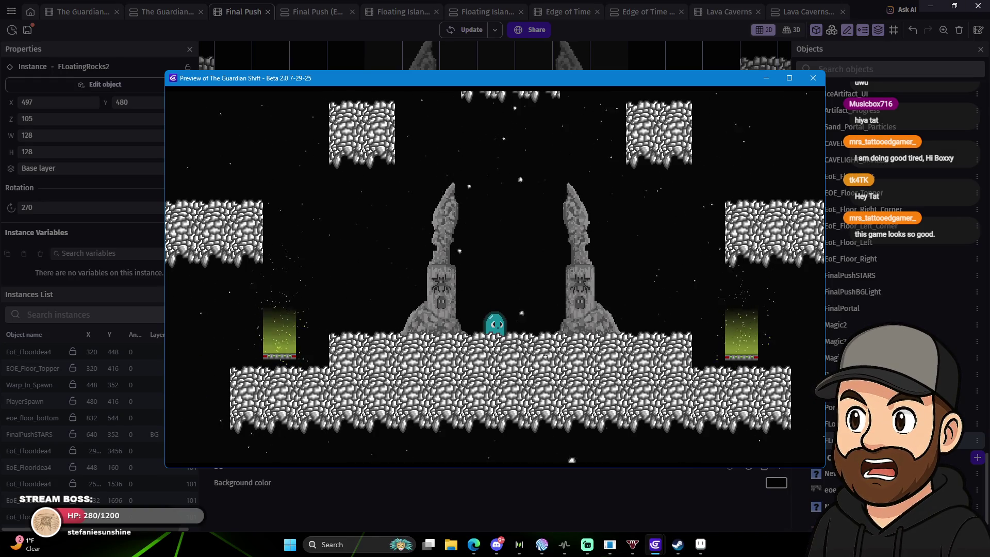
{"action": "left_click", "coordinate": [814, 78]}
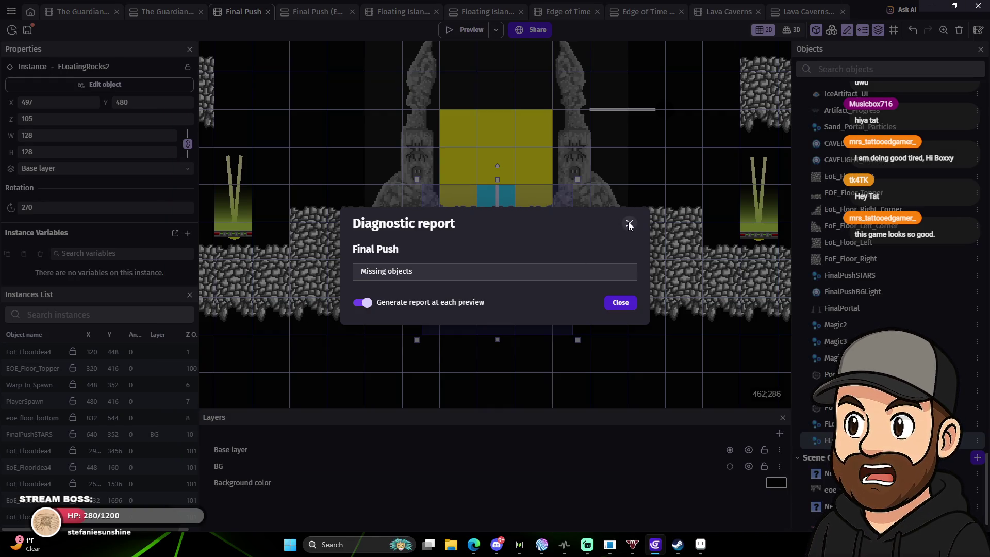
Reopen the FLoatingRocks2 editor and set radius 80 and flow 6 particles per second.
{"action": "left_click", "coordinate": [621, 304]}
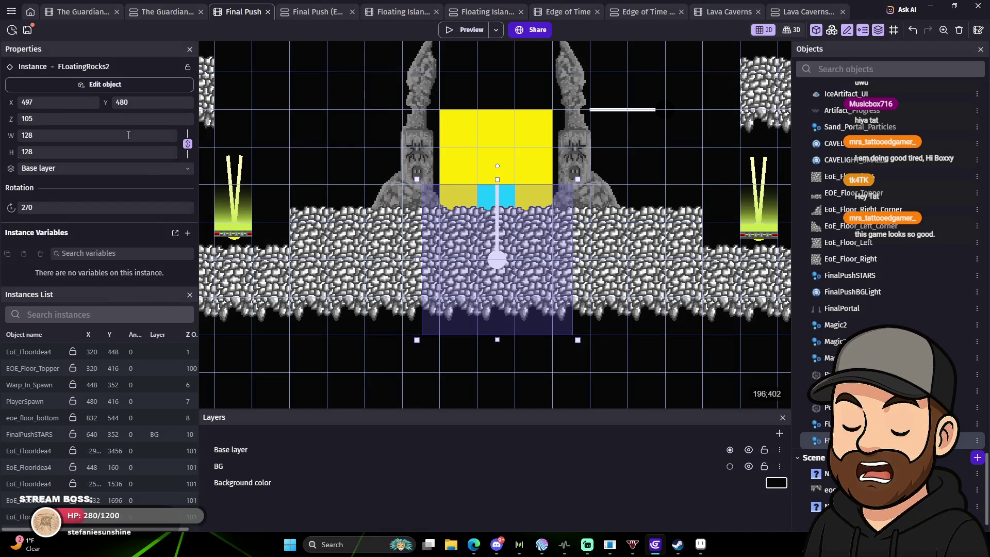
{"action": "left_click", "coordinate": [104, 85]}
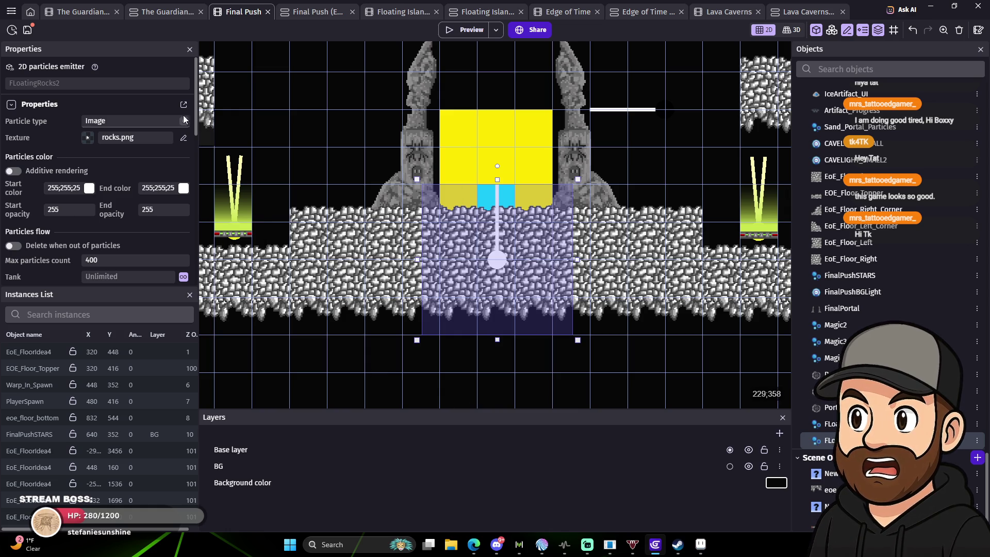
{"action": "double_click", "coordinate": [496, 261]}
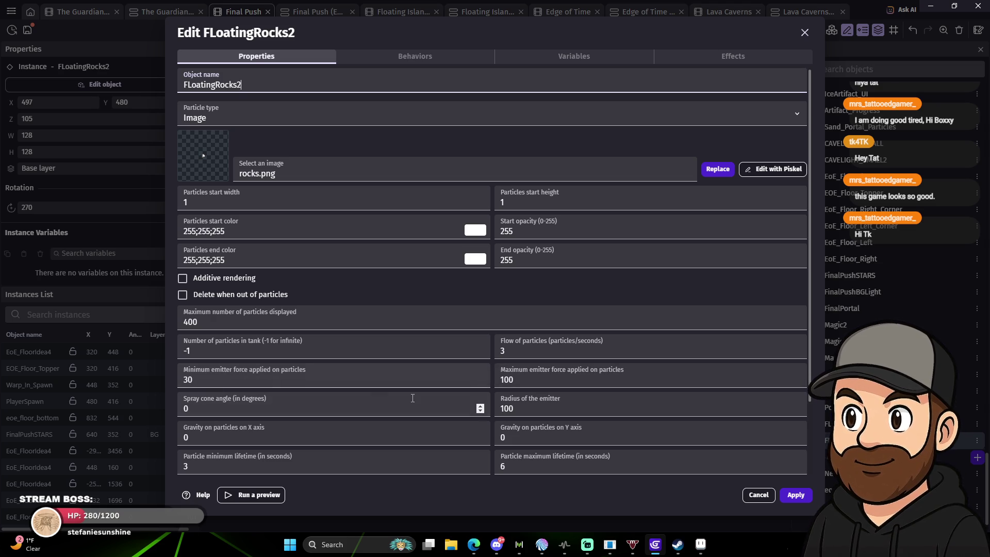
{"action": "double_click", "coordinate": [522, 408]}
{"action": "type", "text": "80"}
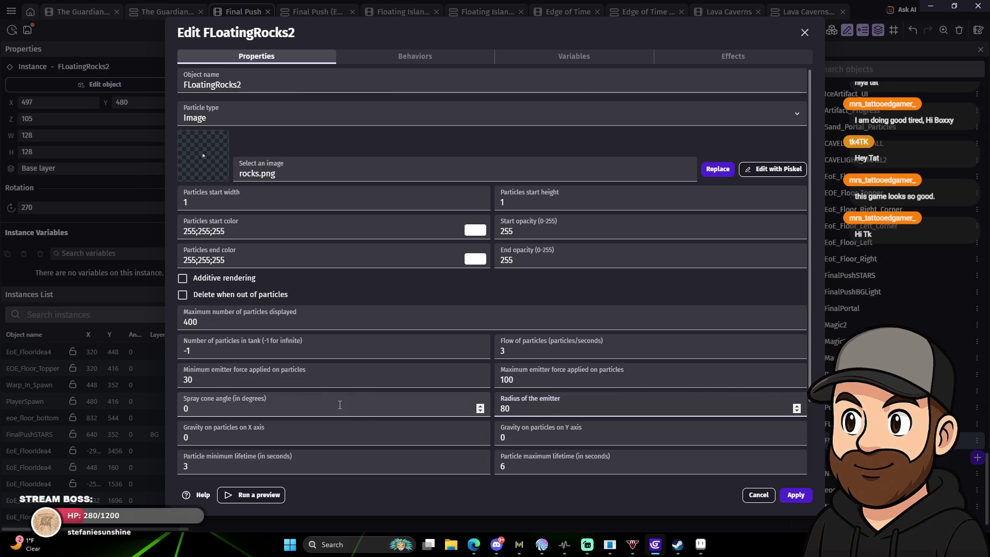
{"action": "double_click", "coordinate": [523, 355]}
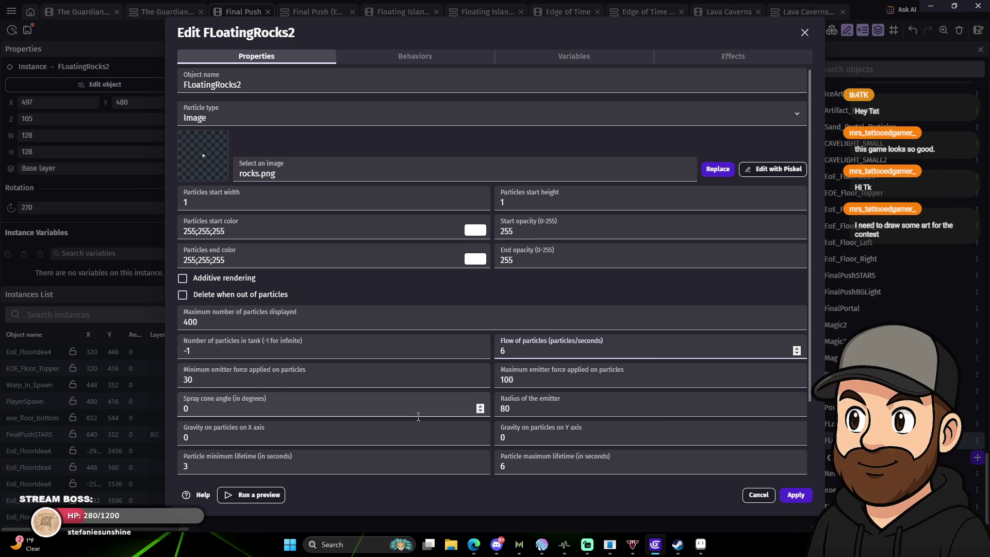
Set the maximum particle lifetime to 5 seconds, apply, and start a preview.
{"action": "scroll", "coordinate": [419, 416], "scroll_direction": "down", "scroll_amount": 1}
{"action": "left_click", "coordinate": [264, 417]}
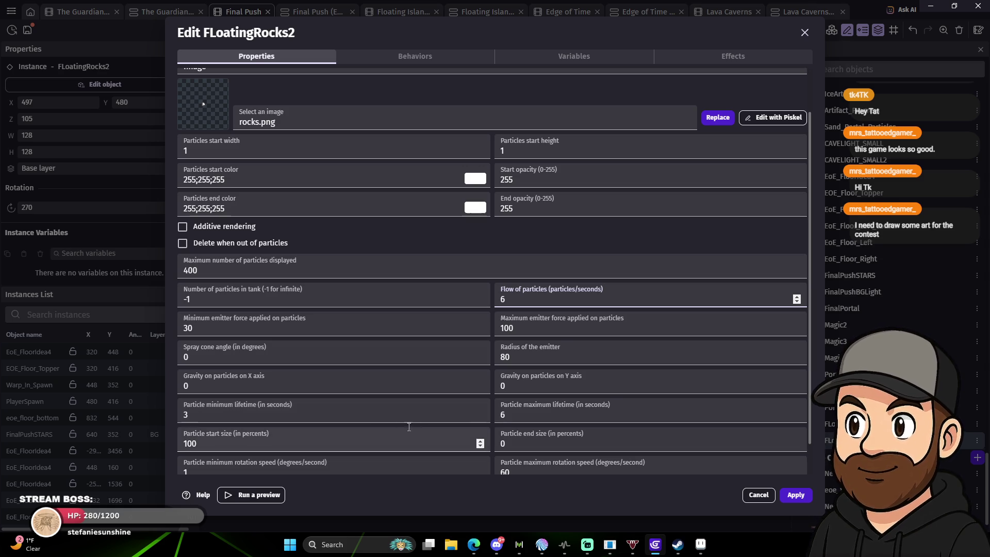
{"action": "key", "text": "Tab"}
{"action": "type", "text": "5"}
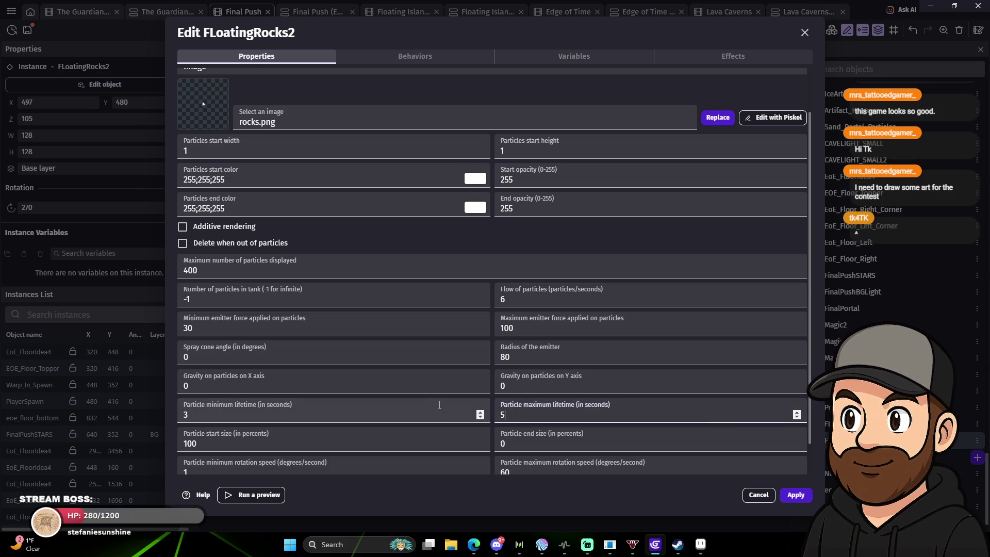
{"action": "left_click", "coordinate": [797, 496]}
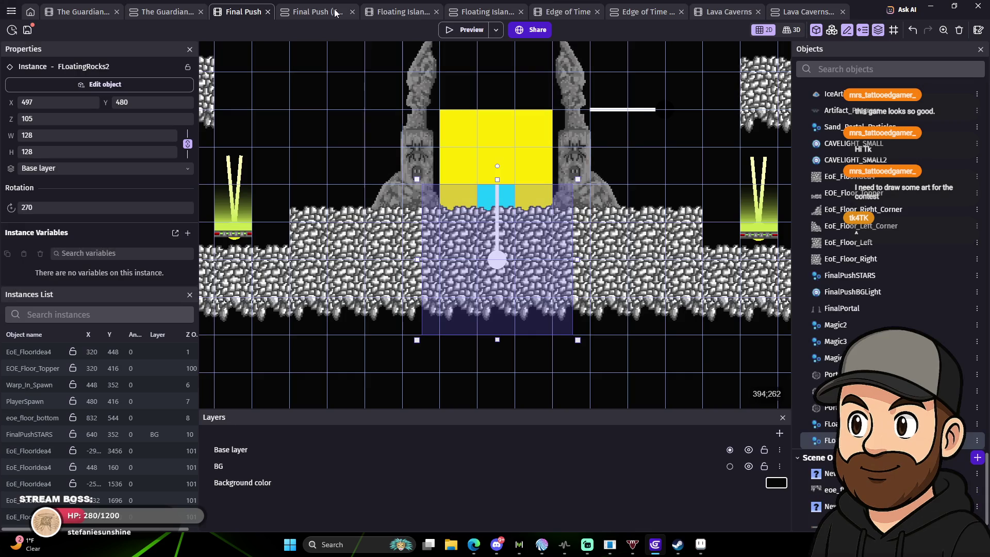
{"action": "left_click", "coordinate": [467, 32]}
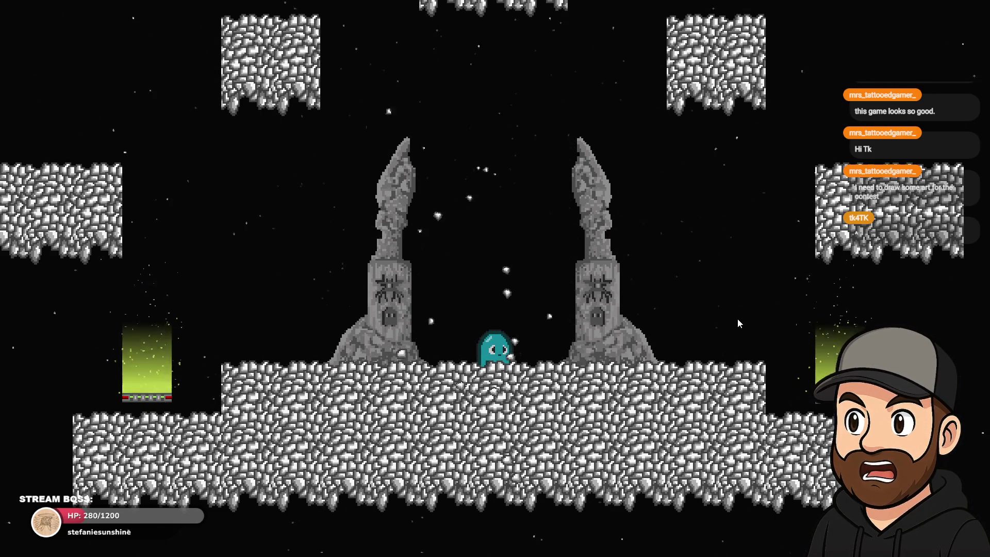
Watch the retuned rocks drift, then exit fullscreen and close the preview window.
{"action": "key", "text": "F11"}
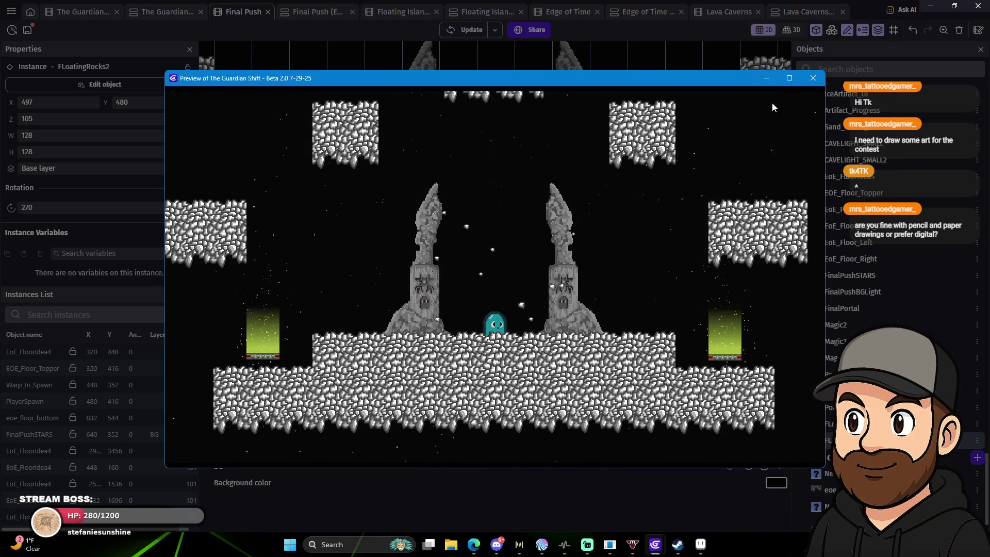
{"action": "left_click", "coordinate": [813, 78]}
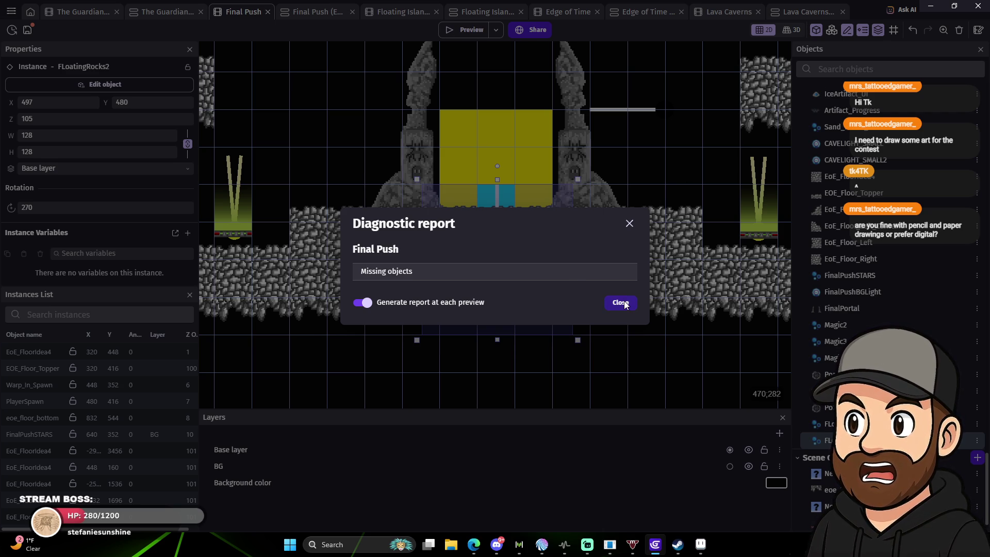
Dismiss the diagnostic report and zoom out on the Final Push canvas.
{"action": "left_click", "coordinate": [622, 303]}
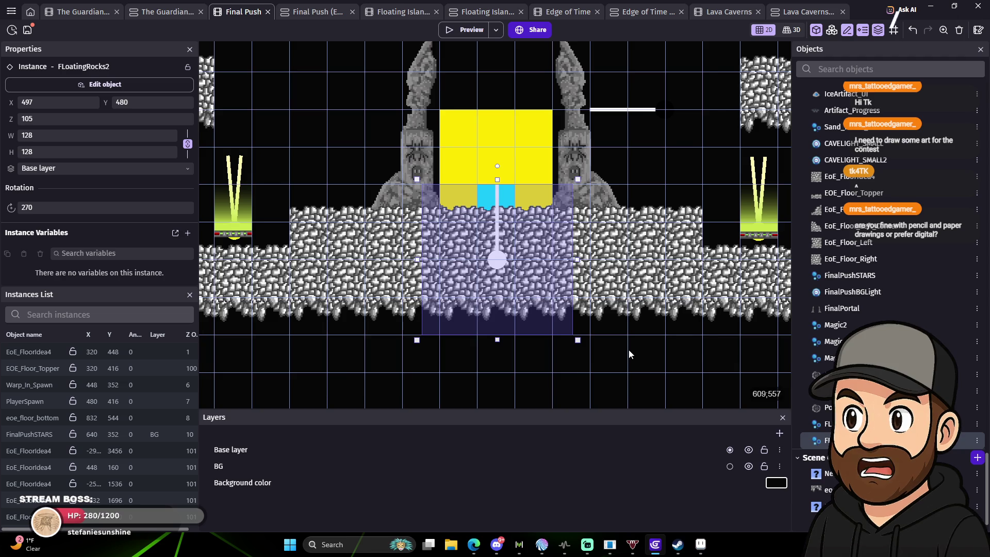
{"action": "scroll", "coordinate": [640, 314], "scroll_direction": "down", "scroll_amount": 5}
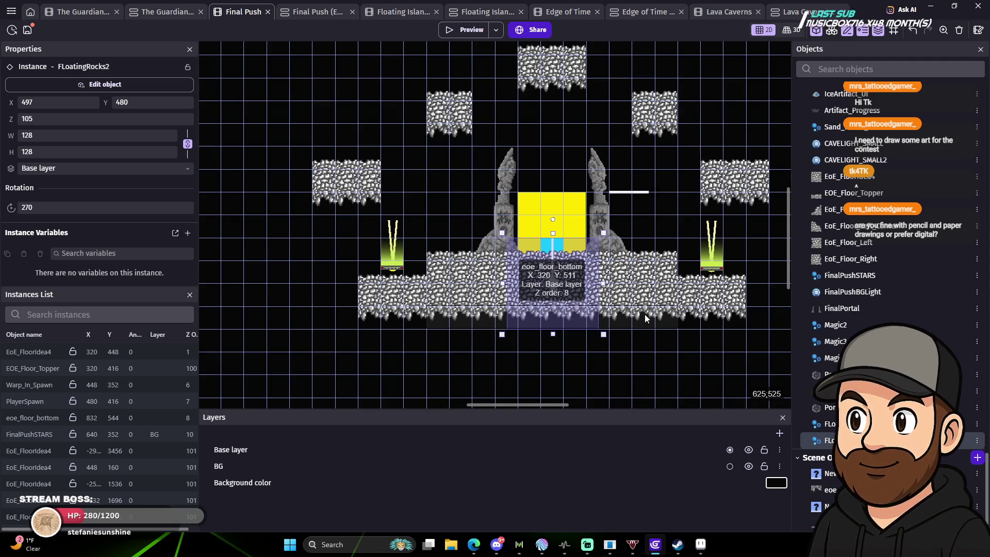
Shift EoE_FloorIdea4, EOE_Floor_Topper and eoe_floor_bottom one grid step right.
{"action": "left_click_drag", "start_coordinate": [645, 300], "coordinate": [591, 301]}
{"action": "left_click", "coordinate": [338, 138]}
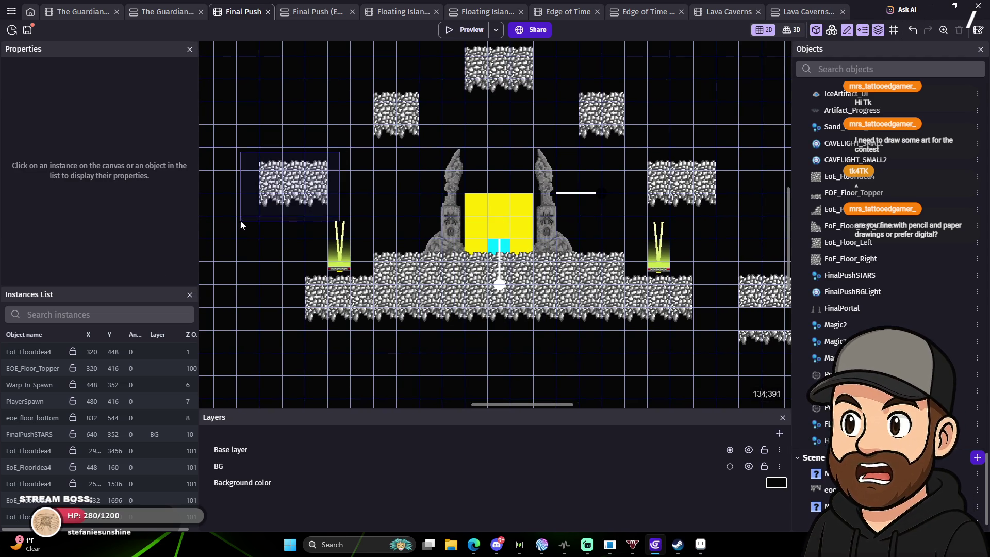
{"action": "left_click", "coordinate": [295, 186]}
{"action": "left_click_drag", "start_coordinate": [296, 185], "coordinate": [314, 184]}
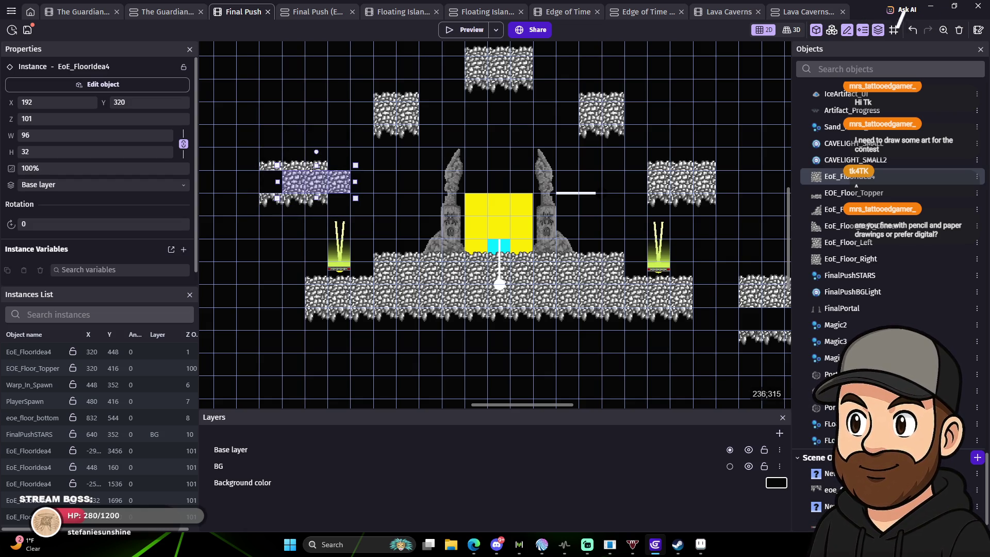
{"action": "left_click_drag", "start_coordinate": [304, 169], "coordinate": [326, 170]}
{"action": "left_click_drag", "start_coordinate": [296, 200], "coordinate": [315, 200]}
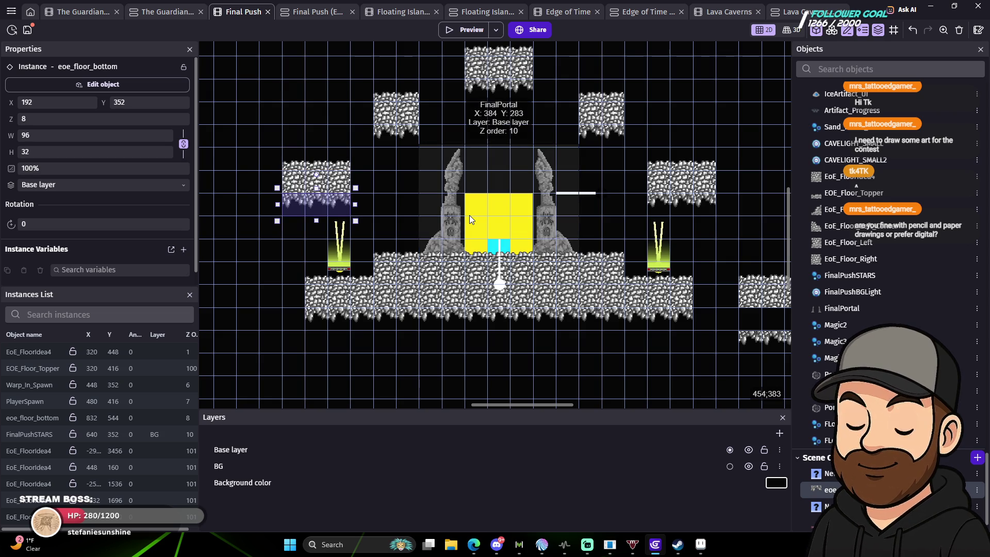
{"action": "left_click", "coordinate": [298, 100]}
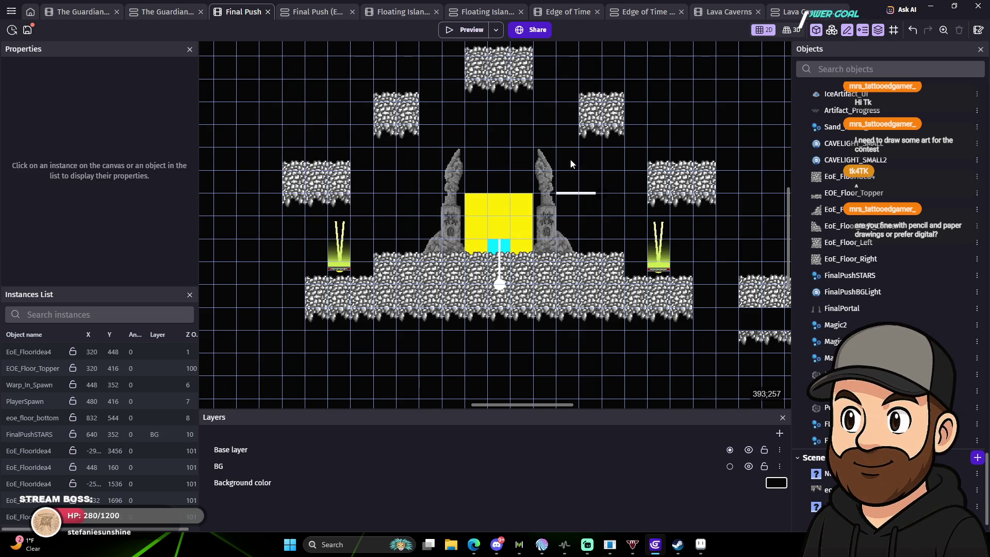
Nudge the FLoatingRocks2 emitter up to Y 458 and launch a preview.
{"action": "scroll", "coordinate": [578, 201], "scroll_direction": "right", "scroll_amount": 1}
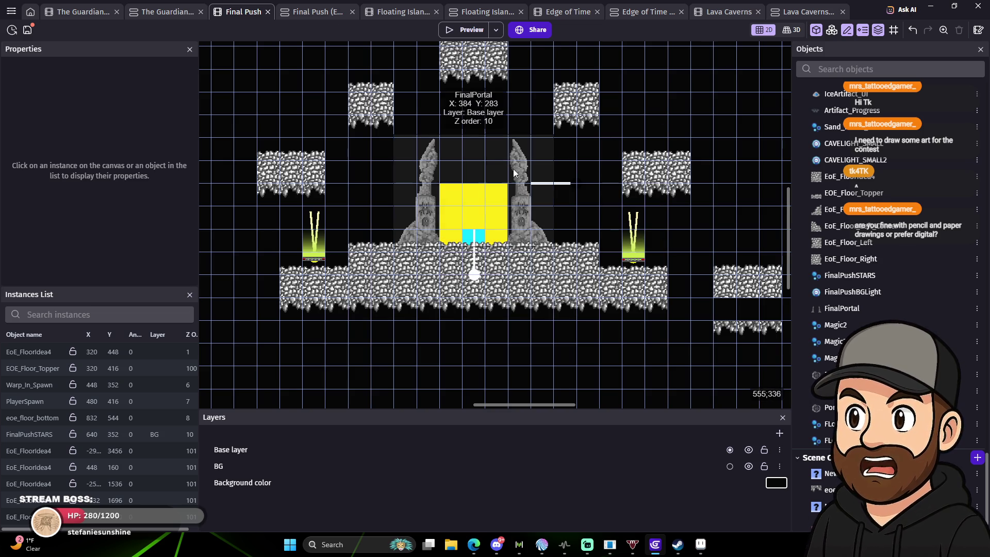
{"action": "left_click", "coordinate": [475, 274]}
{"action": "key", "text": "Up"}
{"action": "key", "text": "Up"}
{"action": "key", "text": "Up"}
{"action": "key", "text": "Up"}
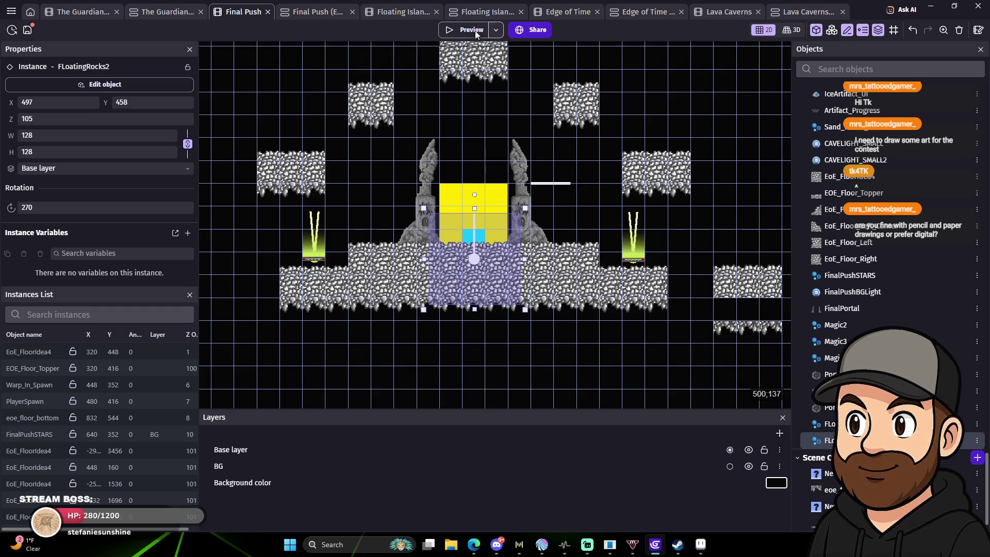
{"action": "left_click", "coordinate": [462, 30]}
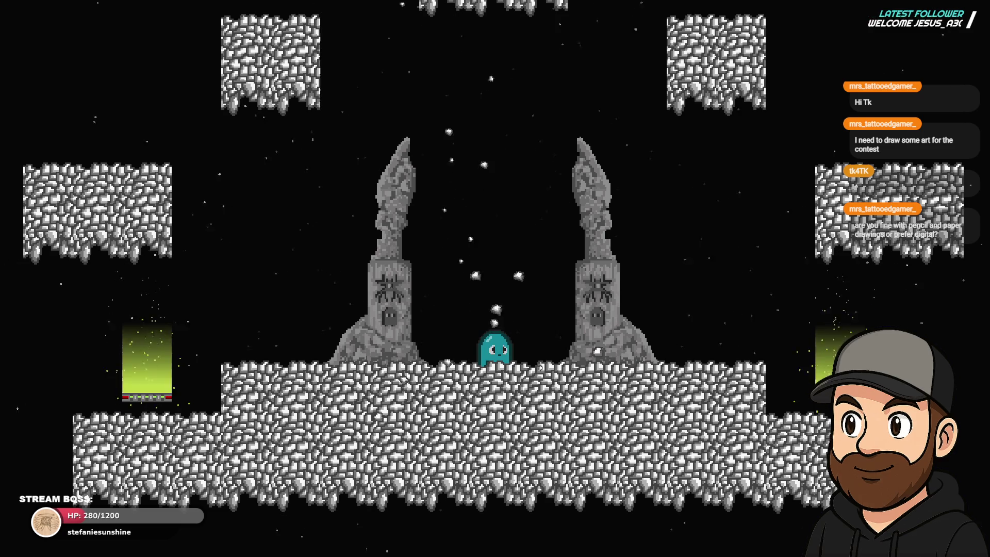
Jump the character in the preview, then exit fullscreen and close the preview window.
{"action": "key", "text": "space"}
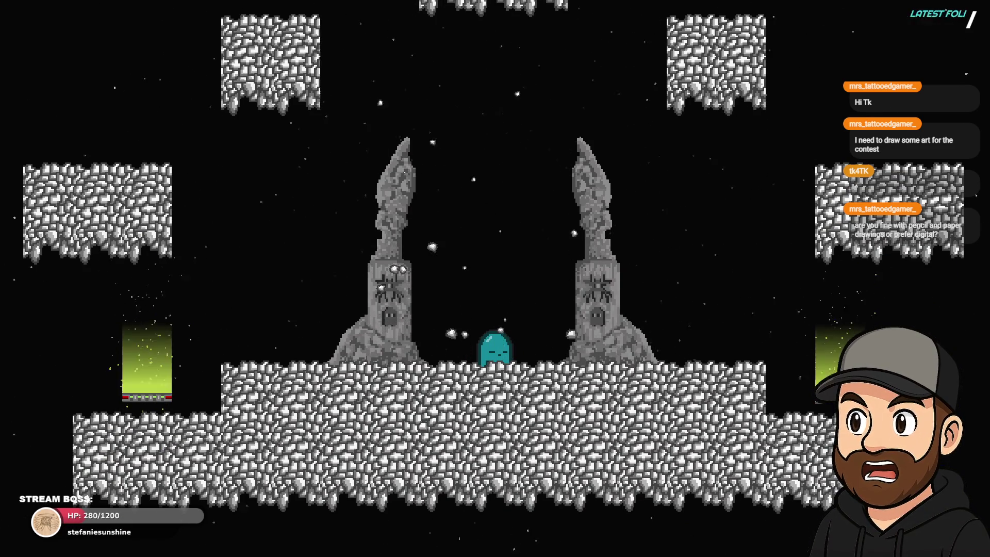
{"action": "key", "text": "Escape"}
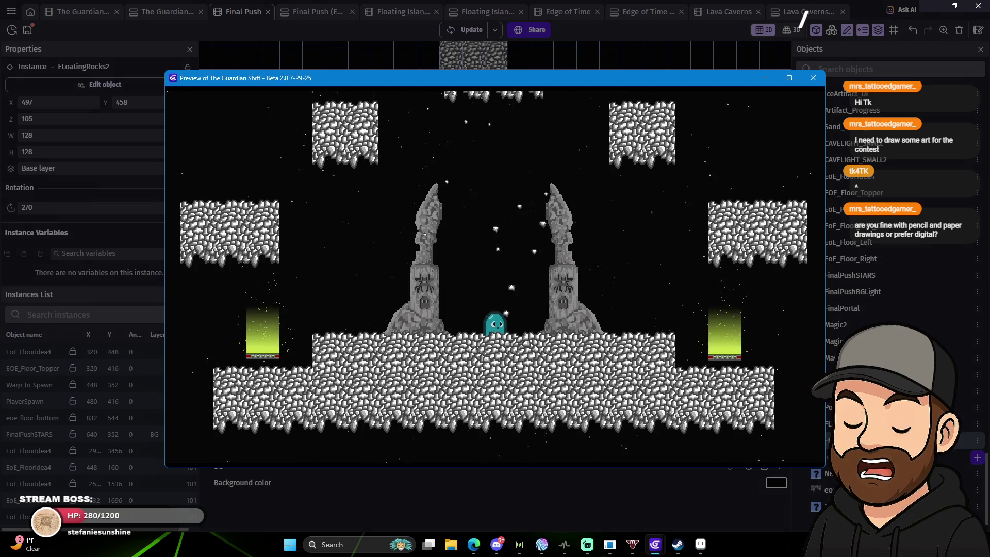
{"action": "left_click", "coordinate": [813, 77]}
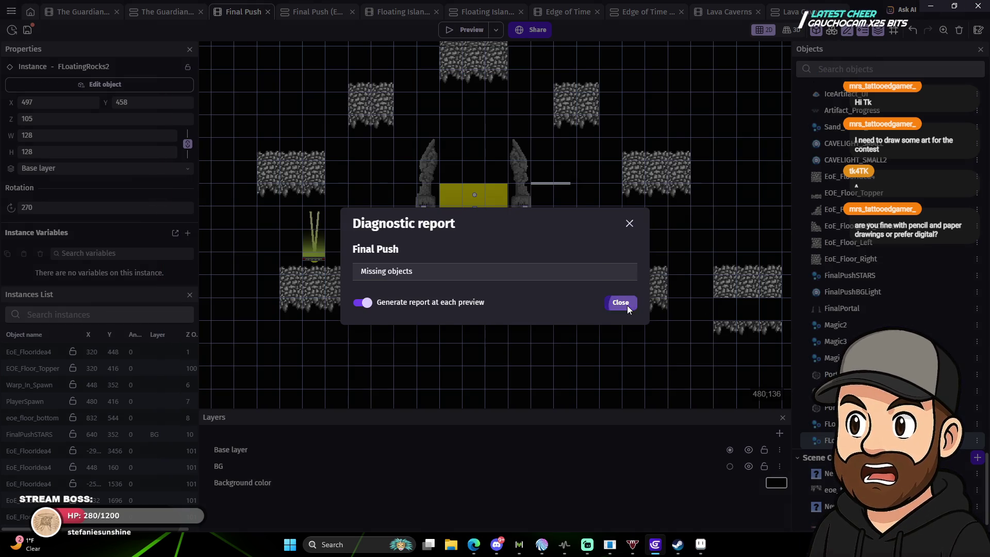
Dismiss the diagnostic report and set EoE_FloorIdea4's Z order to 10.
{"action": "left_click", "coordinate": [628, 306]}
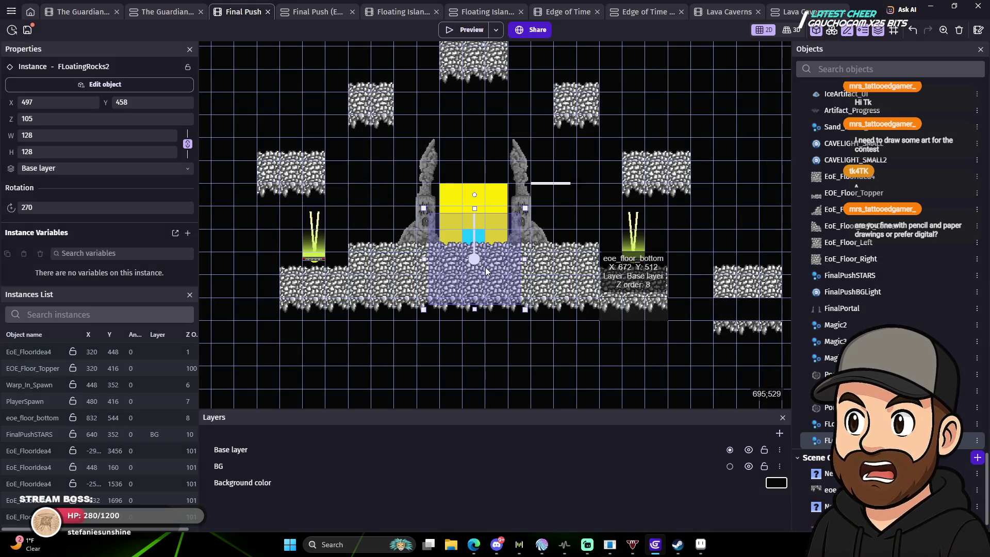
{"action": "left_click", "coordinate": [539, 278]}
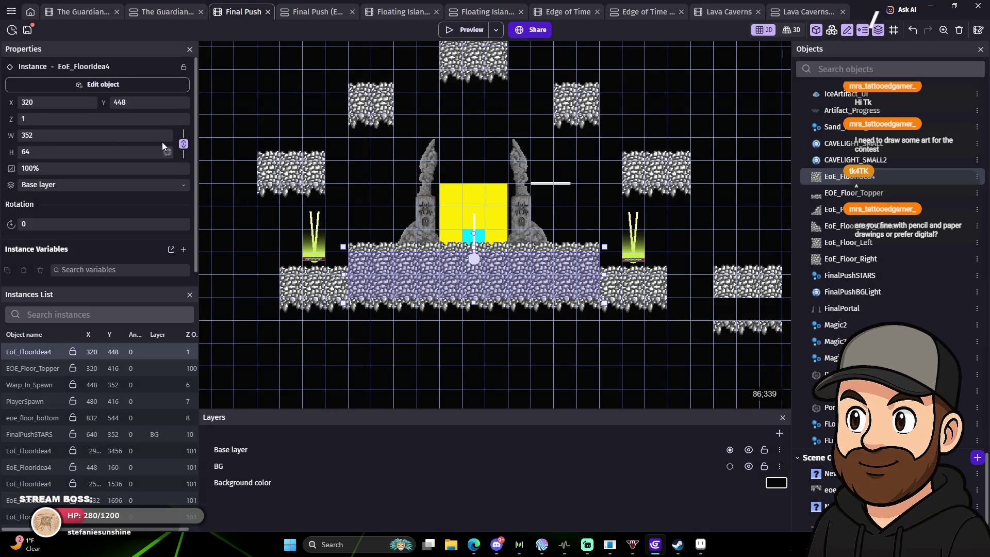
{"action": "left_click", "coordinate": [66, 120]}
{"action": "type", "text": "0"}
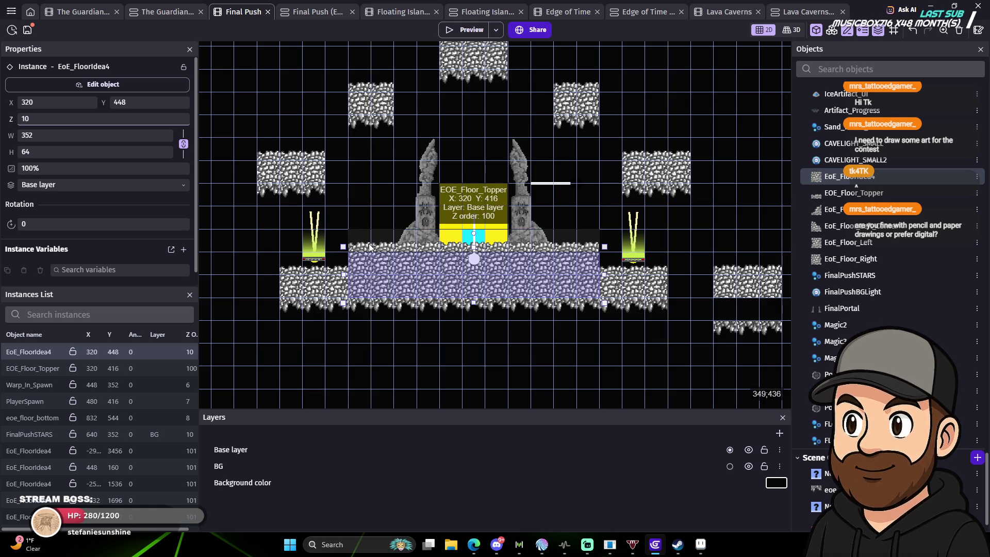
Drop the FLoatingRocks2 emitter's Z order from 105 to 1 and start a playtest.
{"action": "left_click", "coordinate": [369, 247]}
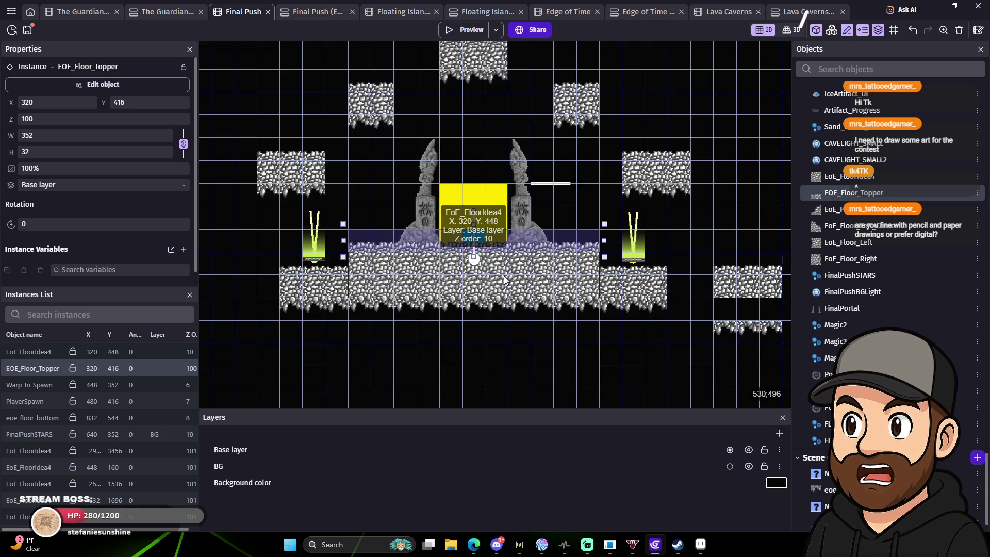
{"action": "left_click", "coordinate": [477, 263]}
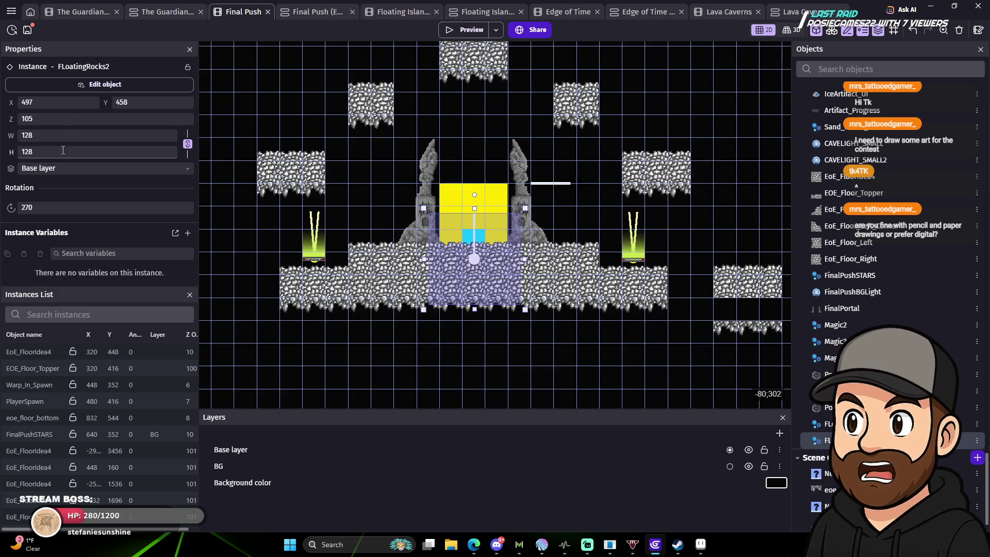
{"action": "left_click_drag", "start_coordinate": [54, 118], "coordinate": [13, 122]}
{"action": "type", "text": "1"}
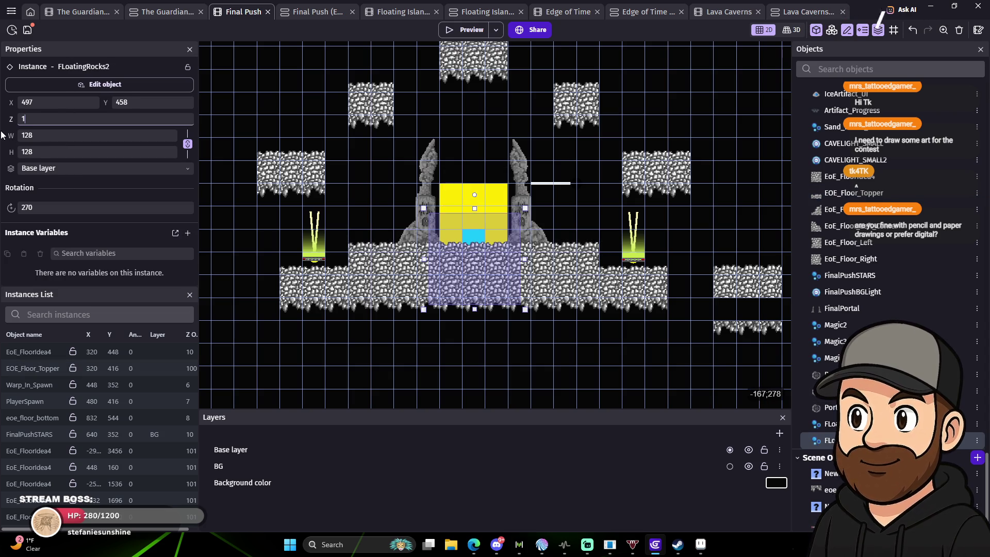
{"action": "left_click", "coordinate": [475, 34]}
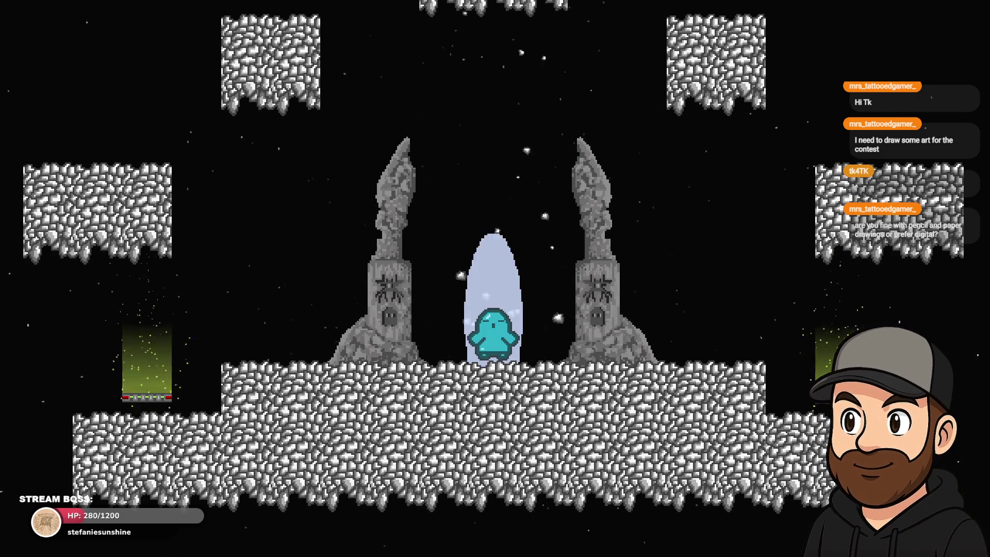
Walk left past the pillar, float onto a rock platform, step off, then close the preview.
{"action": "key", "text": "Left"}
{"action": "key", "text": "Left"}
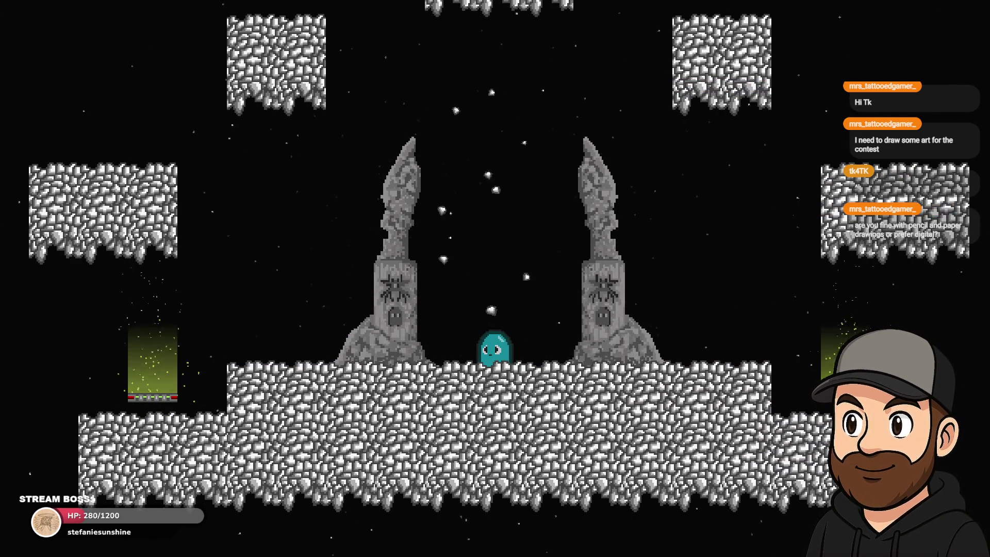
{"action": "key", "text": "Left"}
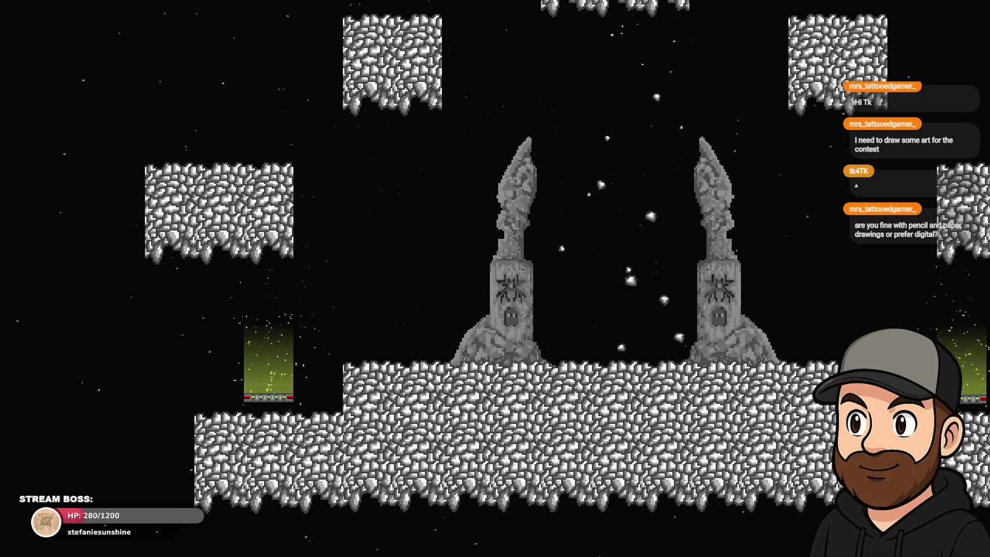
{"action": "key", "text": "space"}
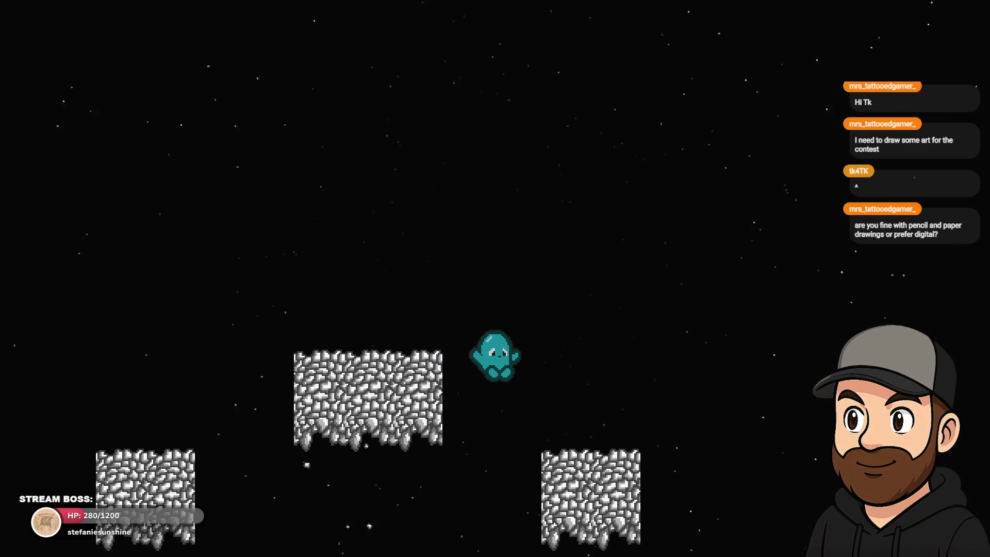
{"action": "key", "text": "Left"}
{"action": "key", "text": "space"}
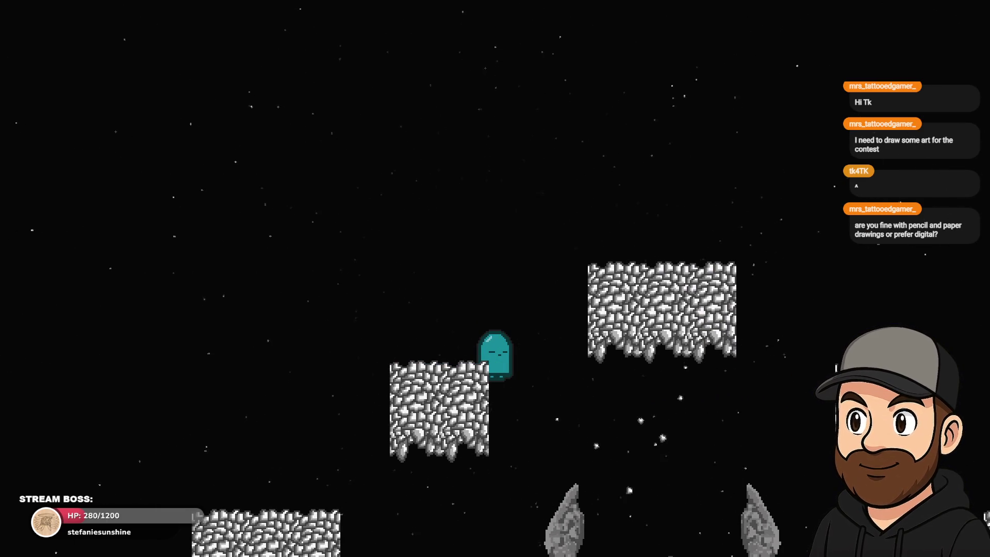
{"action": "key", "text": "Right"}
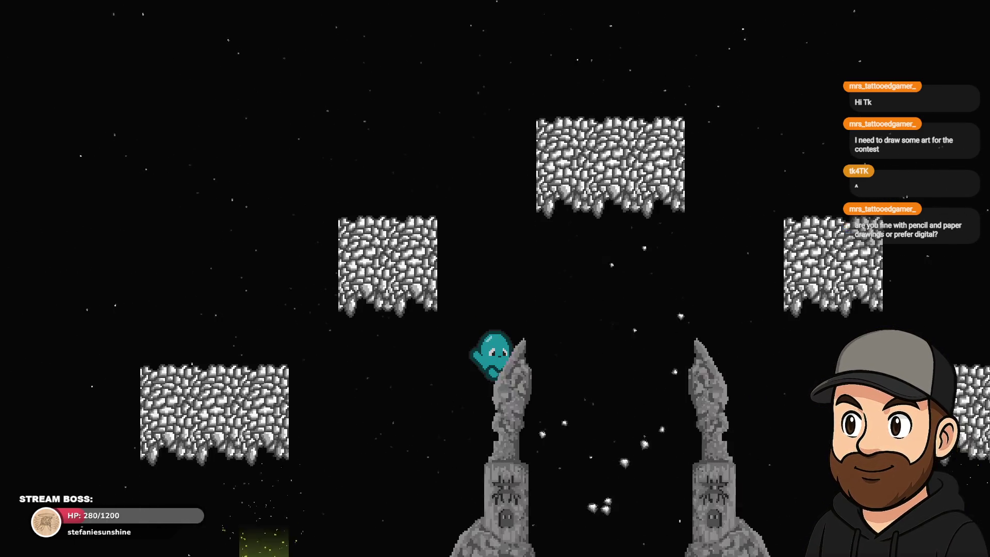
{"action": "key", "text": "Escape"}
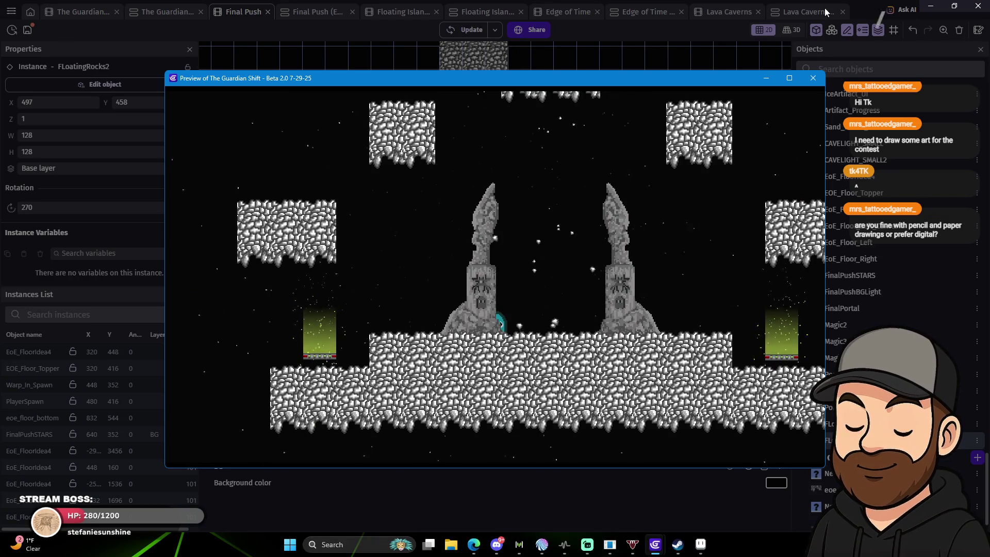
{"action": "left_click", "coordinate": [814, 79]}
Set the FLoatingRocks2 particles' minimum lifetime to 1 and maximum lifetime to 3.
{"action": "left_click", "coordinate": [633, 303]}
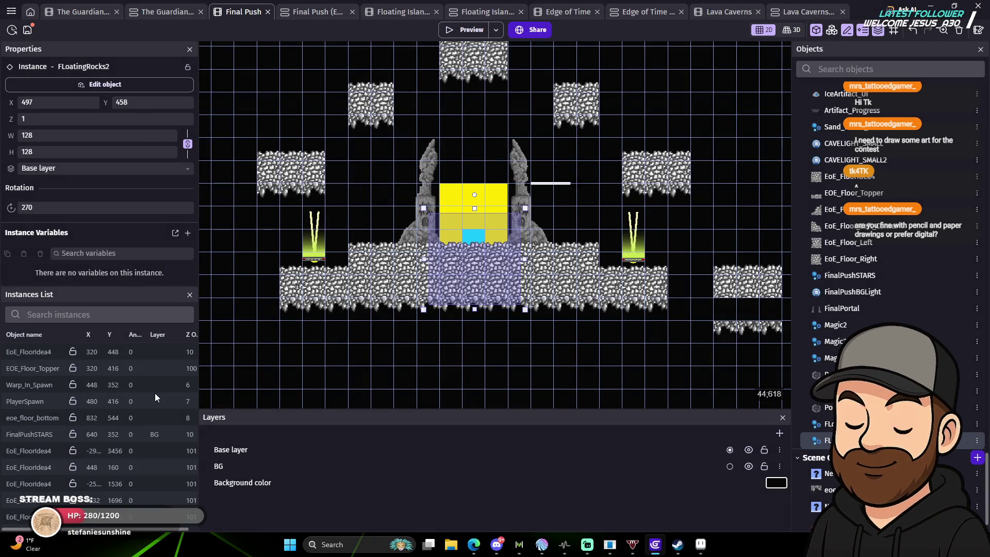
{"action": "left_click", "coordinate": [113, 85]}
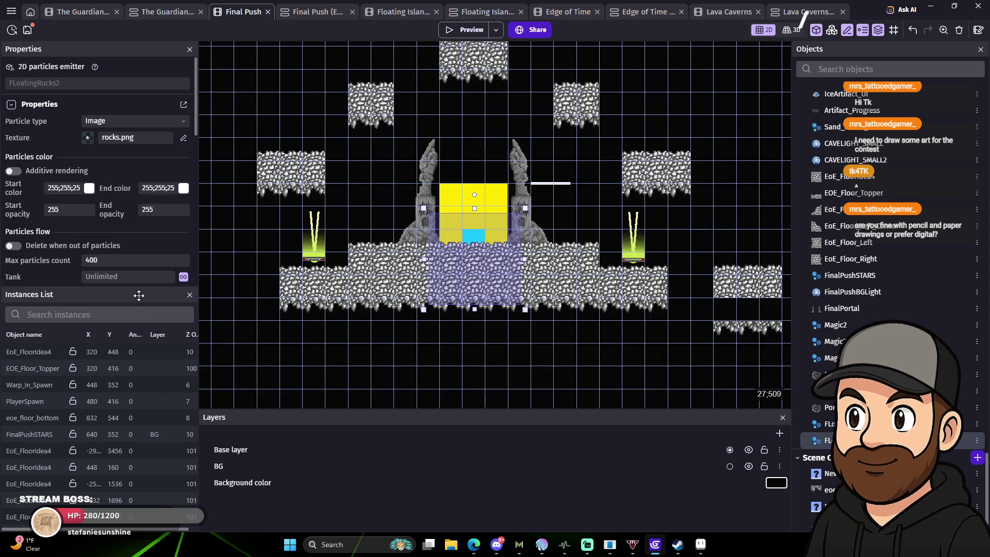
{"action": "scroll", "coordinate": [116, 232], "scroll_direction": "down", "scroll_amount": 5}
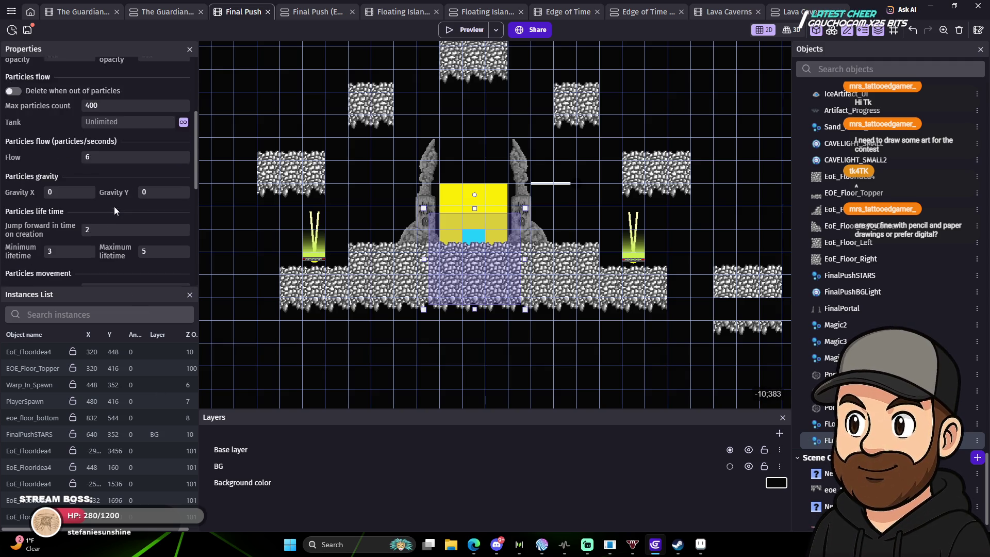
{"action": "scroll", "coordinate": [114, 209], "scroll_direction": "down", "scroll_amount": 2}
{"action": "left_click", "coordinate": [83, 206]}
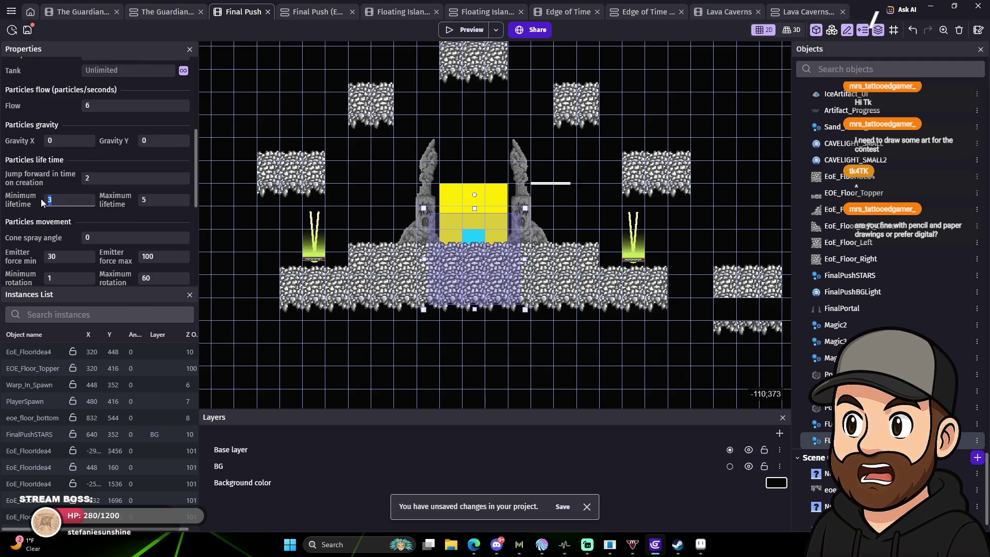
{"action": "type", "text": "1"}
{"action": "left_click", "coordinate": [155, 201]}
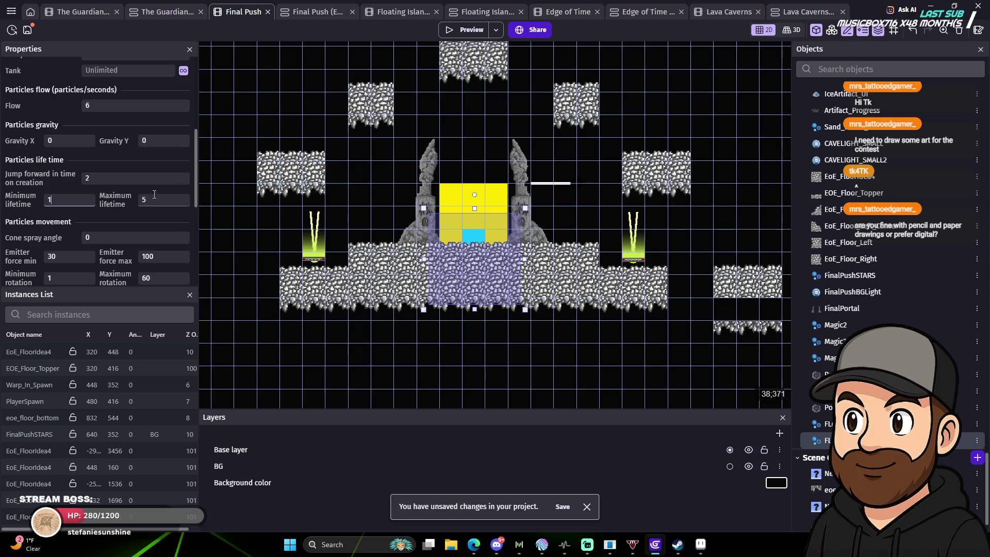
{"action": "type", "text": "3"}
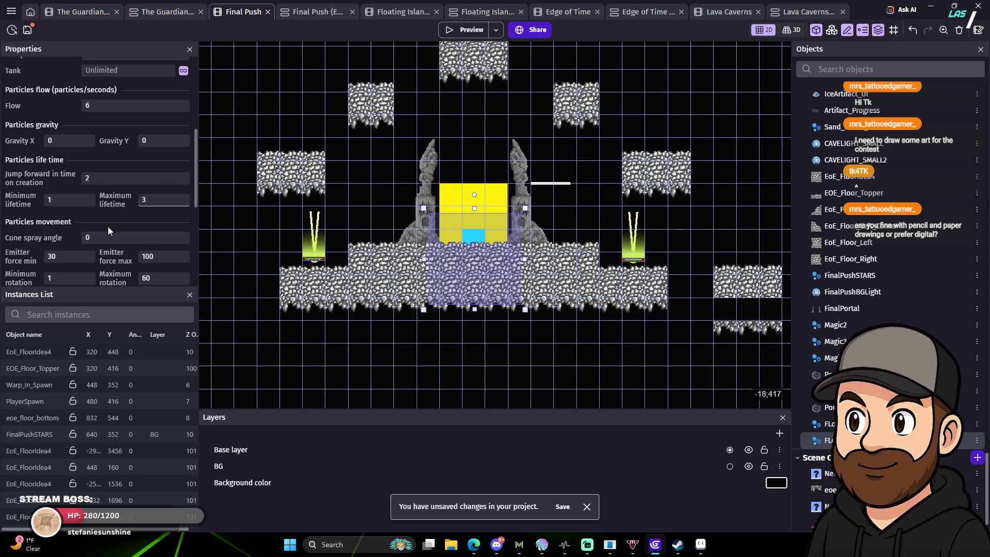
Shrink the emitter radius to 70 and launch a new preview.
{"action": "scroll", "coordinate": [153, 226], "scroll_direction": "down", "scroll_amount": 3}
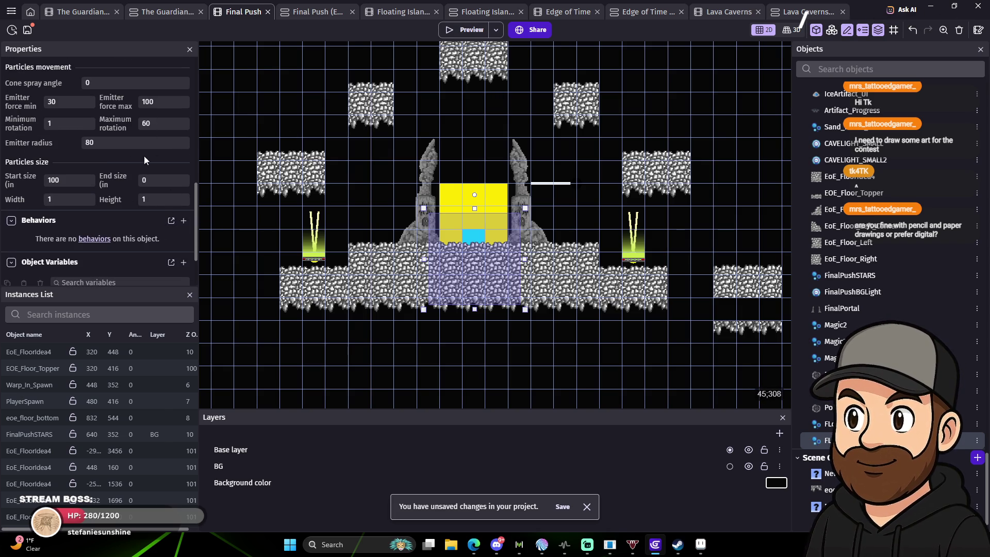
{"action": "left_click", "coordinate": [124, 152]}
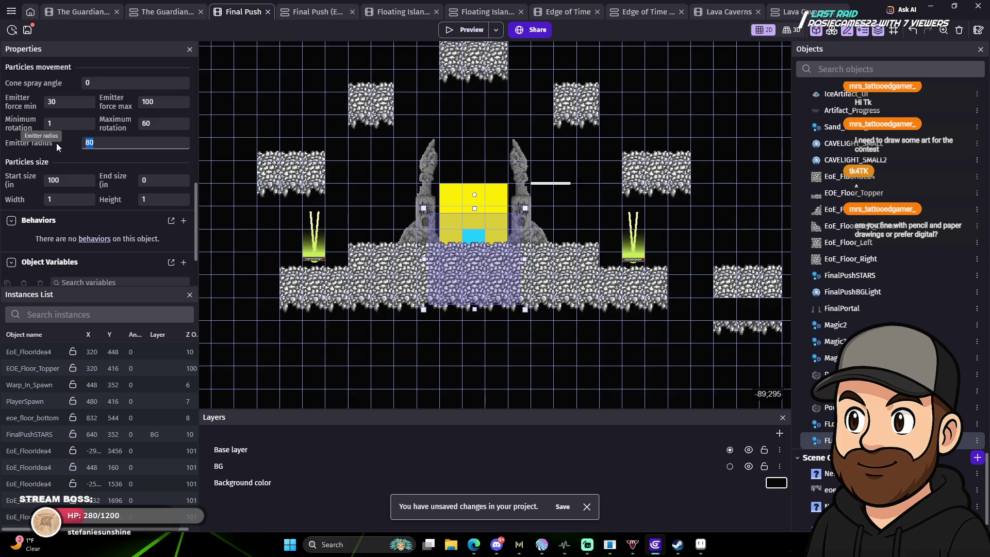
{"action": "type", "text": "70"}
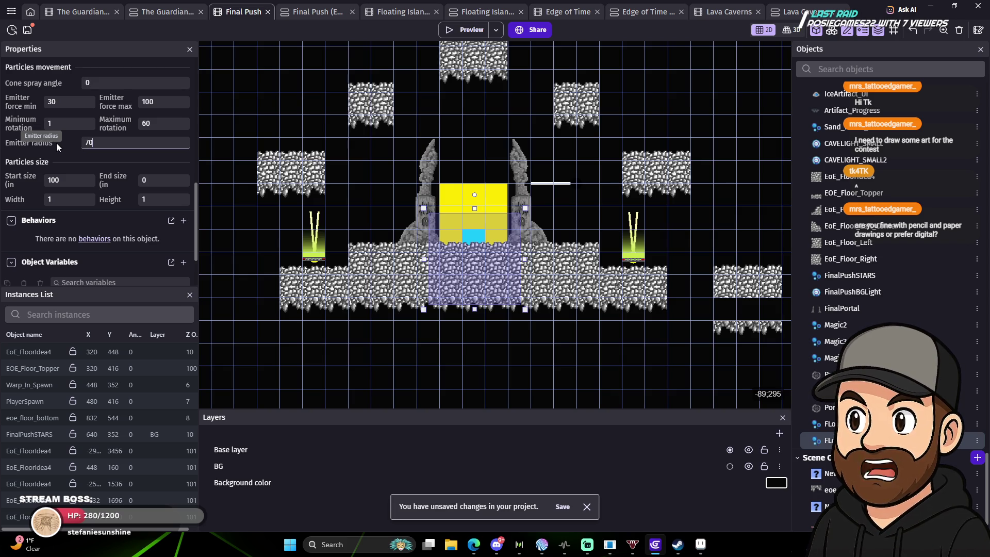
{"action": "left_click", "coordinate": [473, 27]}
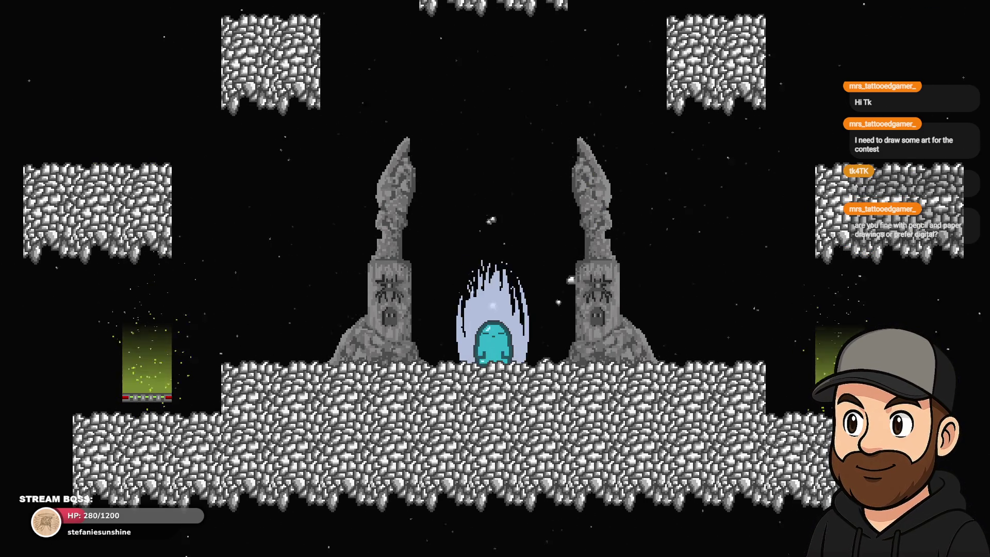
Walk the character back and forth past both pillars.
{"action": "key", "text": "Left"}
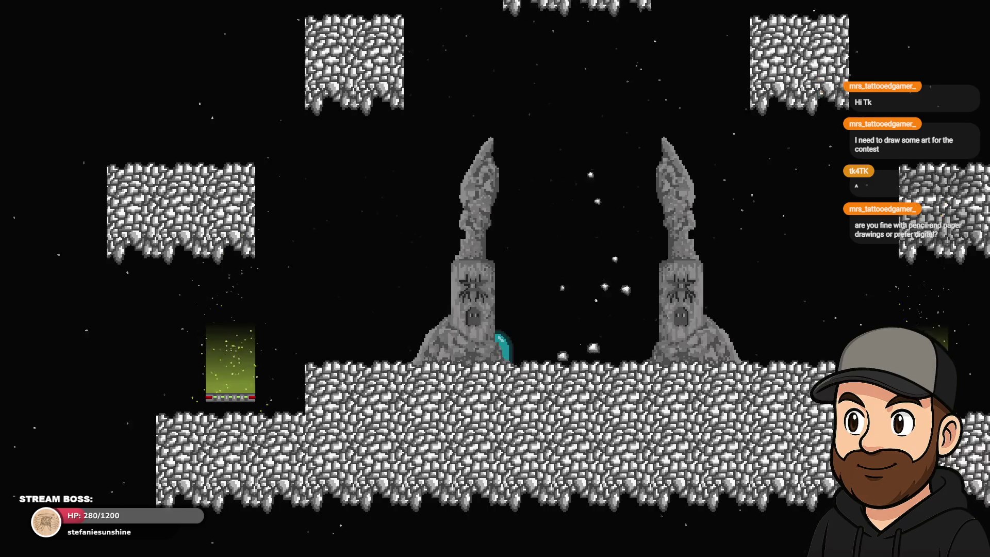
{"action": "key", "text": "Right"}
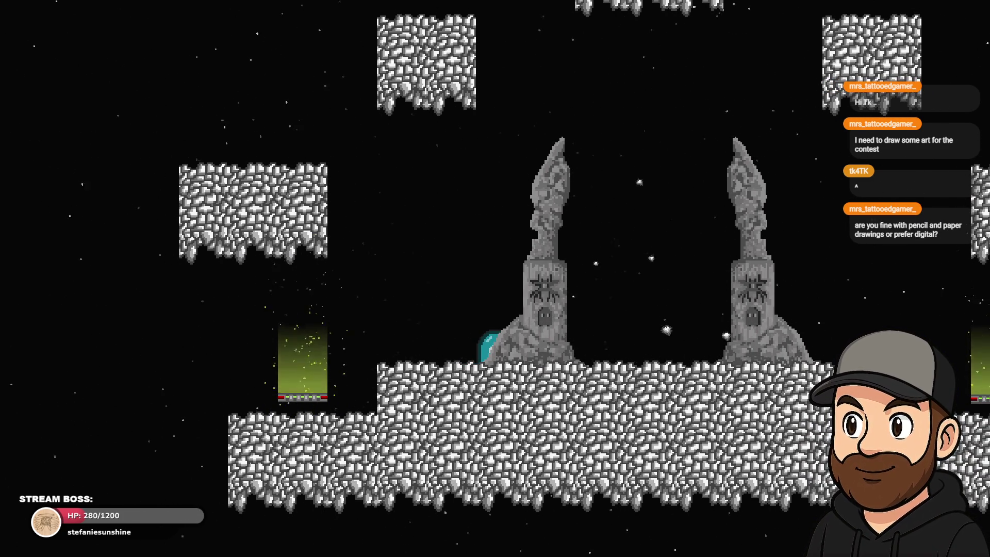
{"action": "key", "text": "Left"}
{"action": "key", "text": "Right"}
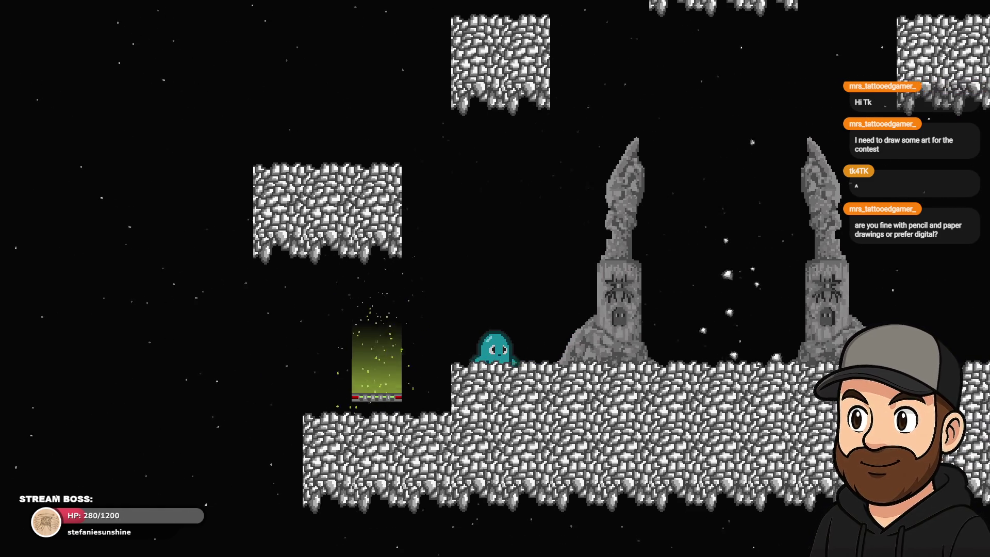
{"action": "key", "text": "Right"}
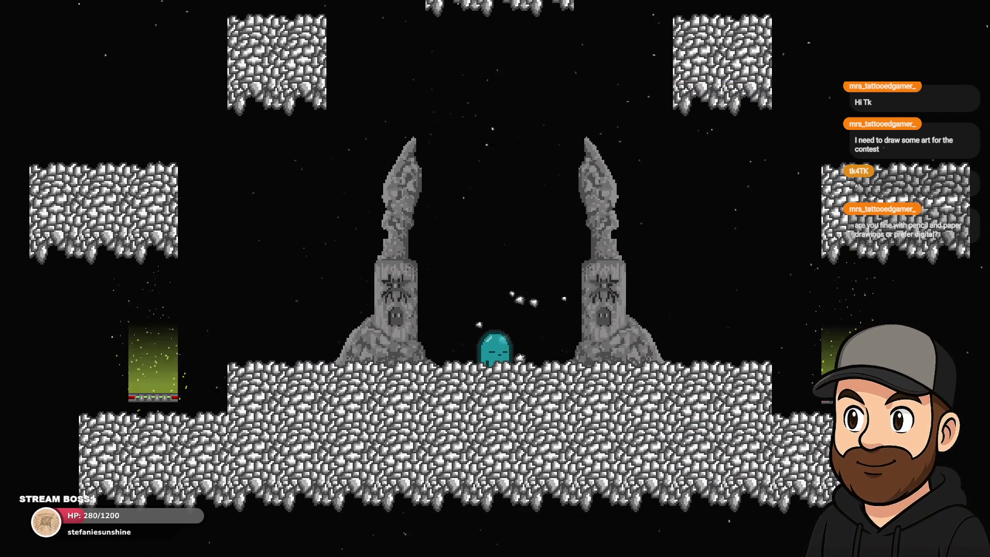
{"action": "key", "text": "Left"}
{"action": "key", "text": "Right"}
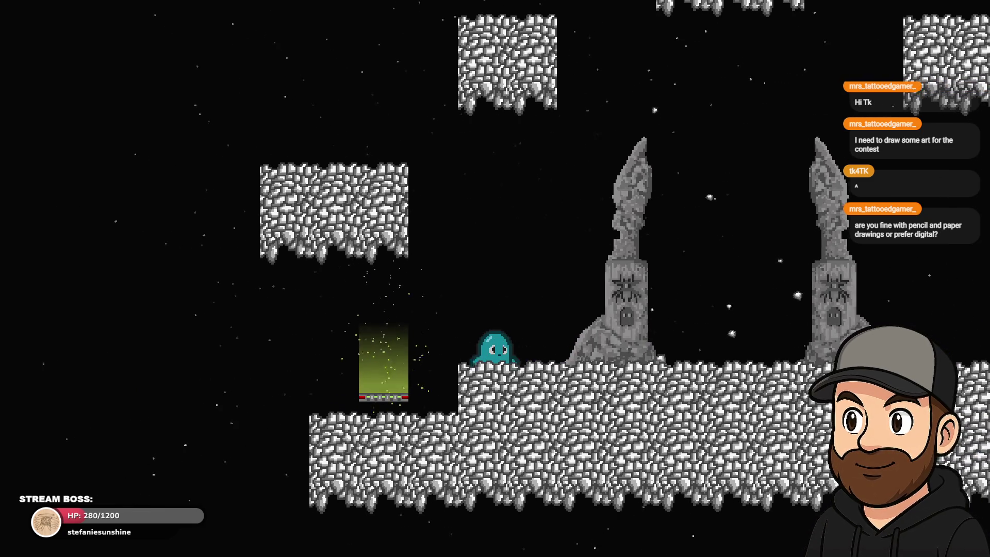
{"action": "key", "text": "Left"}
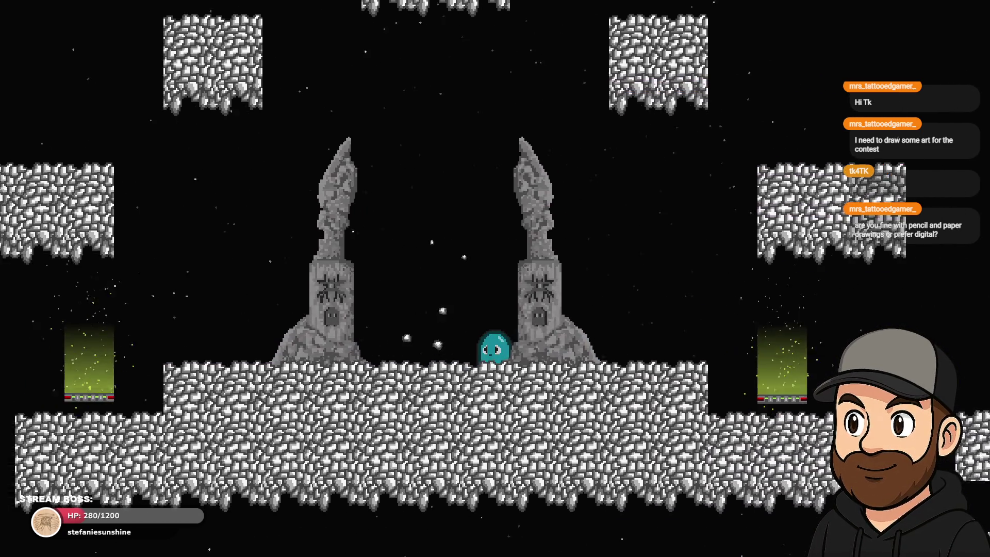
Jump the character up and left across the stone platforms, then walk back past the pillars.
{"action": "key", "text": "space"}
{"action": "key", "text": "space"}
{"action": "key", "text": "Left"}
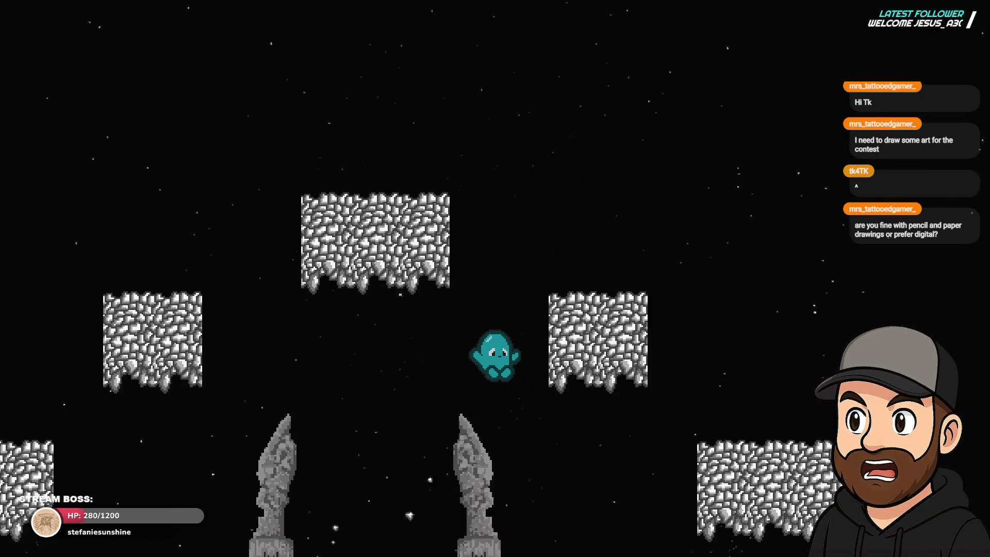
{"action": "key", "text": "Left"}
{"action": "key", "text": "space"}
{"action": "key", "text": "Left"}
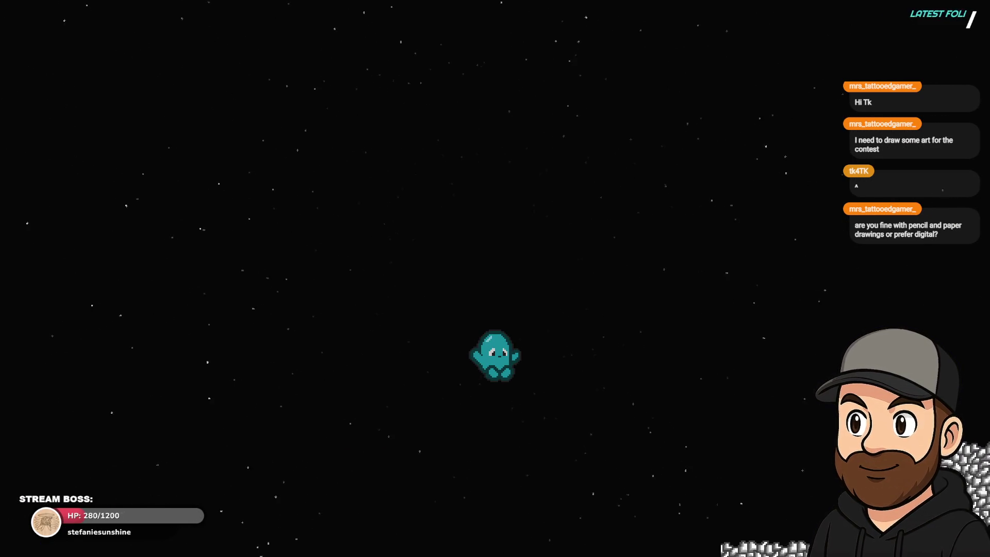
{"action": "key", "text": "Left"}
{"action": "key", "text": "space"}
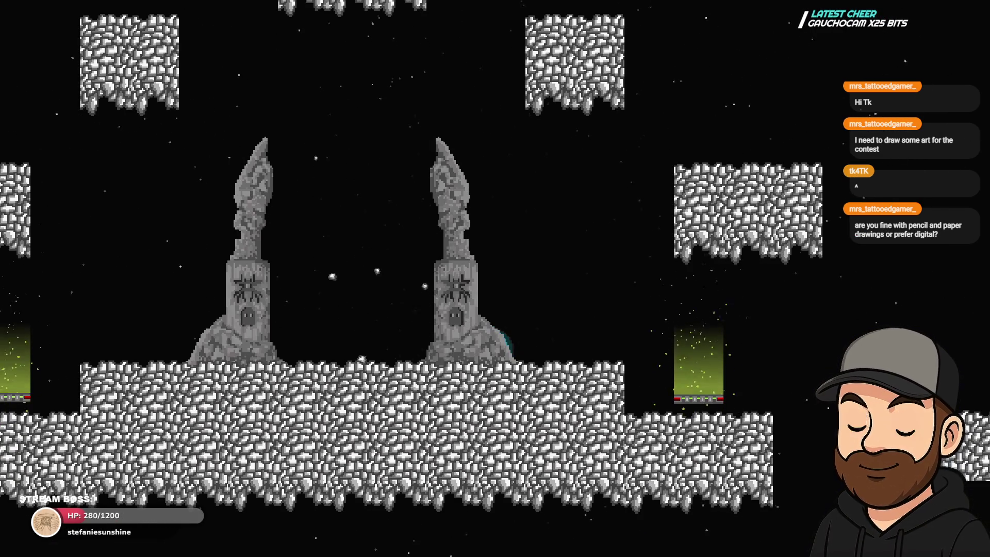
{"action": "key", "text": "Right"}
{"action": "key", "text": "space"}
{"action": "key", "text": "space"}
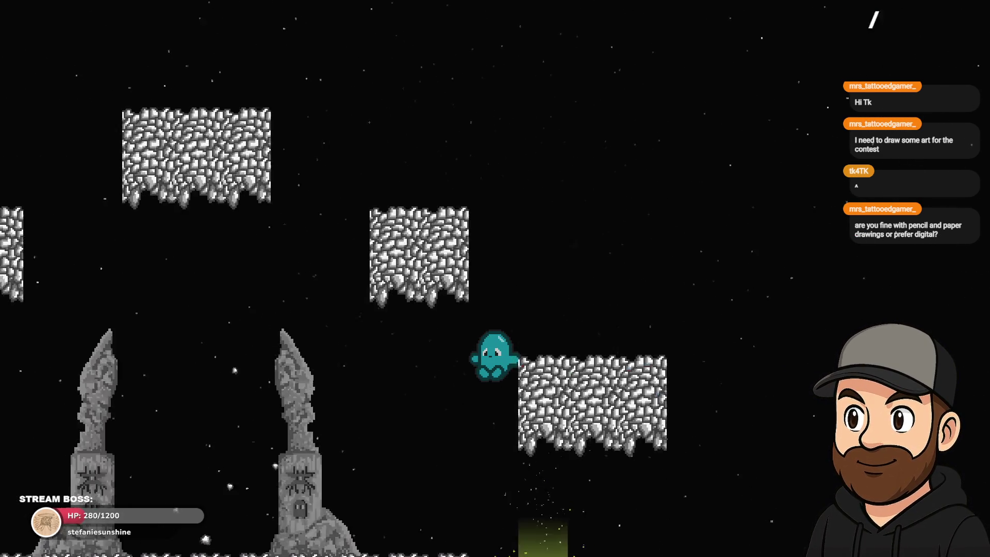
{"action": "key", "text": "Left"}
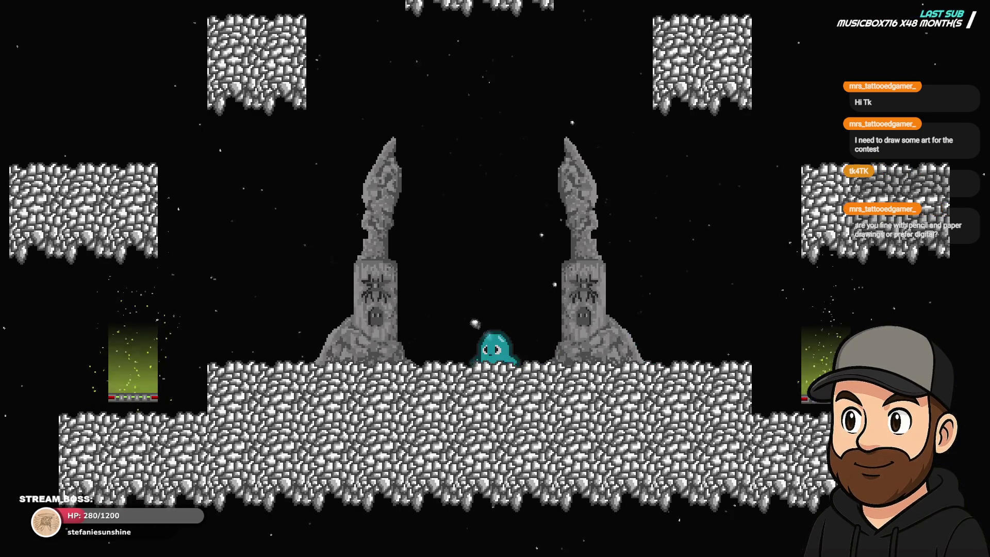
{"action": "key", "text": "Left"}
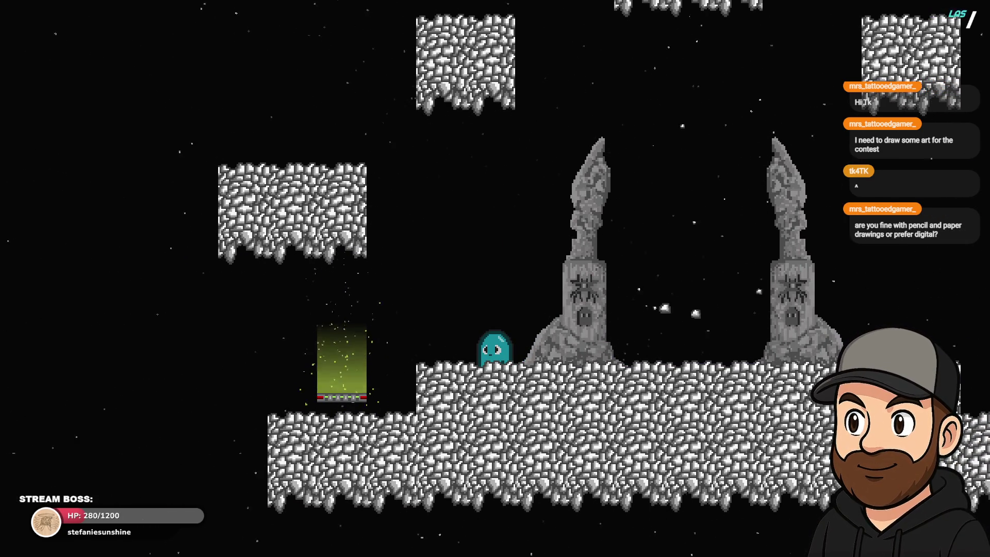
{"action": "key", "text": "Right"}
{"action": "key", "text": "Right"}
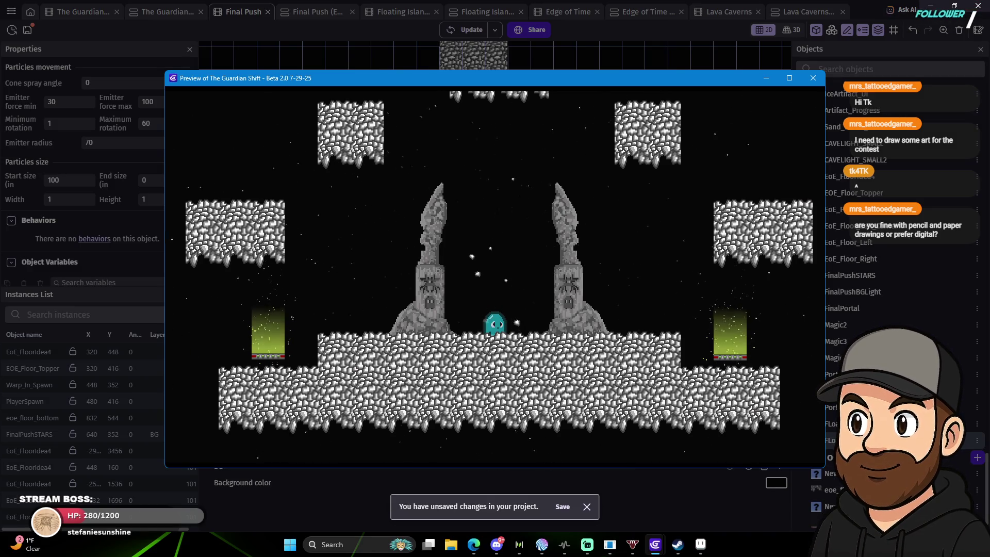
Close the Final Push preview window and the Diagnostic report dialog.
{"action": "left_click", "coordinate": [813, 78]}
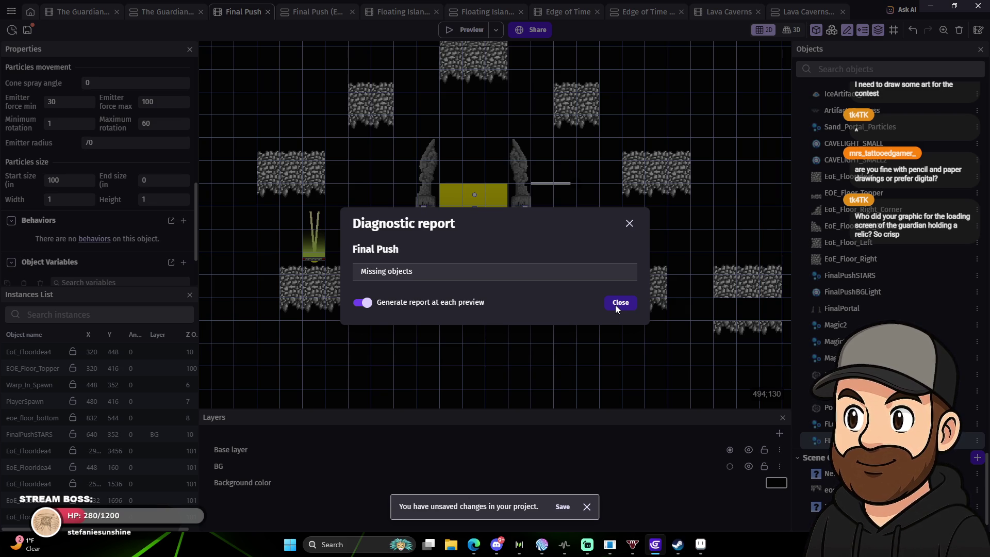
{"action": "left_click", "coordinate": [621, 306]}
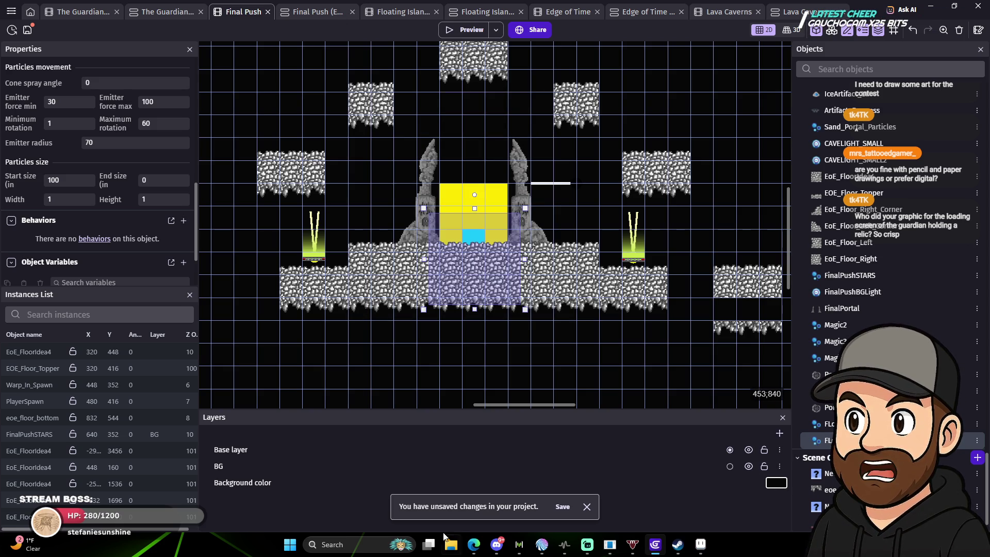
Open File Explorer from the taskbar and move the Guardian Animations window up and right.
{"action": "left_click", "coordinate": [457, 546]}
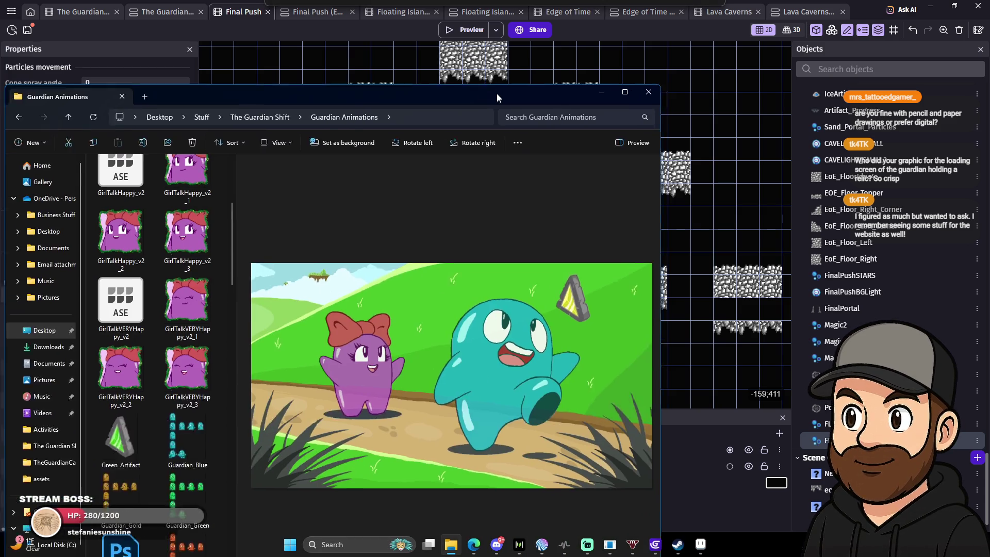
{"action": "left_click_drag", "start_coordinate": [497, 93], "coordinate": [598, 30]}
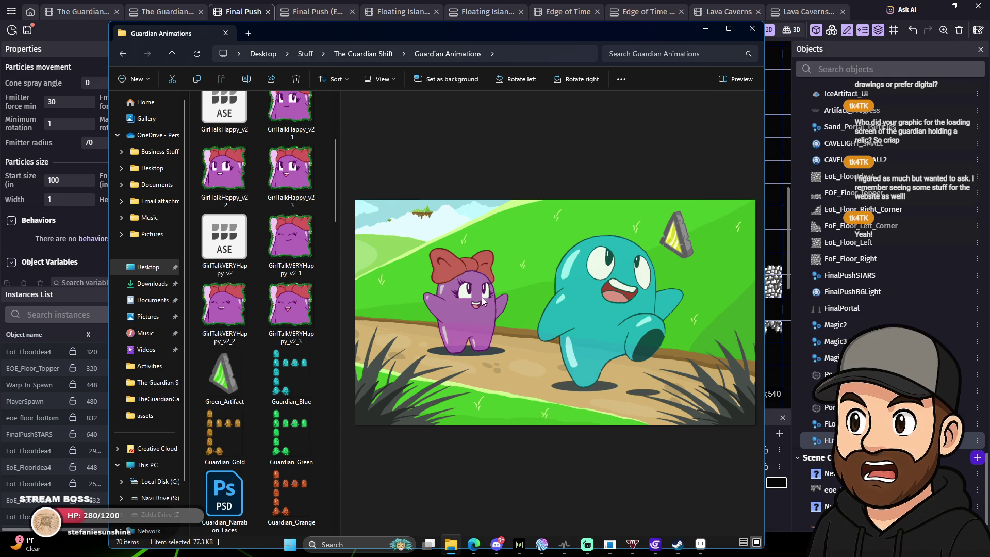
Scroll through the Guardian Animations files and preview the loading_temp loading-screen image.
{"action": "scroll", "coordinate": [271, 376], "scroll_direction": "down", "scroll_amount": 3}
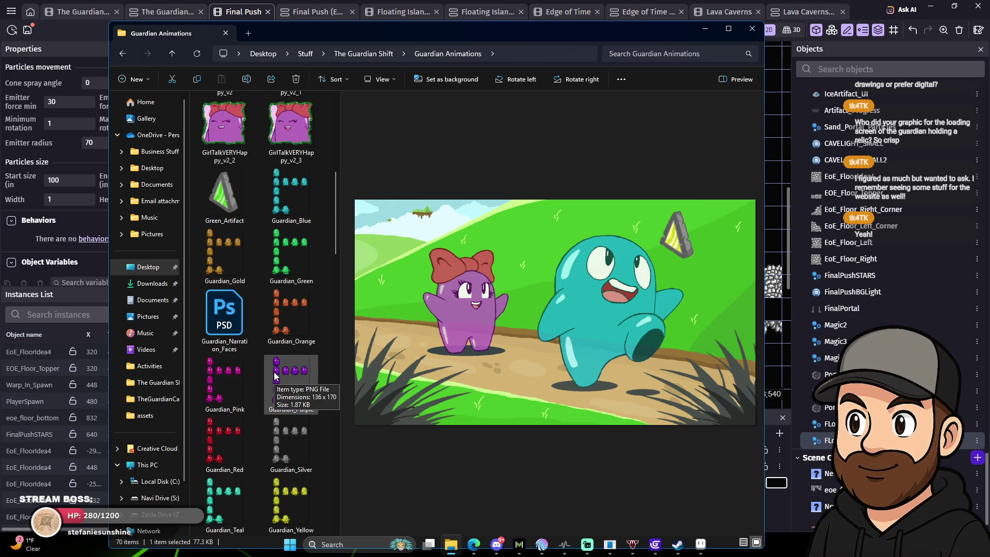
{"action": "scroll", "coordinate": [275, 367], "scroll_direction": "up", "scroll_amount": 5}
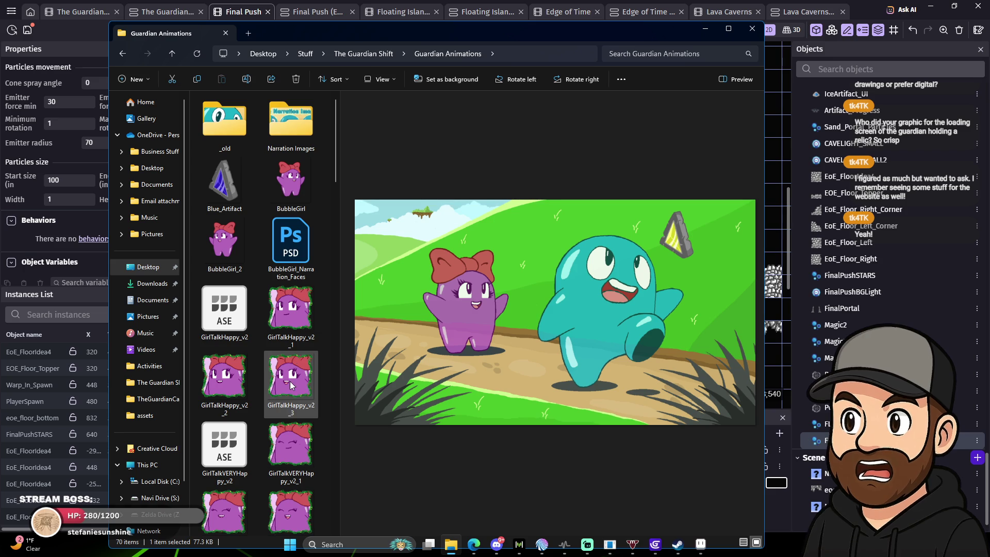
{"action": "scroll", "coordinate": [293, 387], "scroll_direction": "down", "scroll_amount": 2}
{"action": "scroll", "coordinate": [310, 366], "scroll_direction": "down", "scroll_amount": 10}
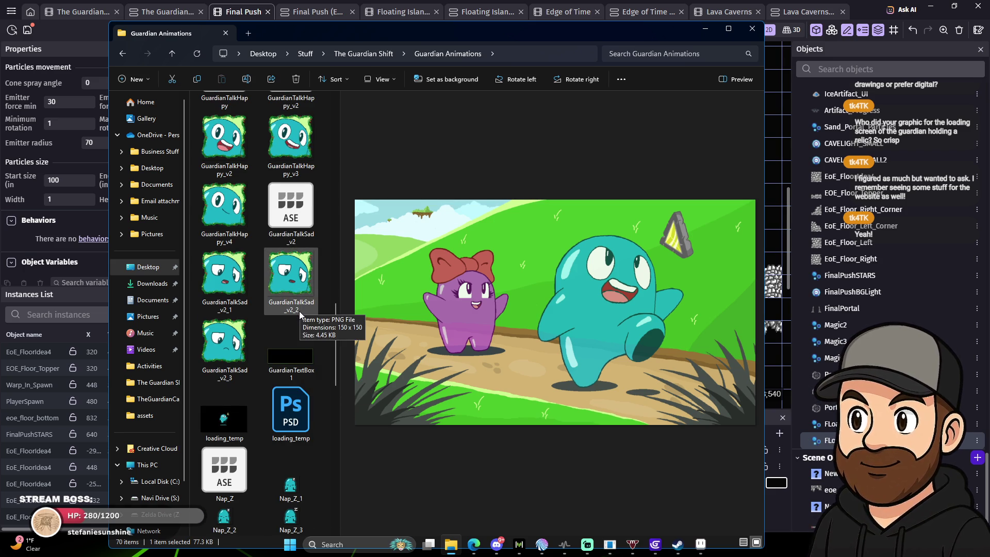
{"action": "scroll", "coordinate": [290, 277], "scroll_direction": "up", "scroll_amount": 2}
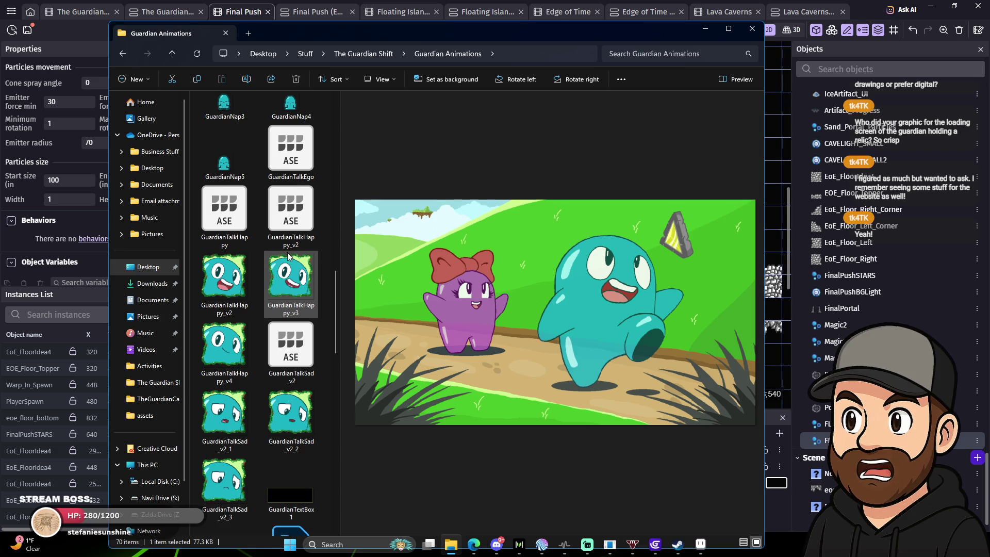
{"action": "scroll", "coordinate": [291, 279], "scroll_direction": "down", "scroll_amount": 2}
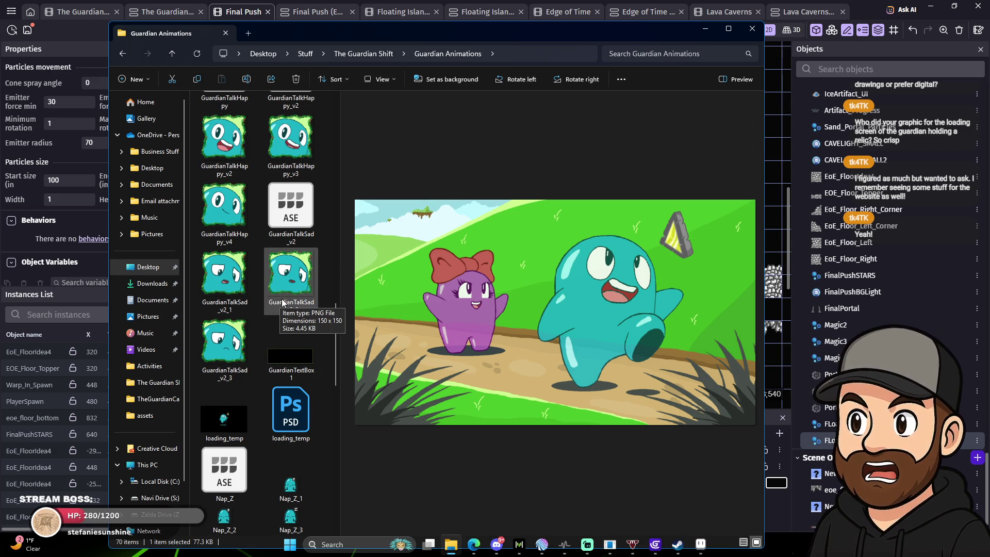
{"action": "scroll", "coordinate": [283, 303], "scroll_direction": "down", "scroll_amount": 6}
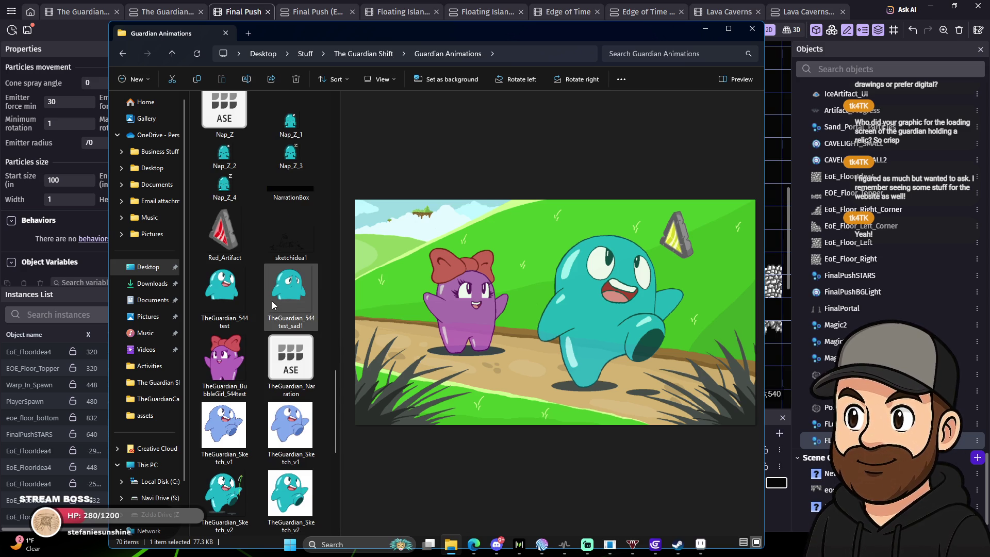
{"action": "scroll", "coordinate": [272, 301], "scroll_direction": "up", "scroll_amount": 2}
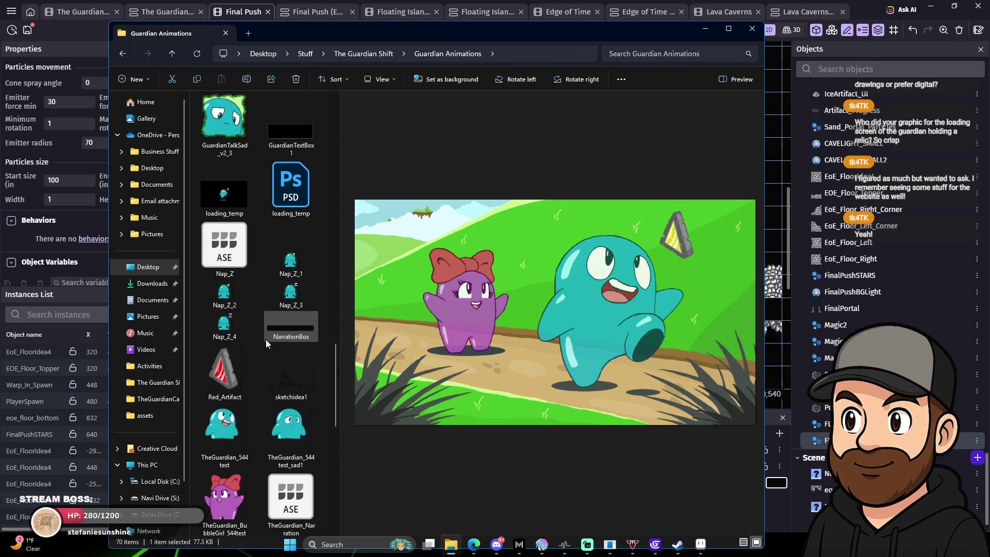
{"action": "scroll", "coordinate": [273, 352], "scroll_direction": "up", "scroll_amount": 6}
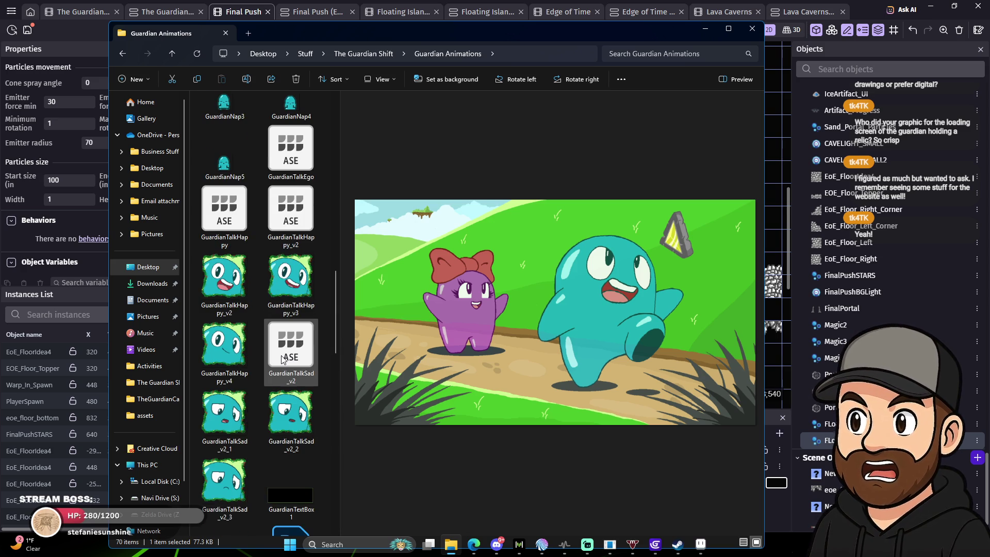
{"action": "scroll", "coordinate": [281, 357], "scroll_direction": "down", "scroll_amount": 2}
{"action": "left_click", "coordinate": [235, 431]}
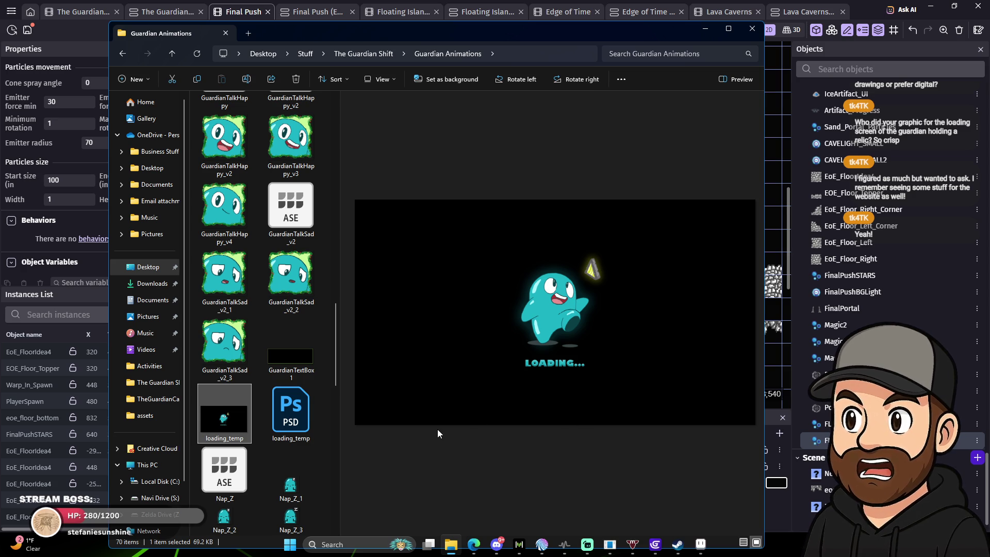
Preview the 1920x1080 Guardian wallpaper, TheGuardian_Sketch_v2, and the girl-and-relic sketch.
{"action": "scroll", "coordinate": [298, 402], "scroll_direction": "down", "scroll_amount": 10}
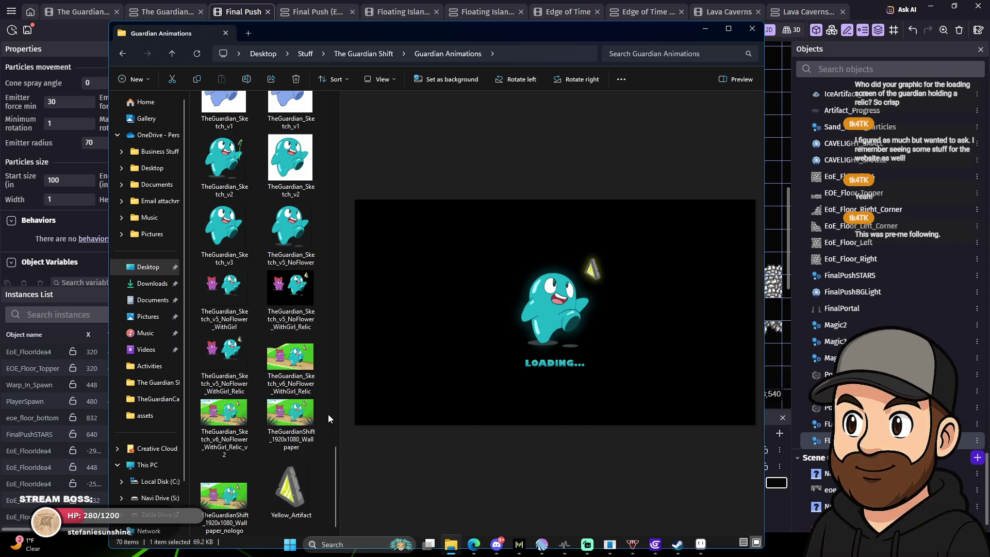
{"action": "left_click", "coordinate": [302, 420]}
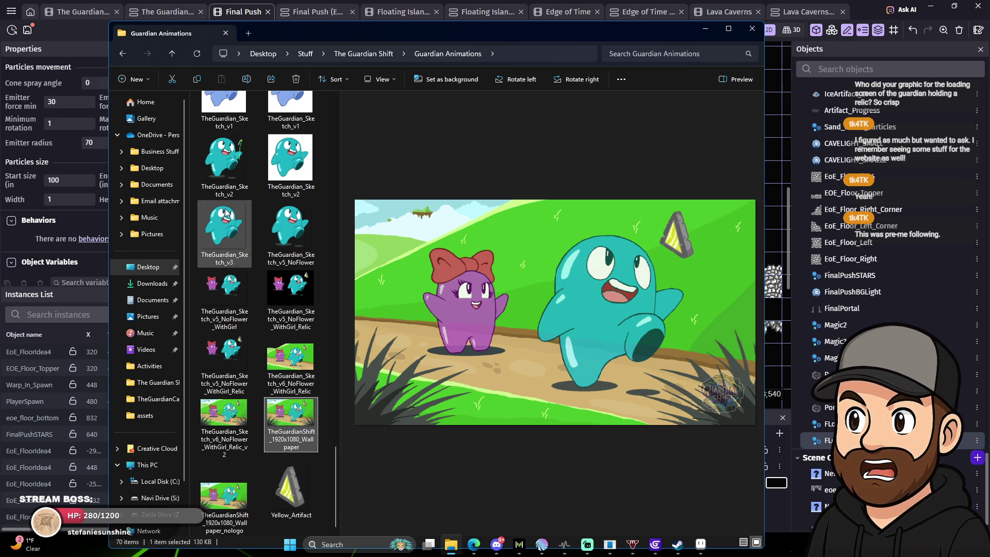
{"action": "left_click", "coordinate": [234, 173]}
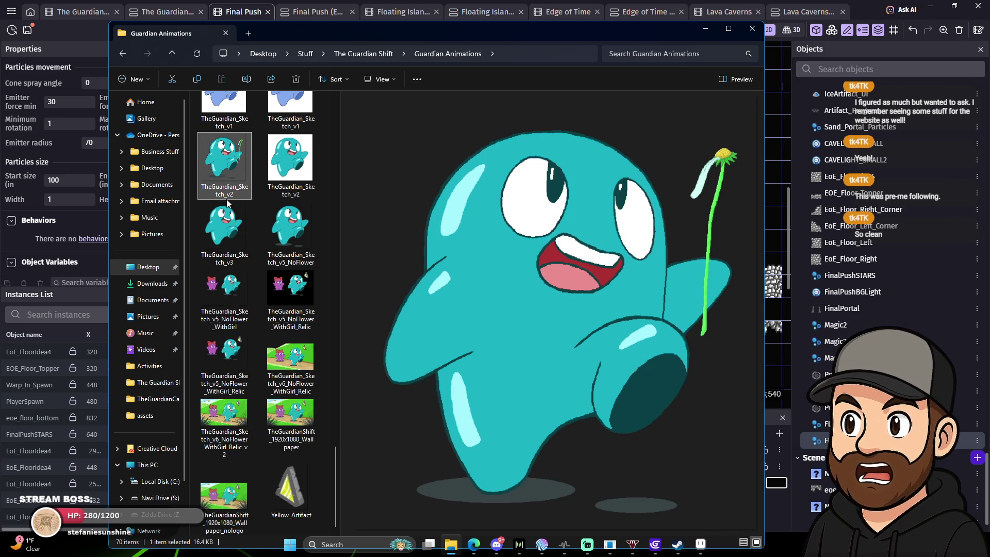
{"action": "scroll", "coordinate": [262, 256], "scroll_direction": "up", "scroll_amount": 3}
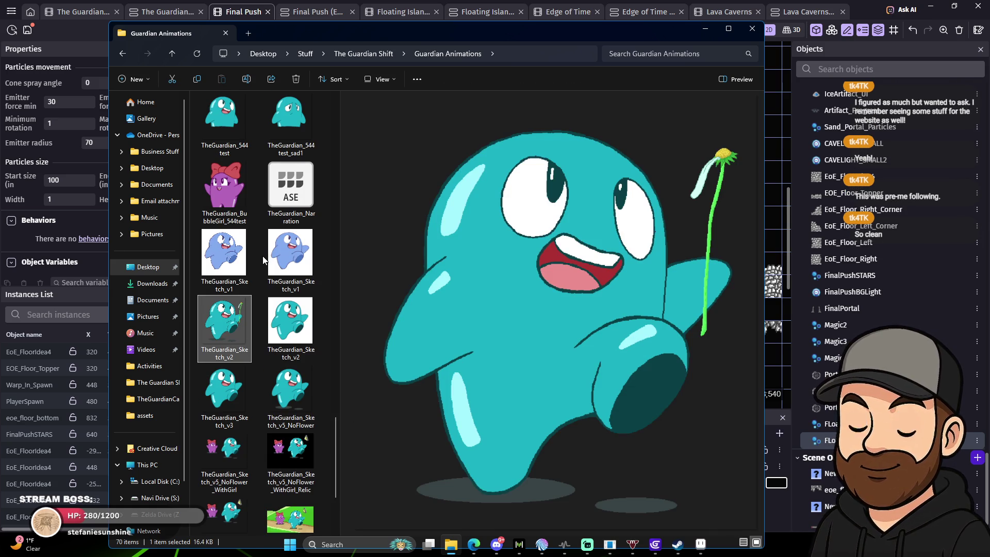
{"action": "scroll", "coordinate": [262, 256], "scroll_direction": "down", "scroll_amount": 3}
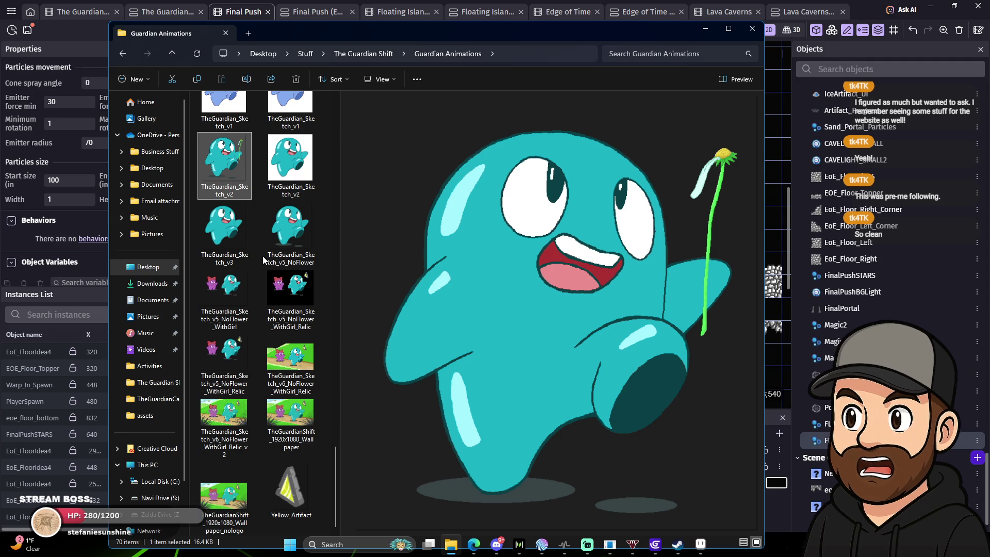
{"action": "left_click", "coordinate": [292, 284]}
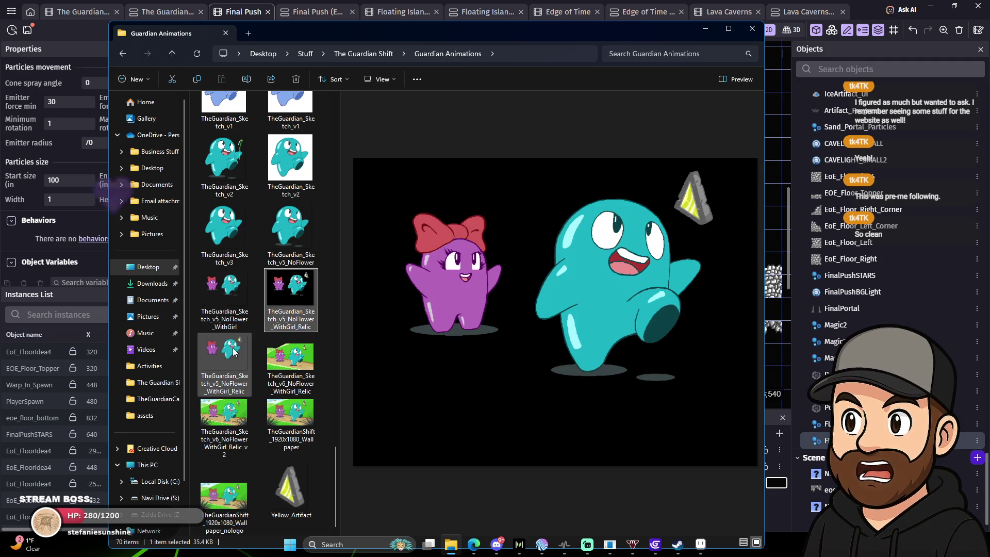